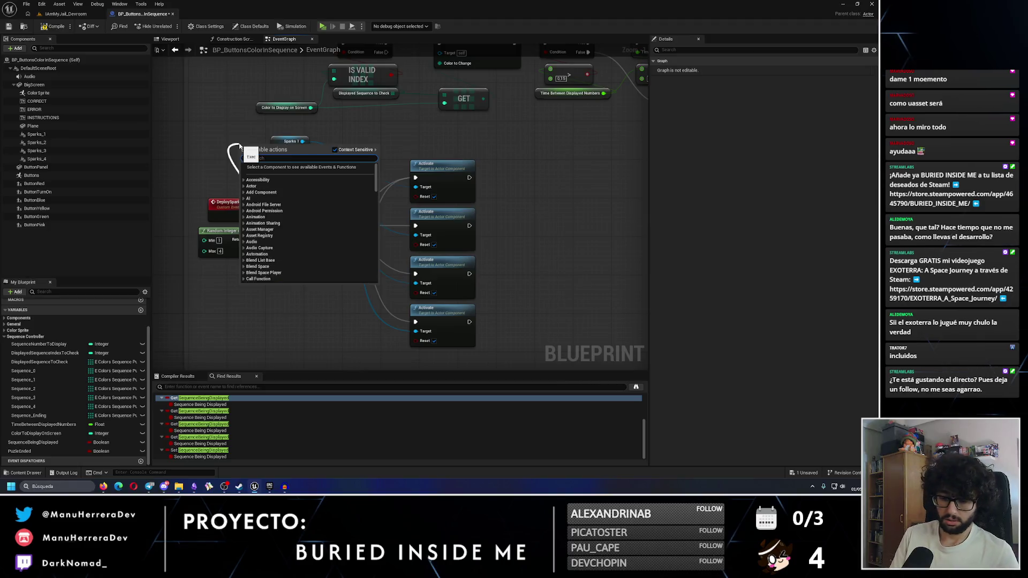
Add a Print String saying 'DEPLOY SPARKS' after the DeploySparks event, then return to the level editor
key(Return)
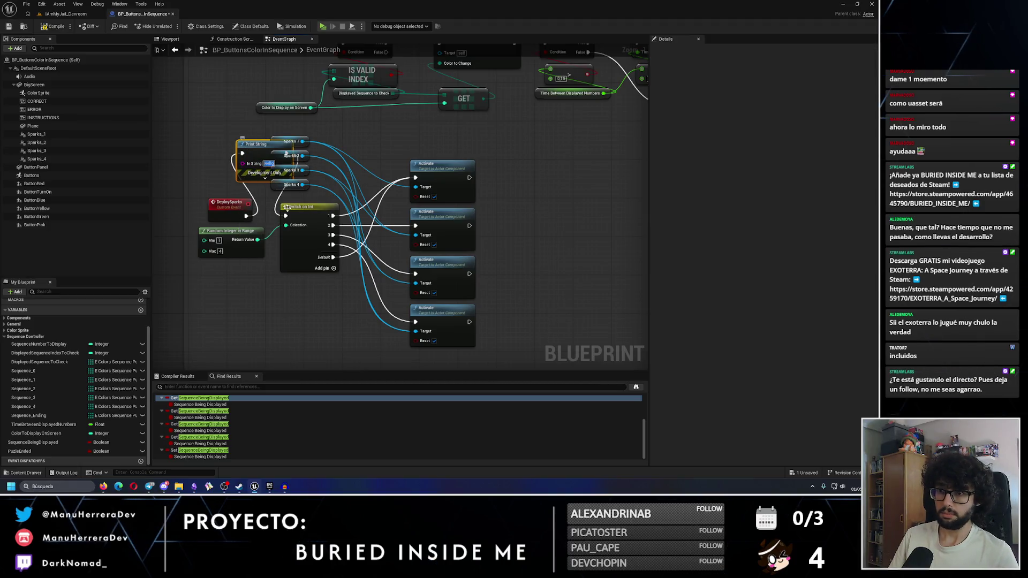
text(DEPLOY SPARKS)
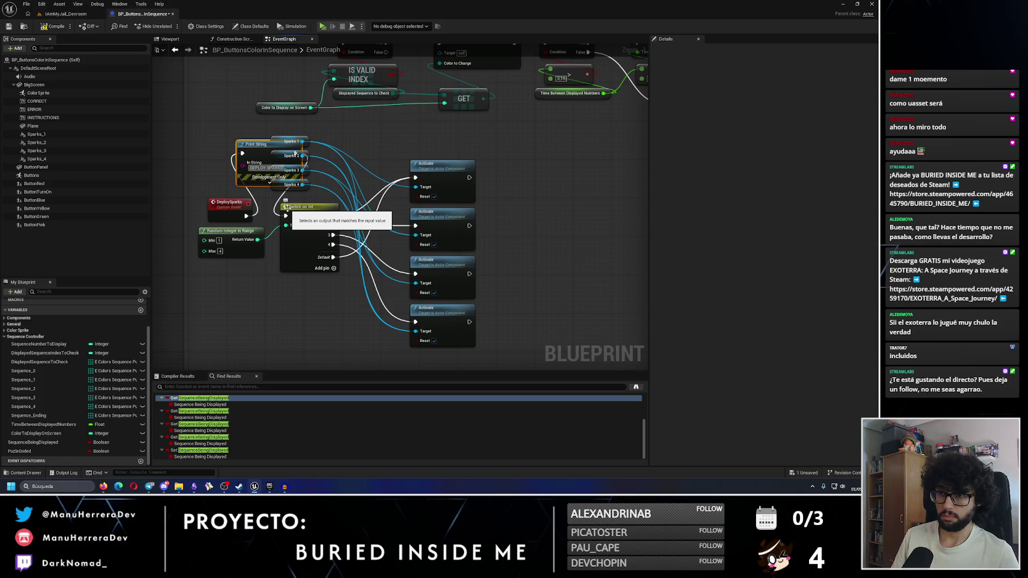
drag(256, 145, 198, 145)
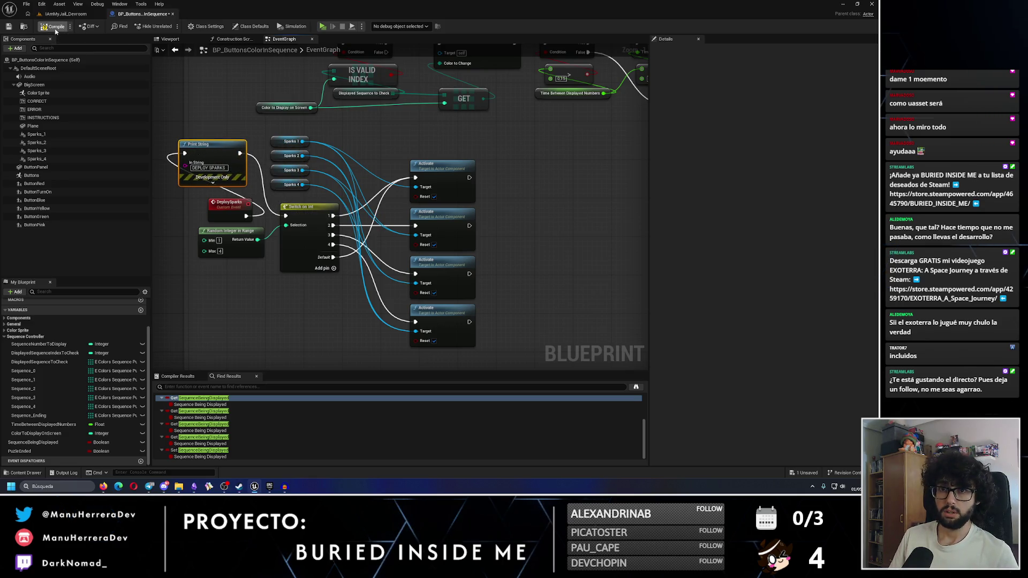
click(66, 14)
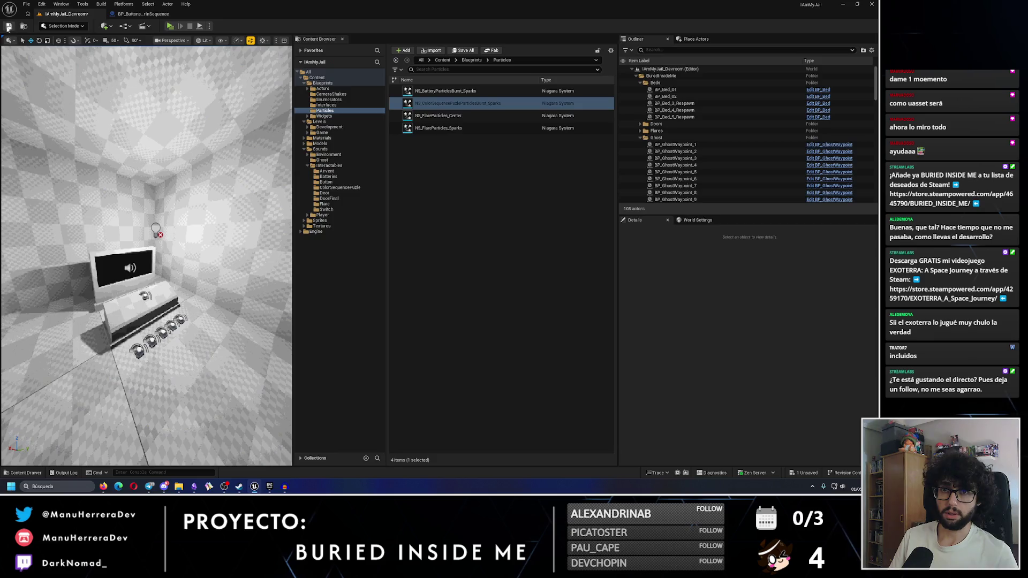
Play-test the level, walking to the console to watch the sparks, then return to BP_ButtonsColorInSequence
click(171, 27)
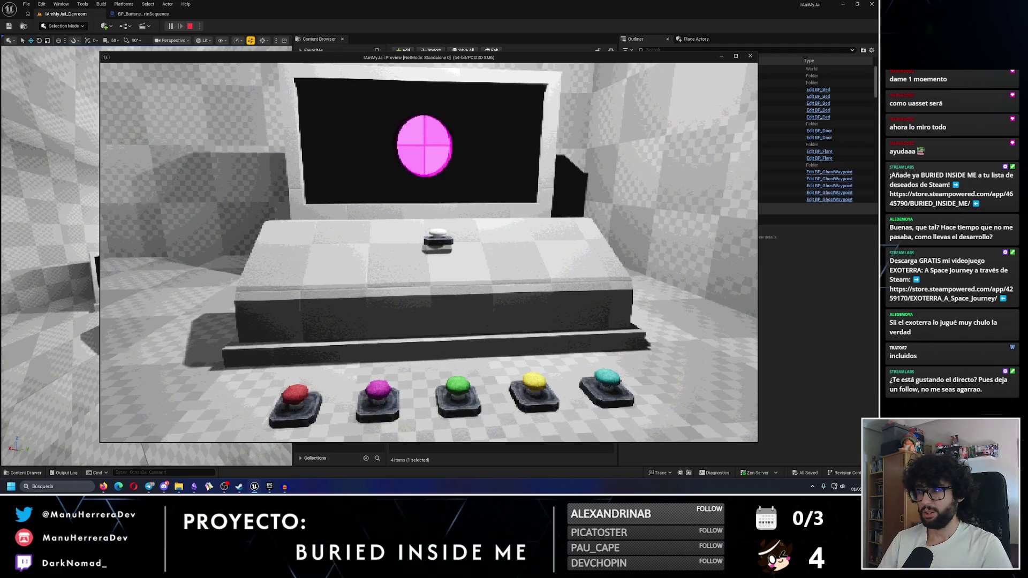
key(s)
key(w)
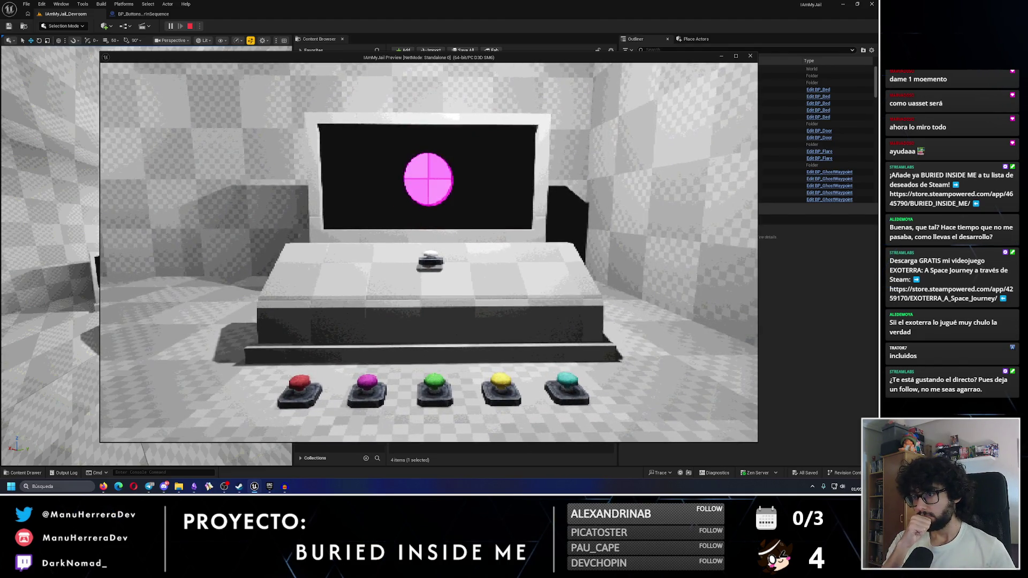
key(w)
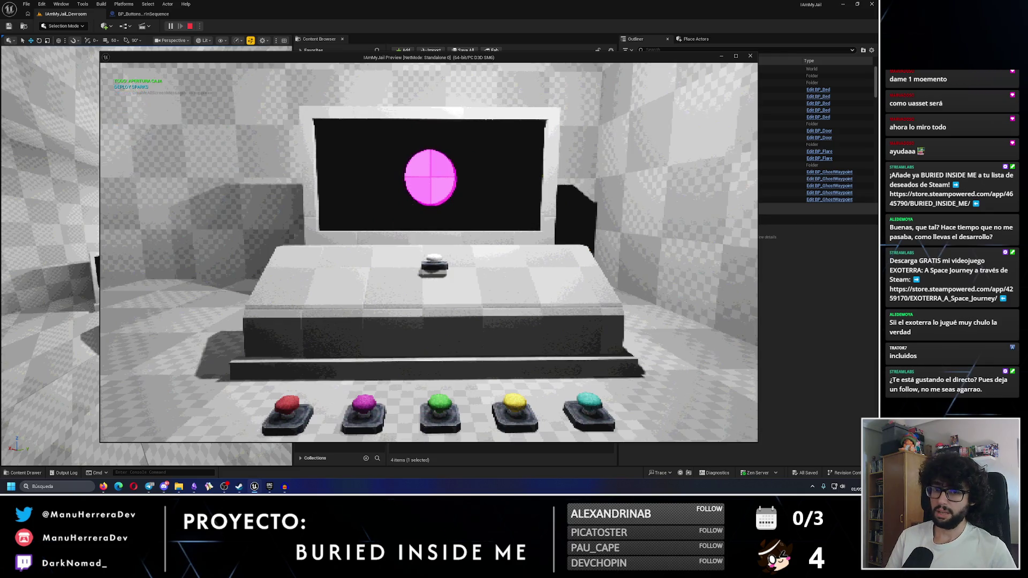
key(w)
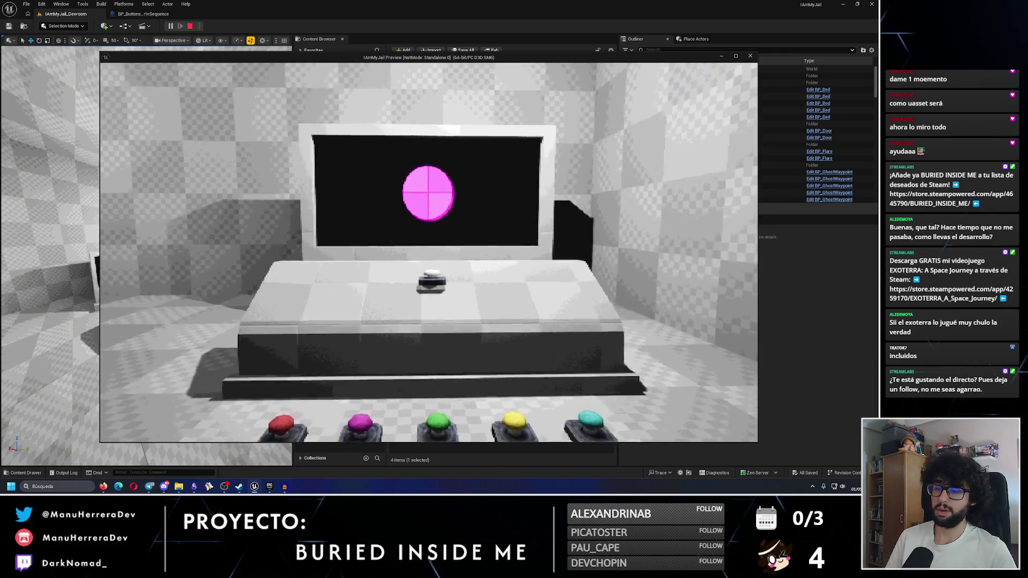
key(Escape)
click(154, 12)
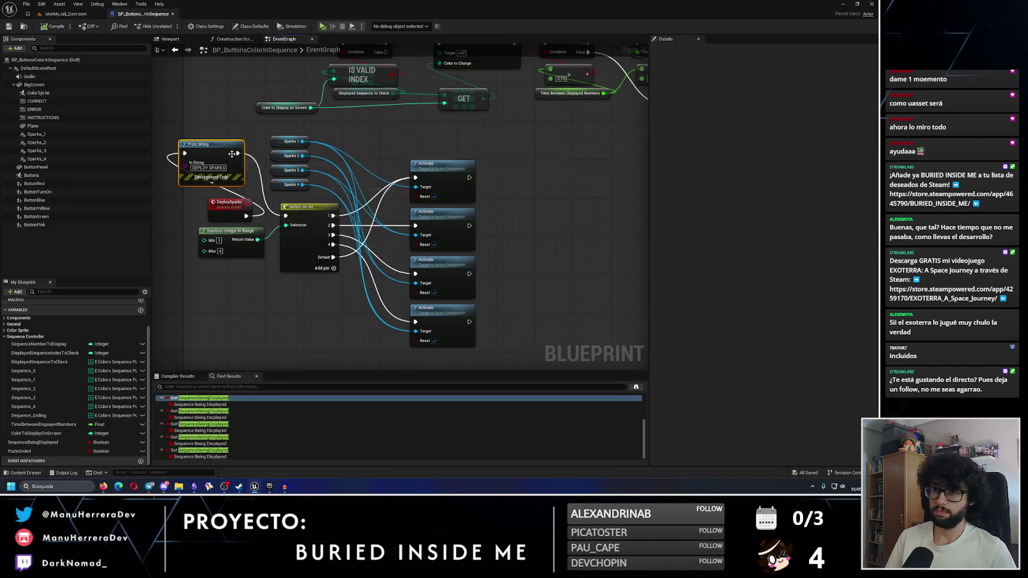
Remove the Print String, wire DeploySparks straight into Switch on Int, then compile and save
key(Delete)
drag(246, 216, 286, 216)
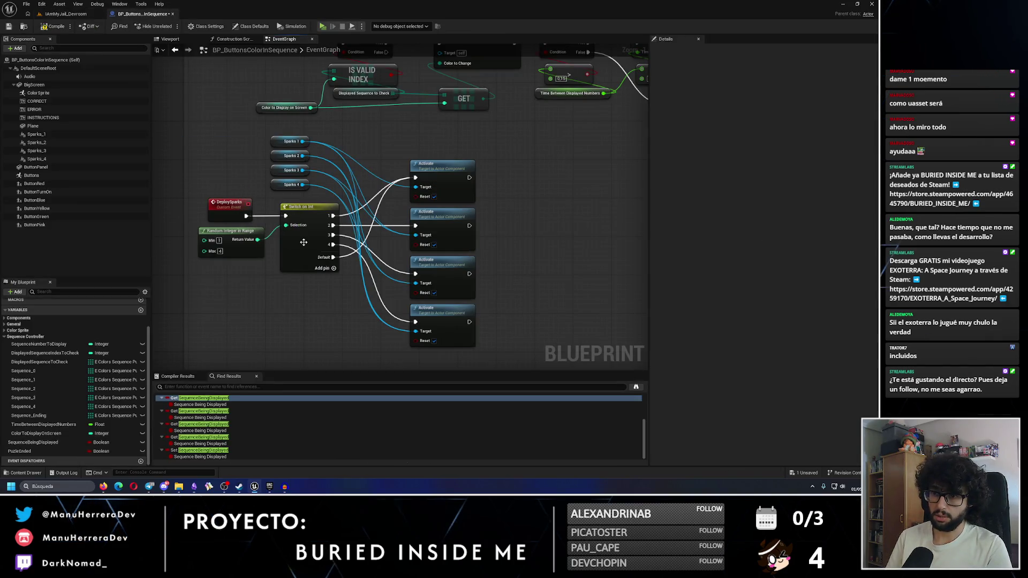
scroll(304, 243, down, 3)
scroll(385, 250, up, 3)
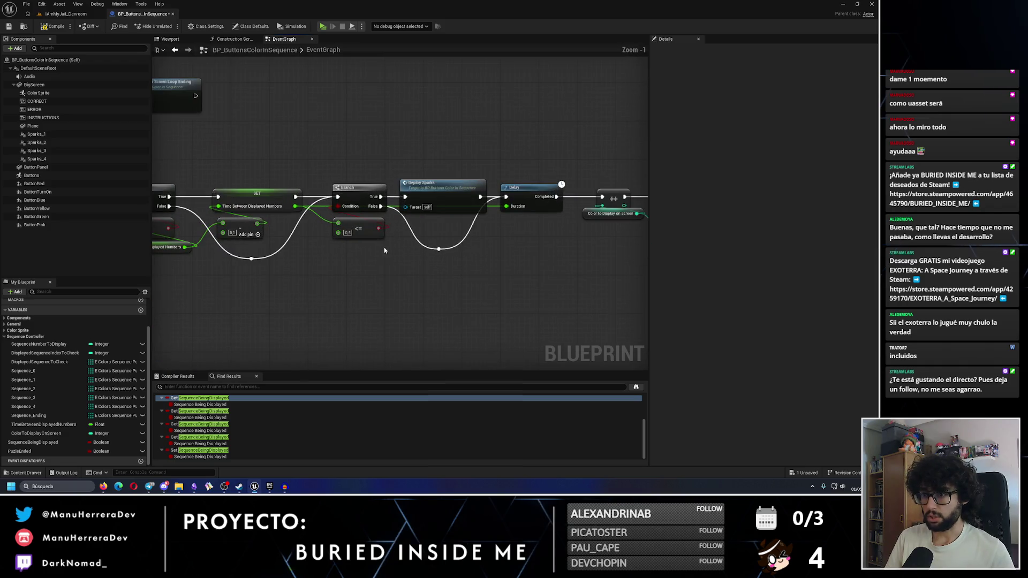
scroll(361, 246, up, 1)
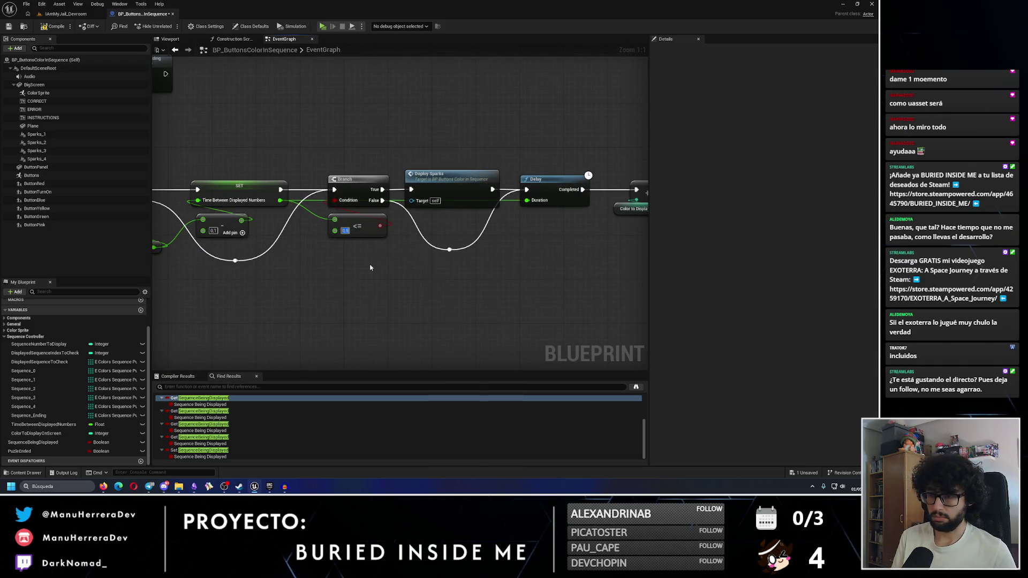
click(59, 28)
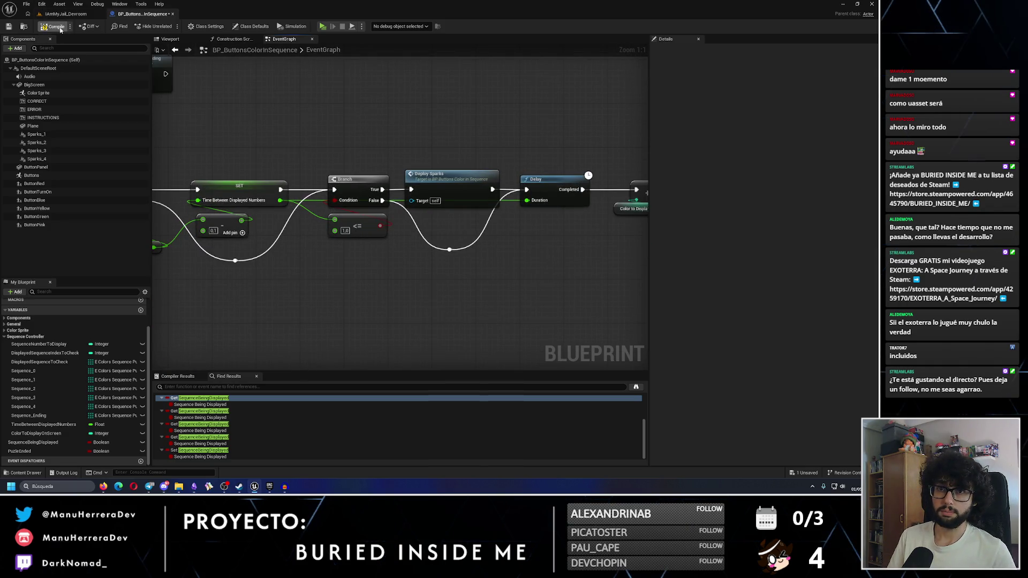
click(9, 26)
Shift the Activate nodes right, add an Is Active node from Sparks 1, and start a test play
drag(428, 115, 417, 348)
drag(429, 160, 478, 161)
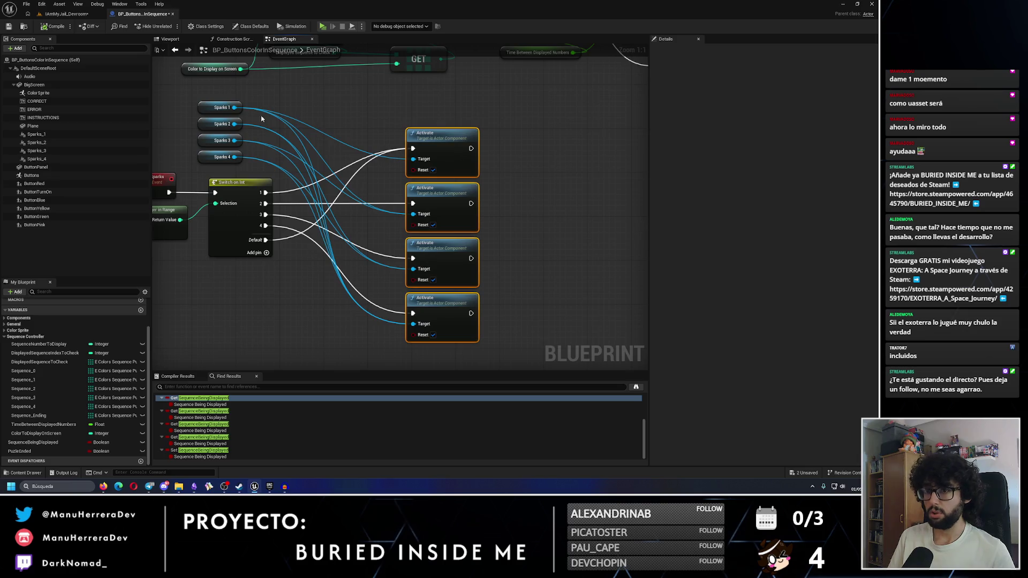
drag(236, 107, 336, 111)
text(ISAC)
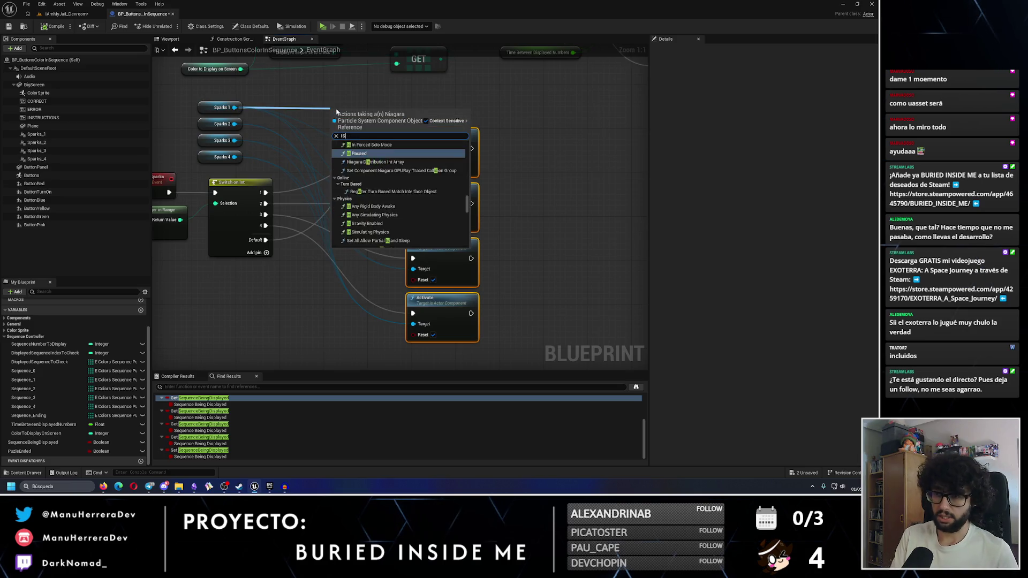
key(Return)
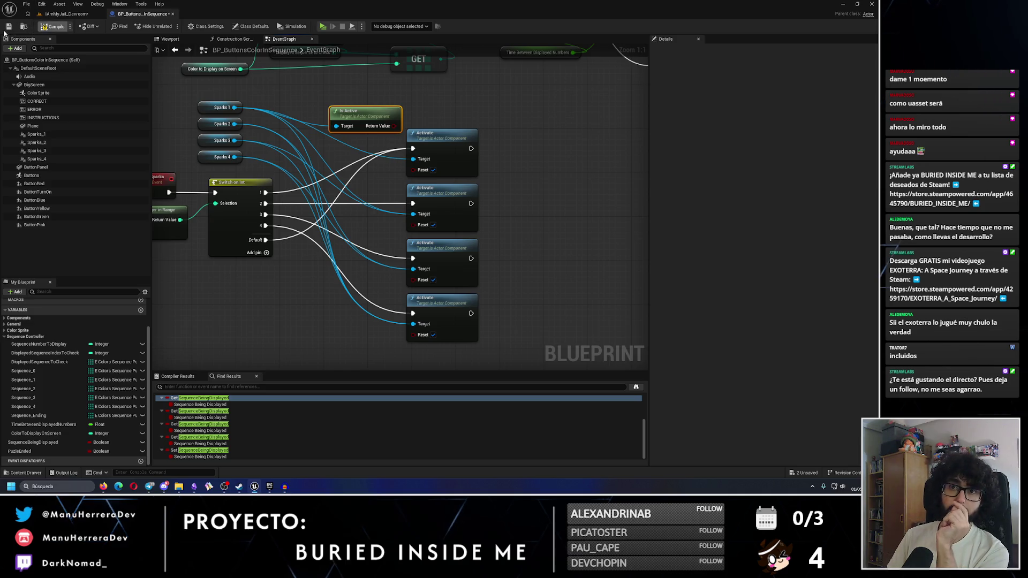
click(67, 15)
click(170, 26)
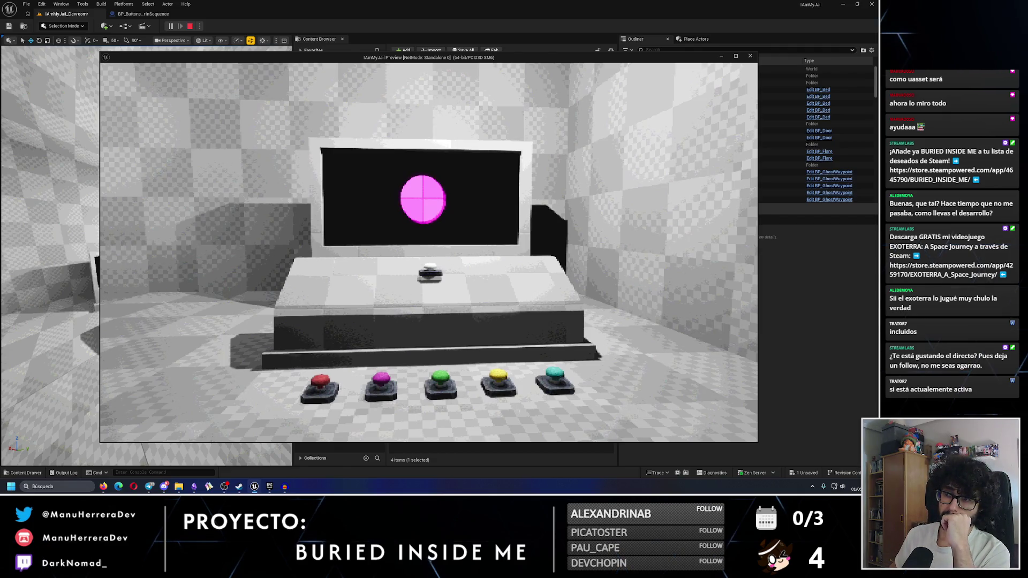
key(Escape)
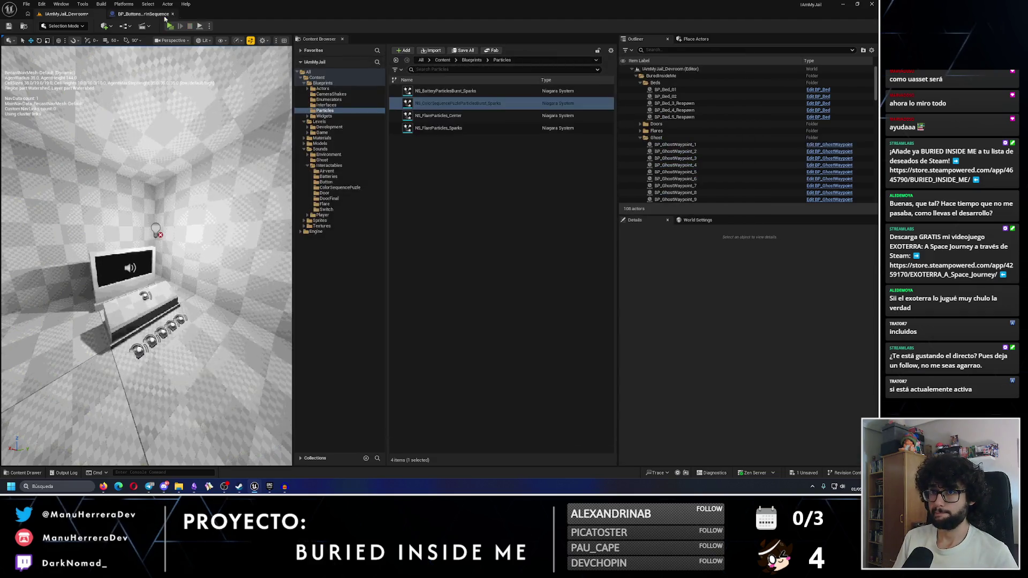
Open the sparks Niagara system from the Content Browser for editing
click(157, 13)
click(67, 15)
right_click(474, 103)
click(509, 212)
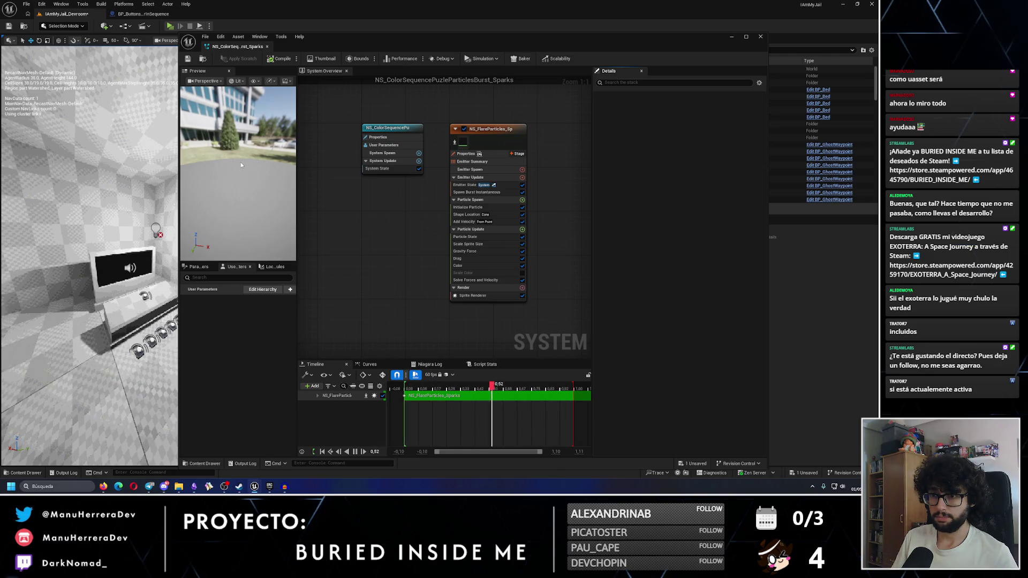
Review the flare emitter's Emitter State, Spawn Count and Lifetime Max settings
click(462, 186)
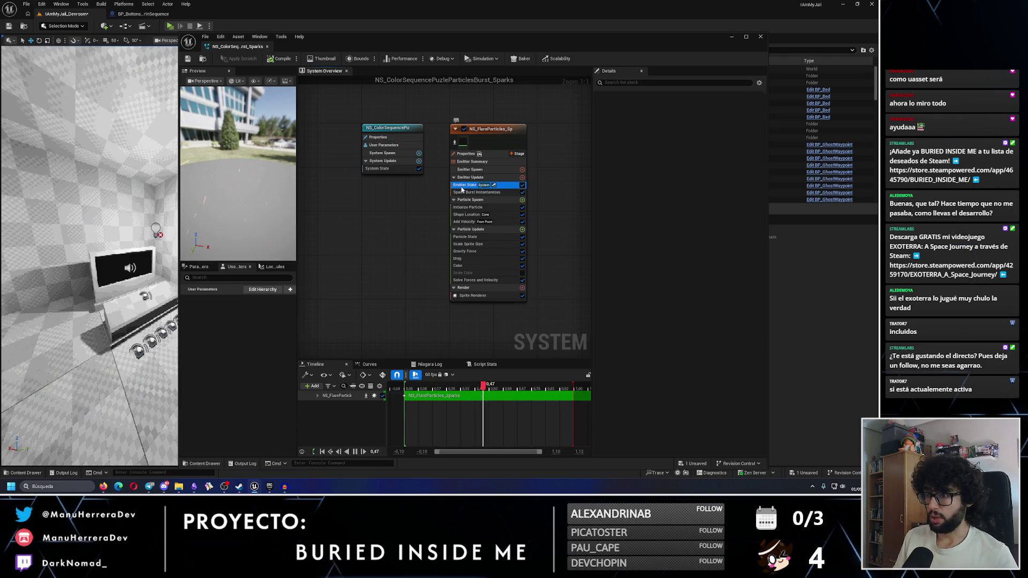
click(472, 170)
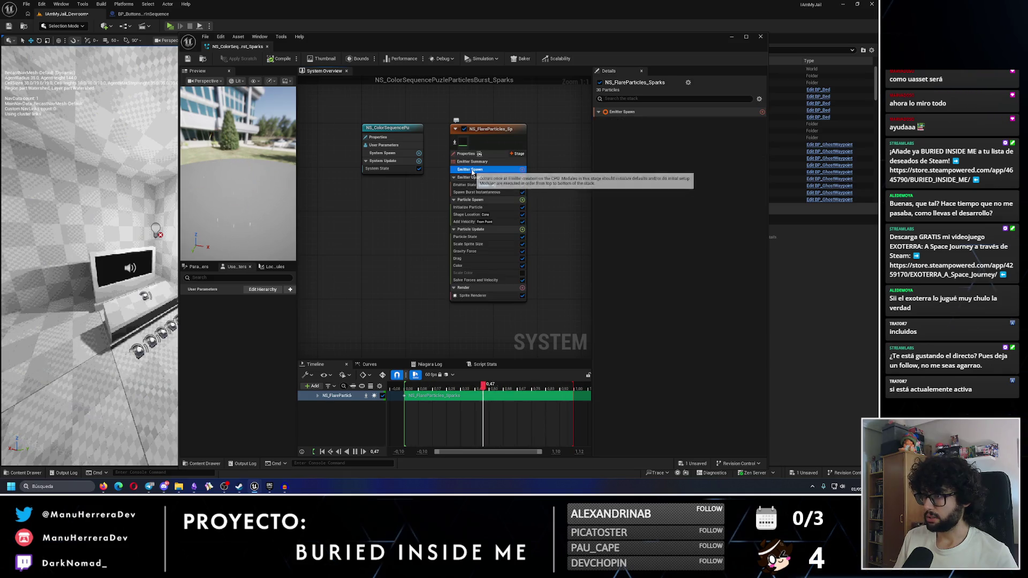
click(487, 300)
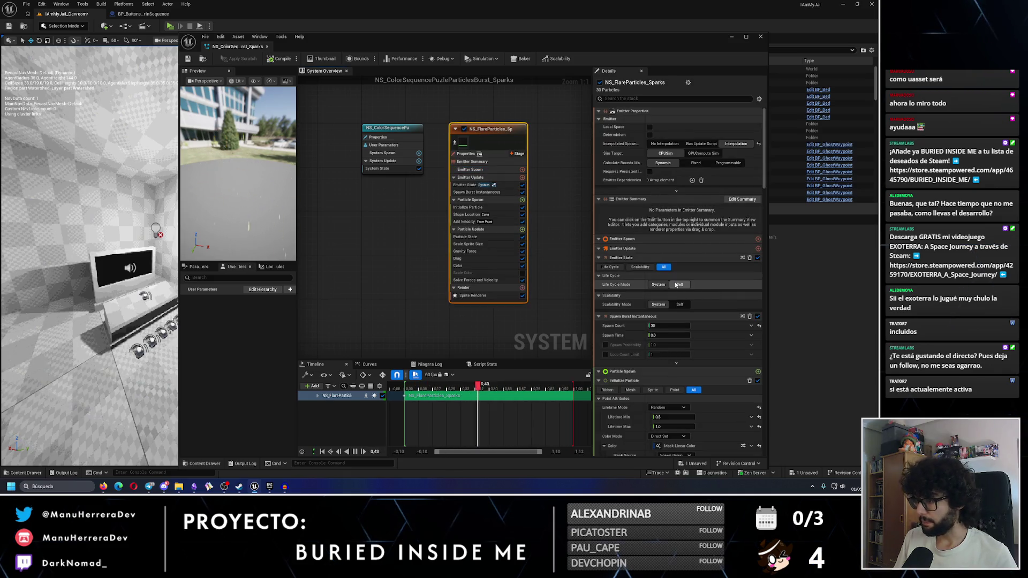
click(669, 325)
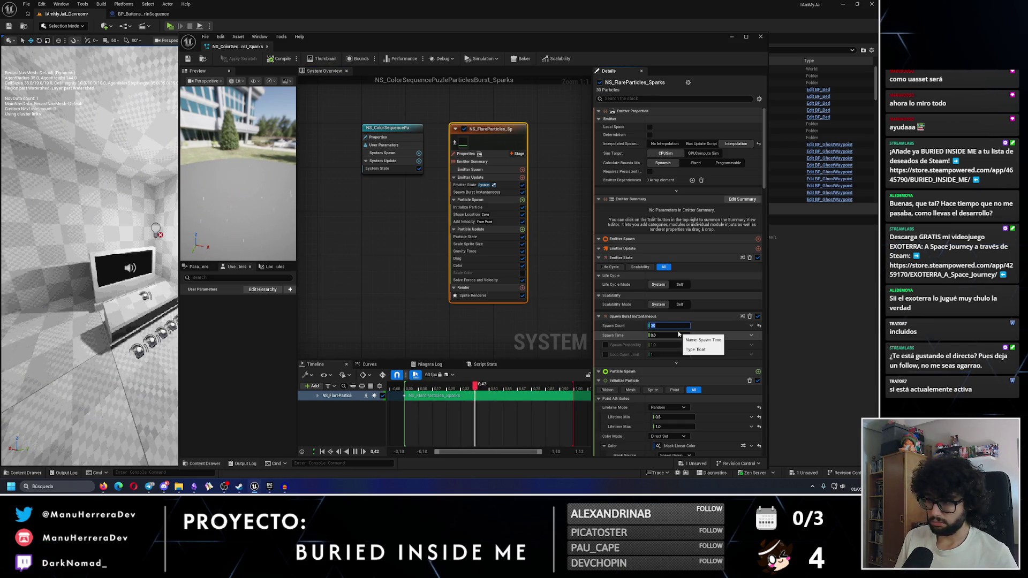
scroll(676, 353, down, 2)
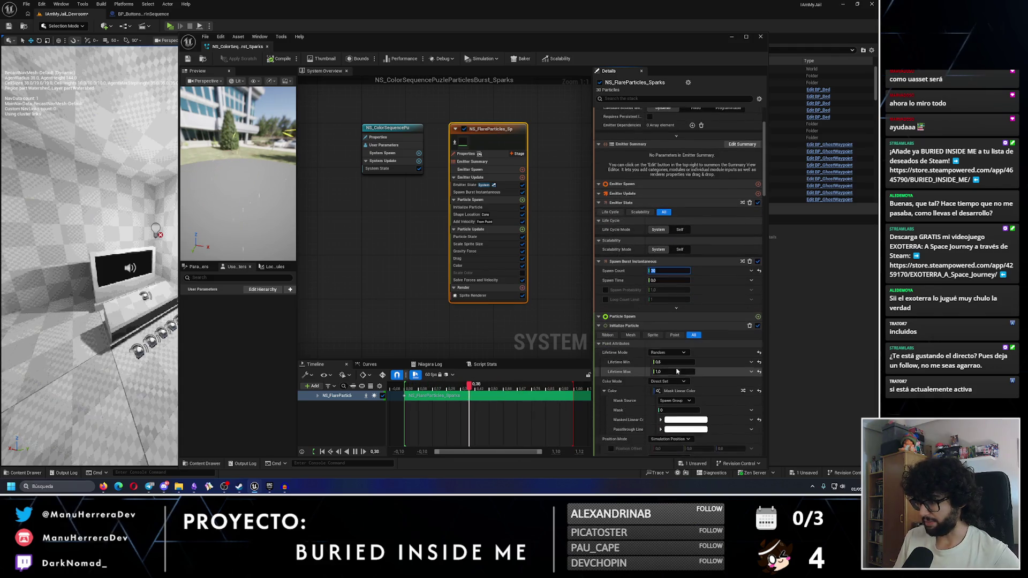
click(676, 372)
scroll(686, 377, down, 2)
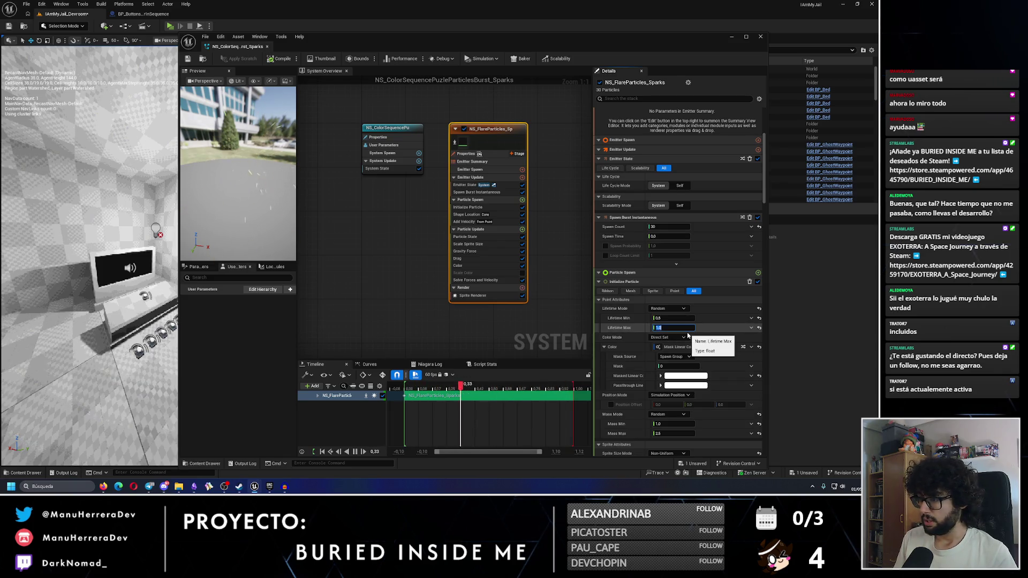
scroll(691, 348, down, 4)
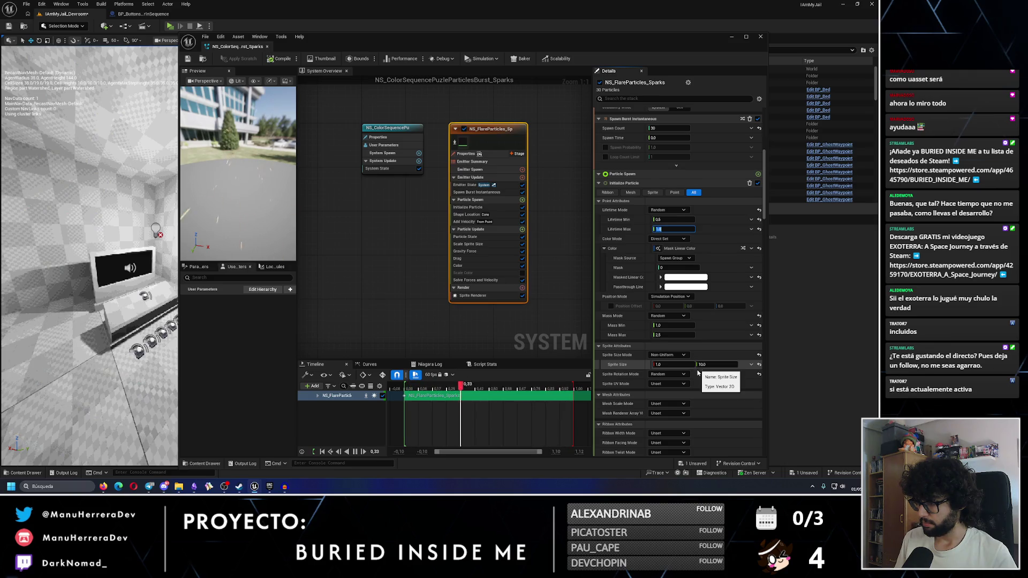
scroll(685, 365, down, 1)
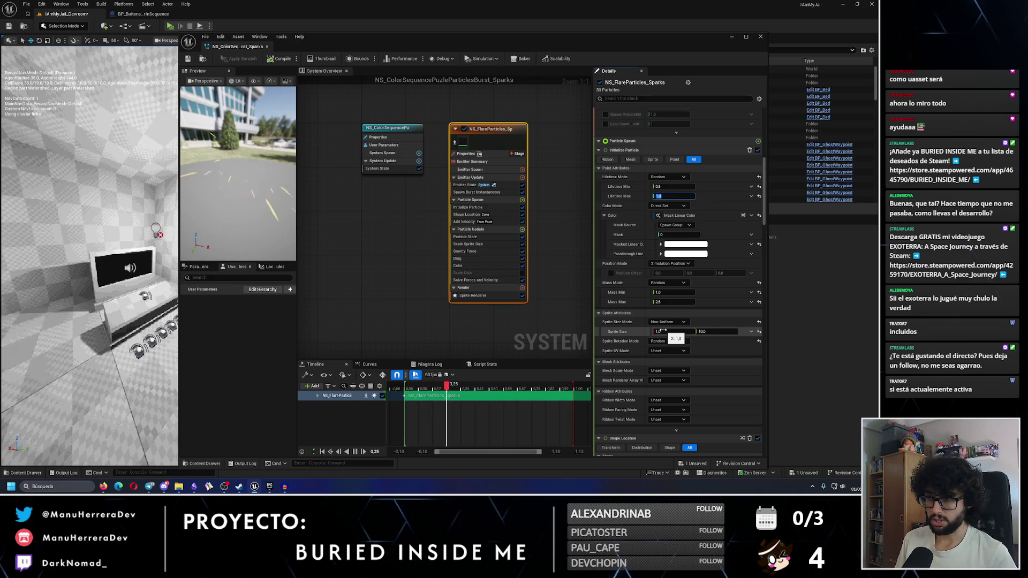
Set the Add Velocity minimum speed to 50
click(469, 222)
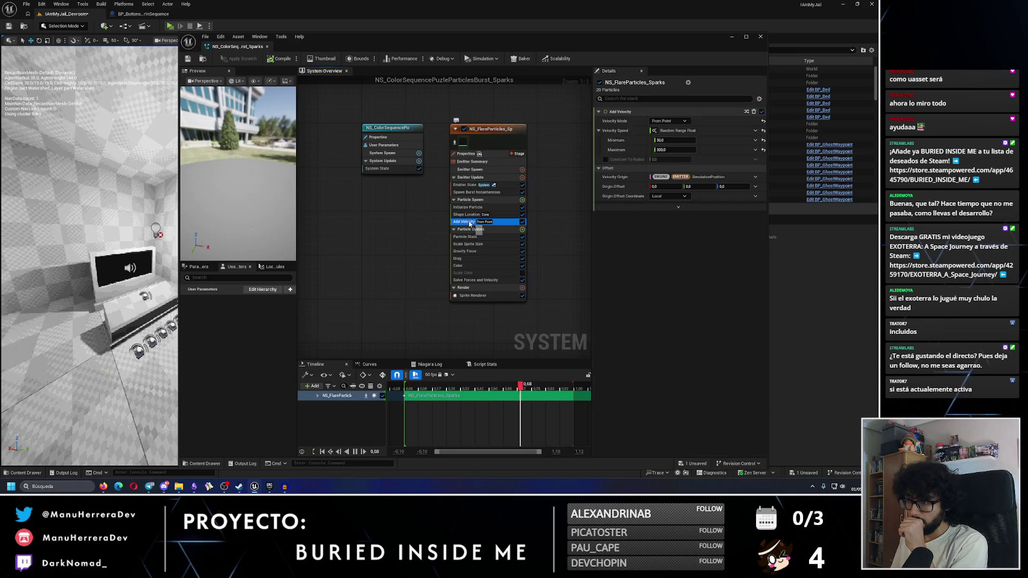
click(665, 140)
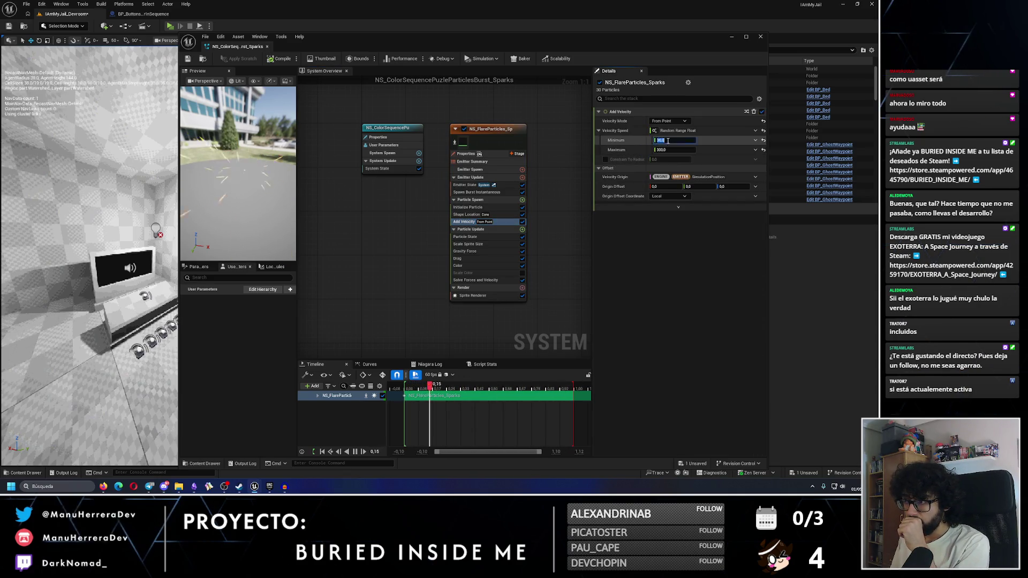
text(60)
key(Return)
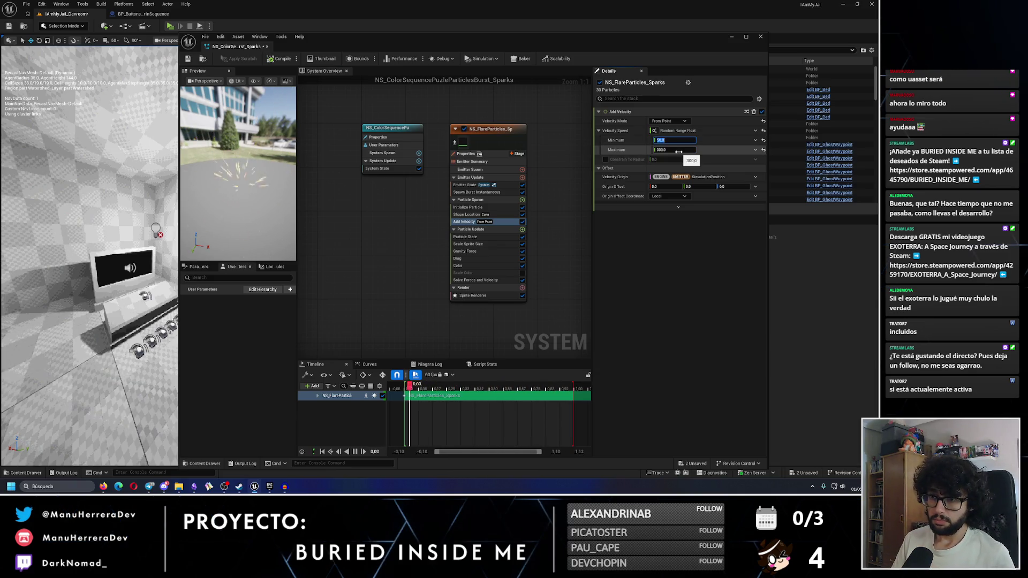
Set the Spawn Burst Instantaneous spawn time to 0.0
click(471, 199)
click(471, 192)
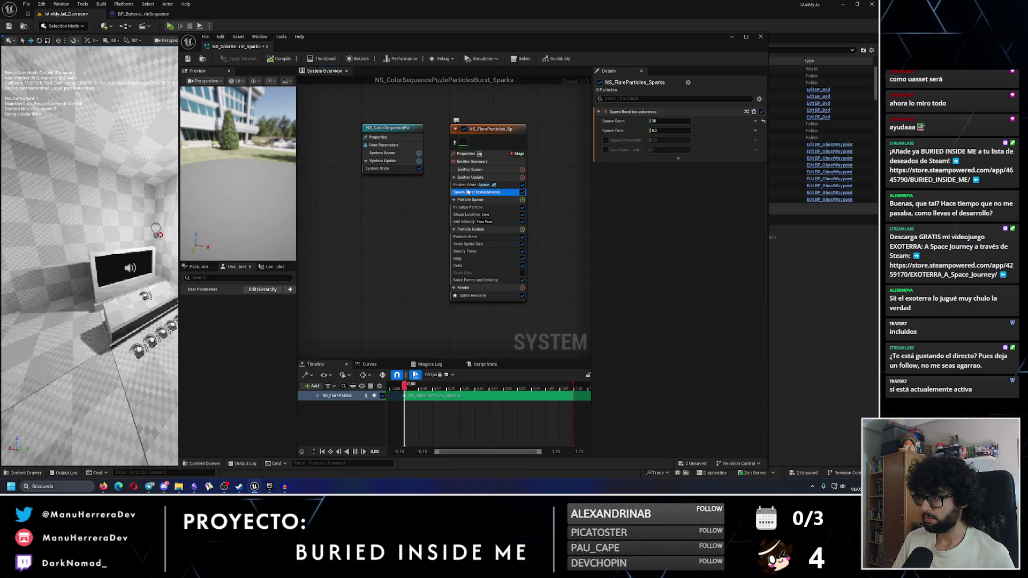
click(465, 186)
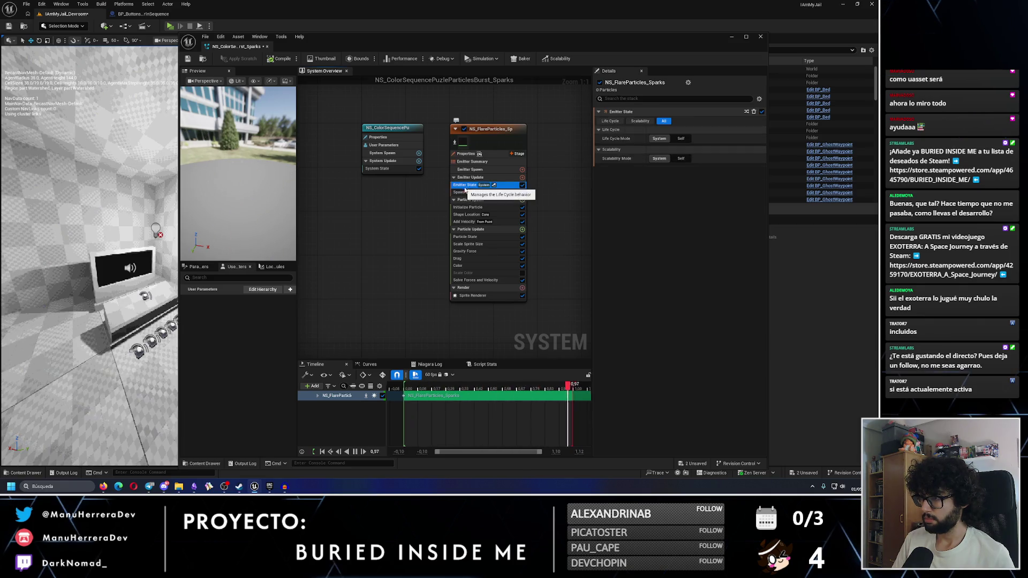
click(471, 192)
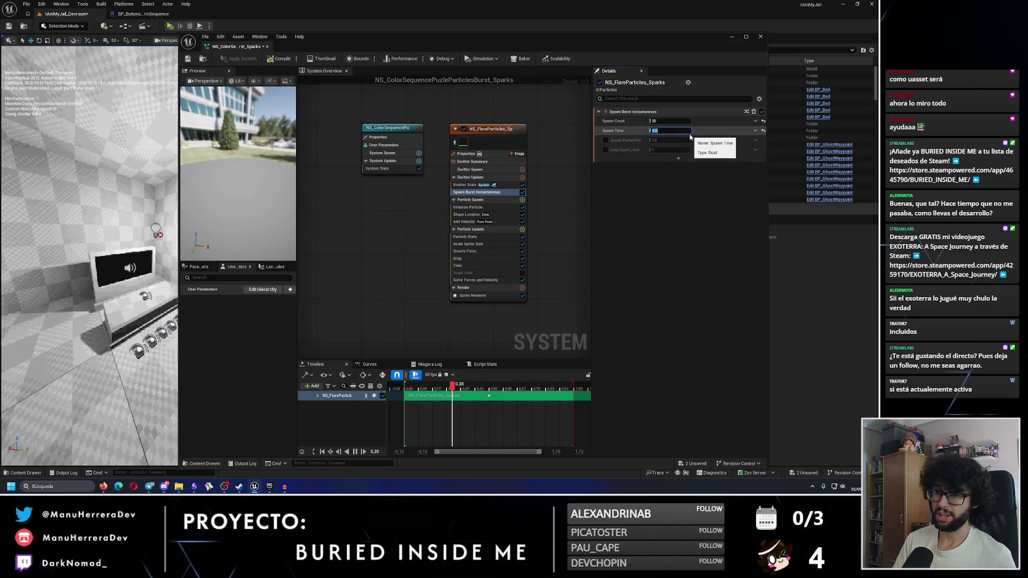
text(0)
key(Return)
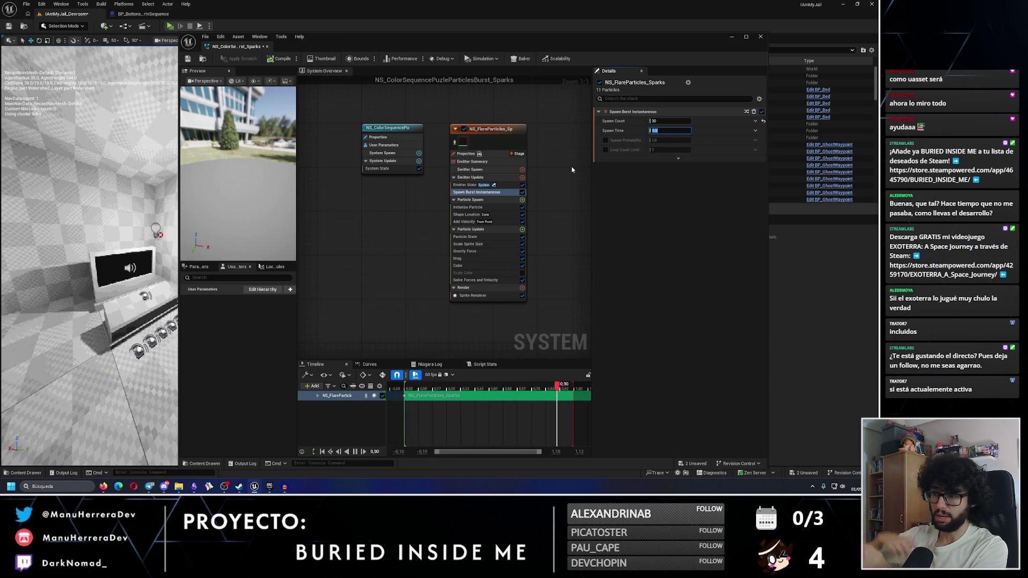
Widen the Shape Location cone angle from 120.0 to 160.0
click(484, 200)
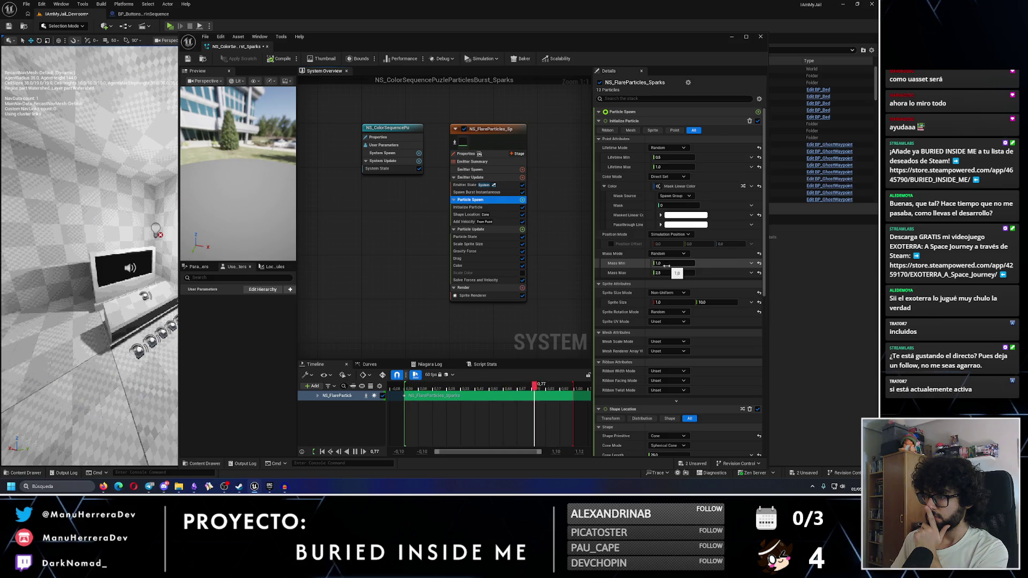
scroll(678, 387, down, 2)
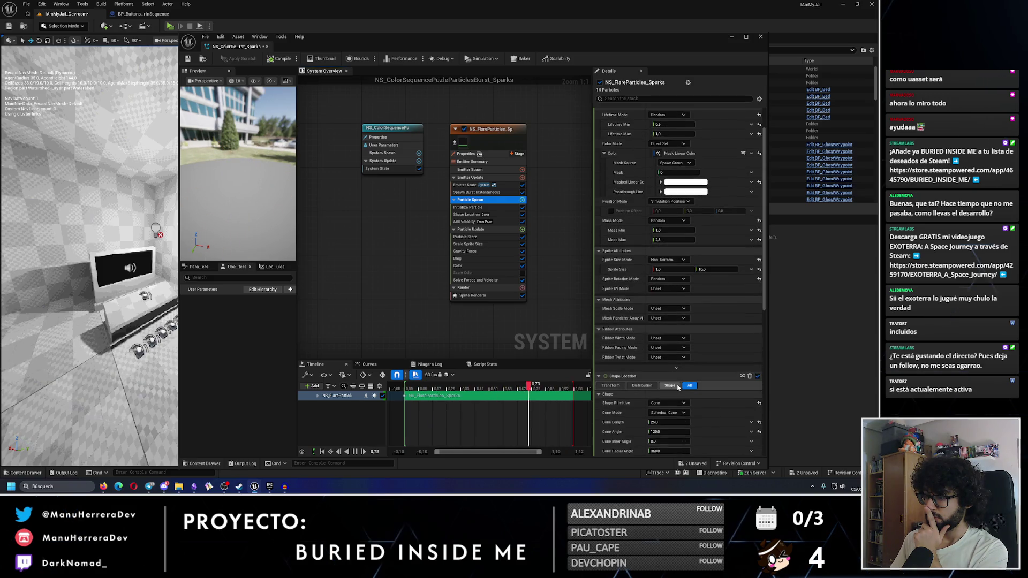
scroll(678, 388, down, 3)
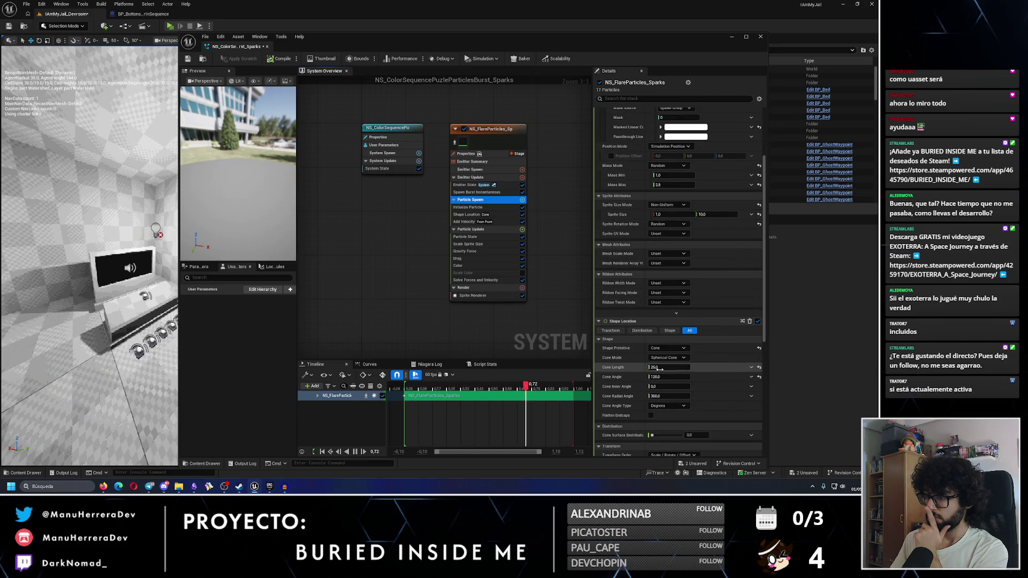
drag(662, 378, 667, 378)
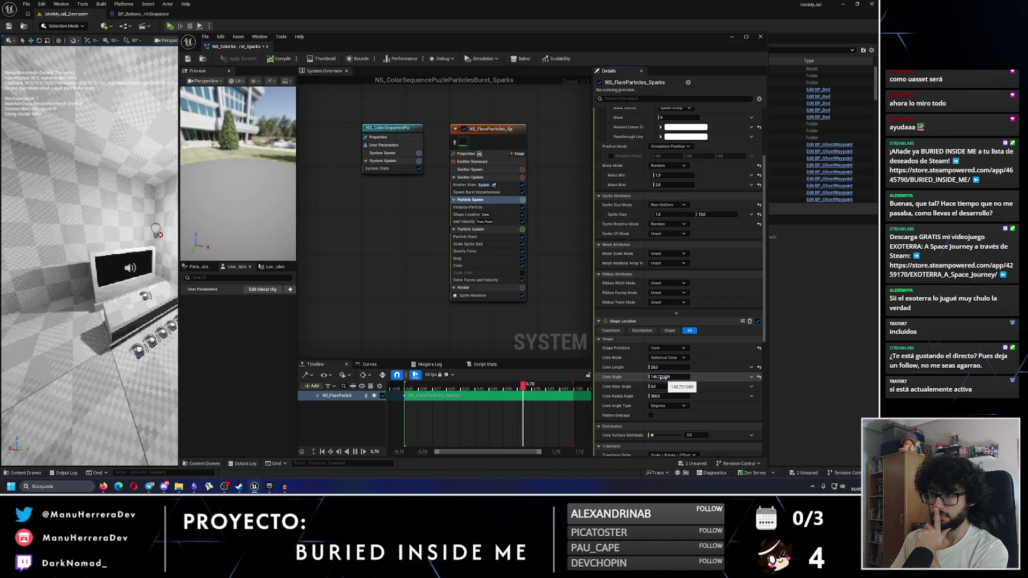
key(Return)
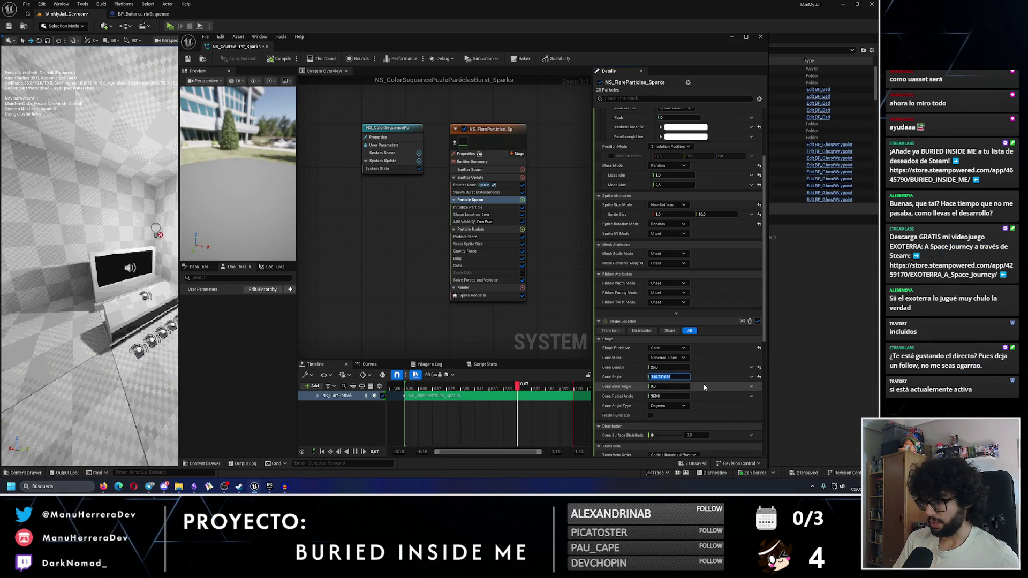
key(ctrl+z)
click(680, 377)
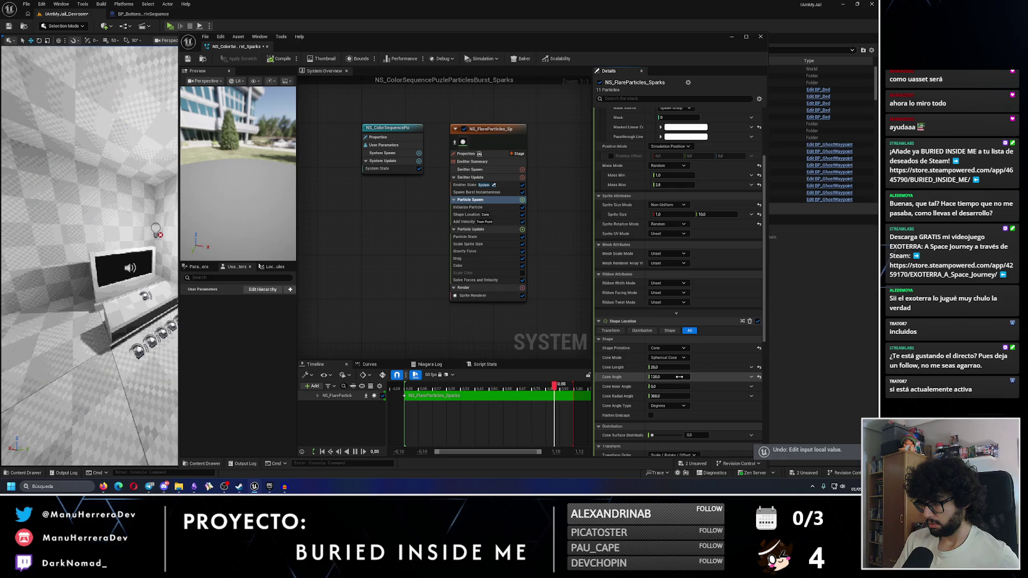
text(160)
key(Return)
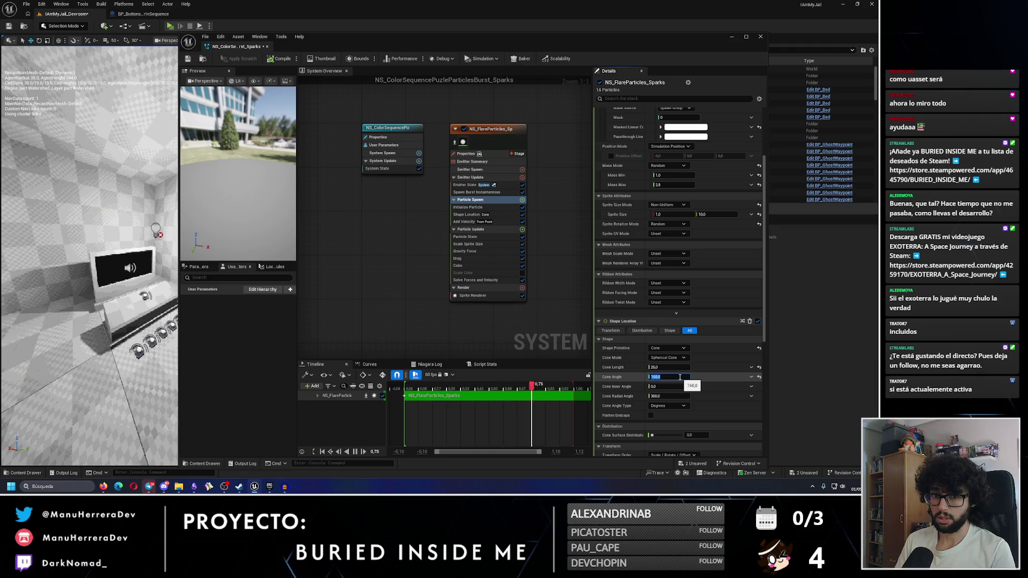
Review the emitter's Particle State and Sprite Renderer settings
scroll(729, 351, down, 1)
scroll(729, 351, down, 1)
scroll(729, 351, down, 1)
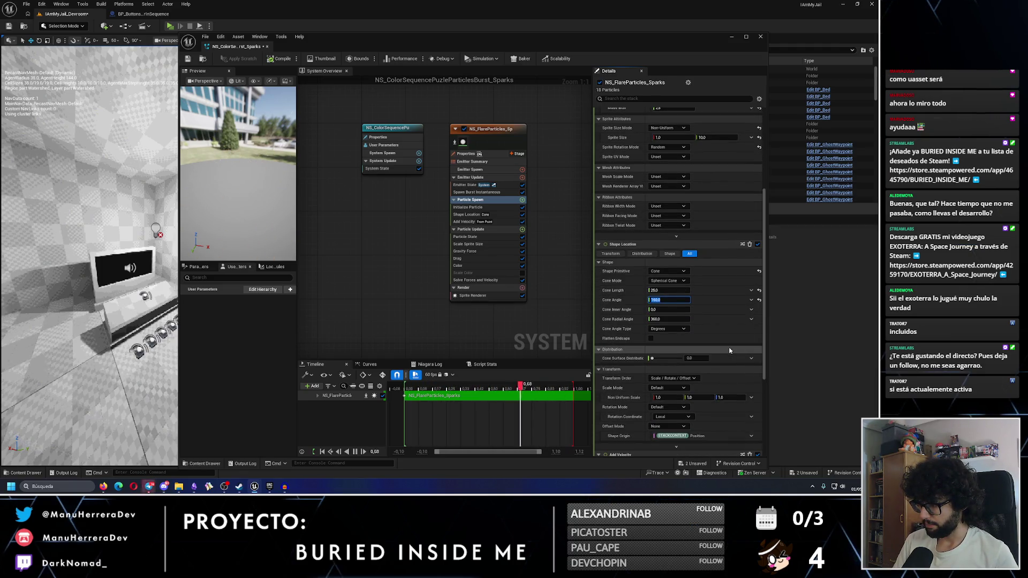
scroll(730, 351, down, 4)
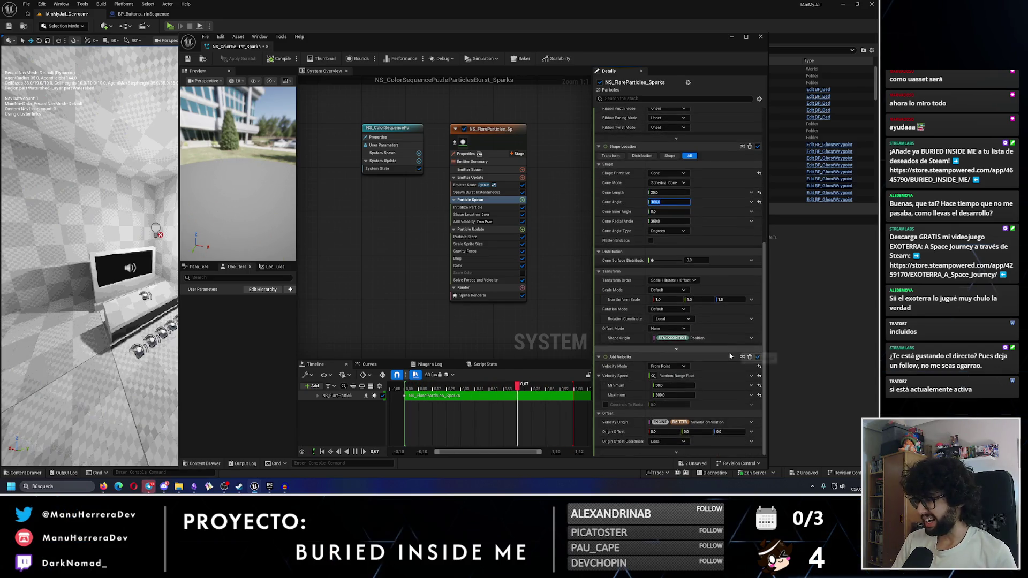
click(472, 238)
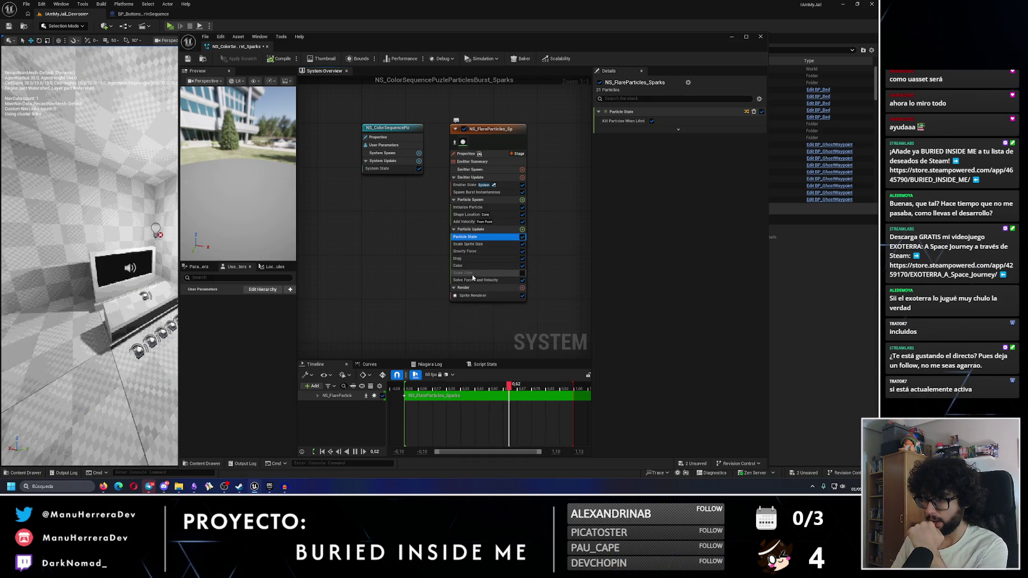
click(485, 295)
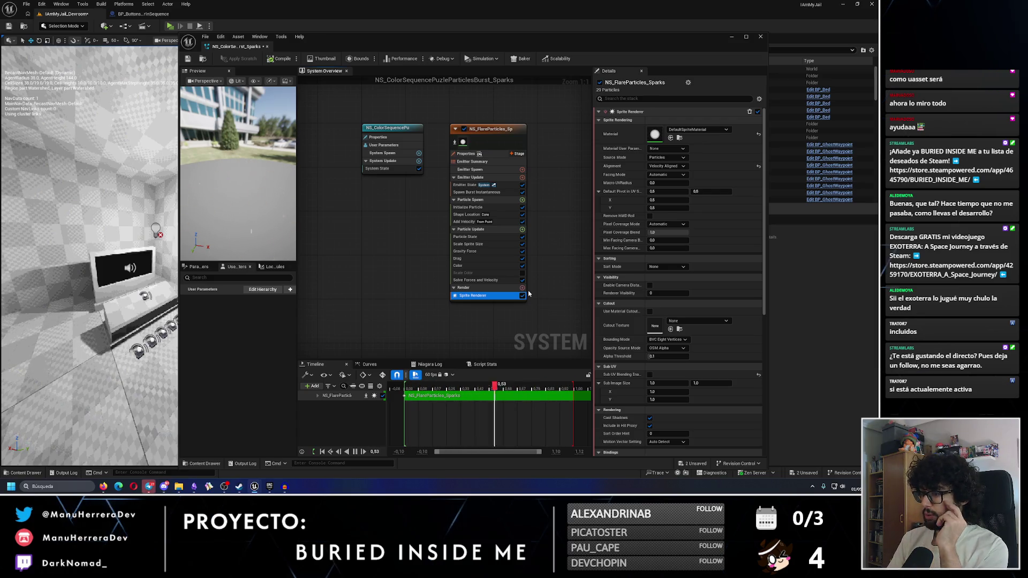
click(495, 130)
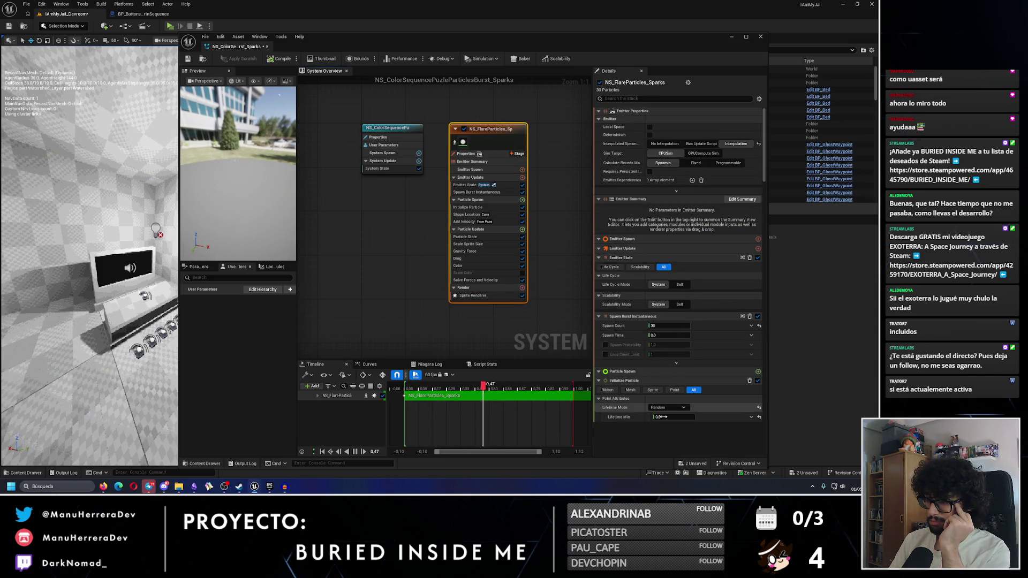
scroll(654, 323, down, 5)
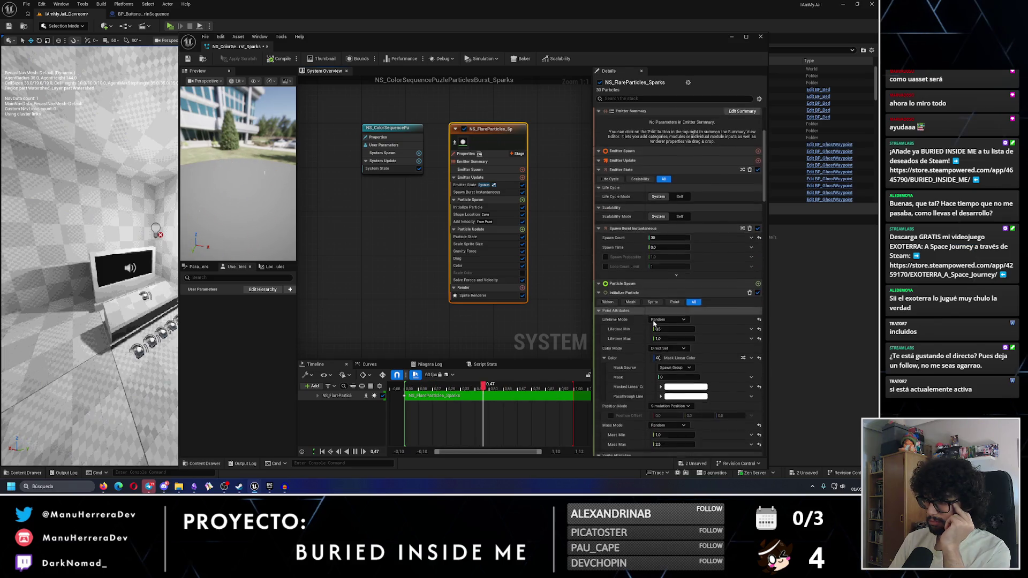
scroll(653, 325, down, 2)
scroll(656, 359, down, 3)
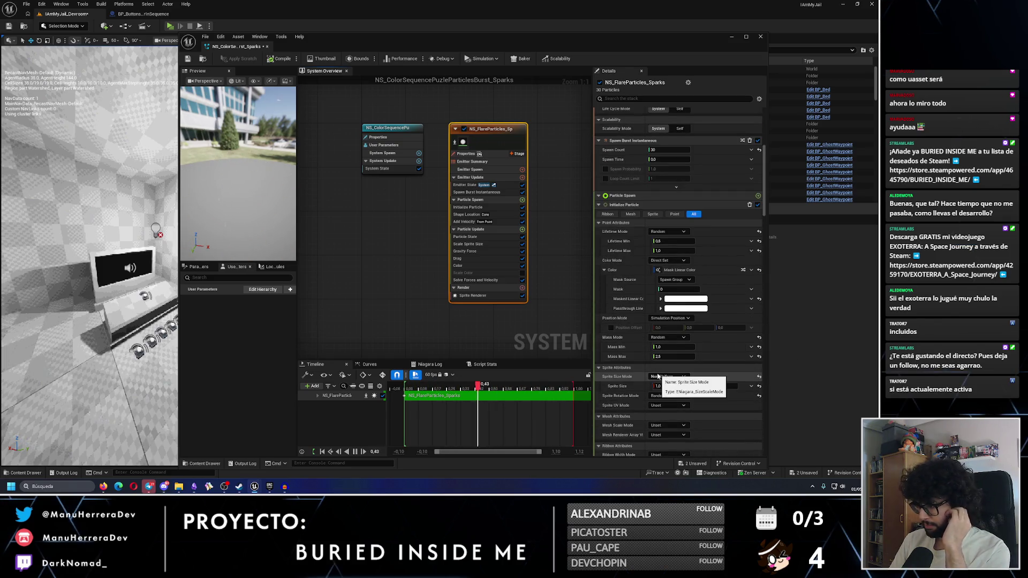
scroll(659, 377, down, 8)
scroll(658, 378, down, 6)
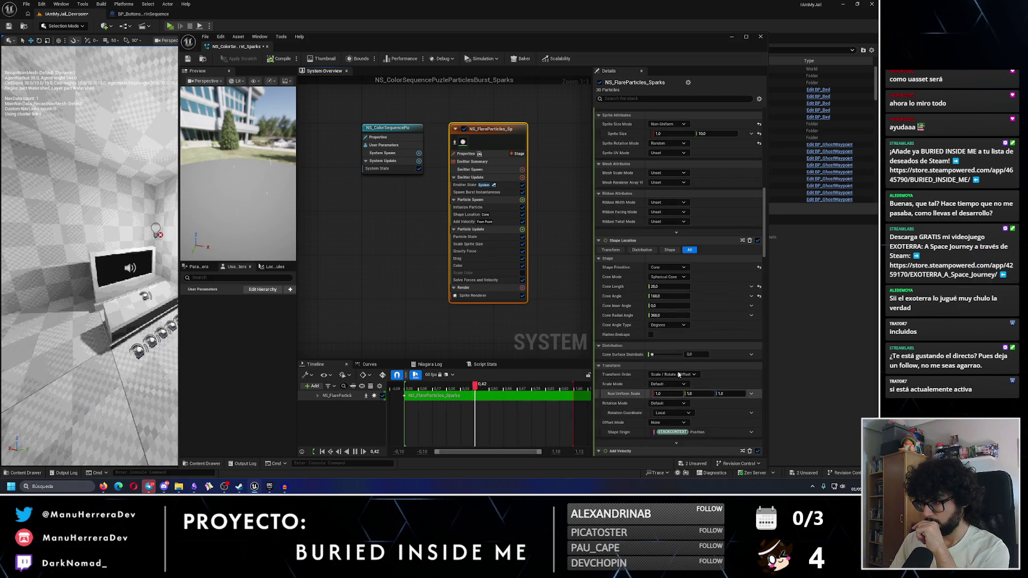
scroll(766, 246, down, 12)
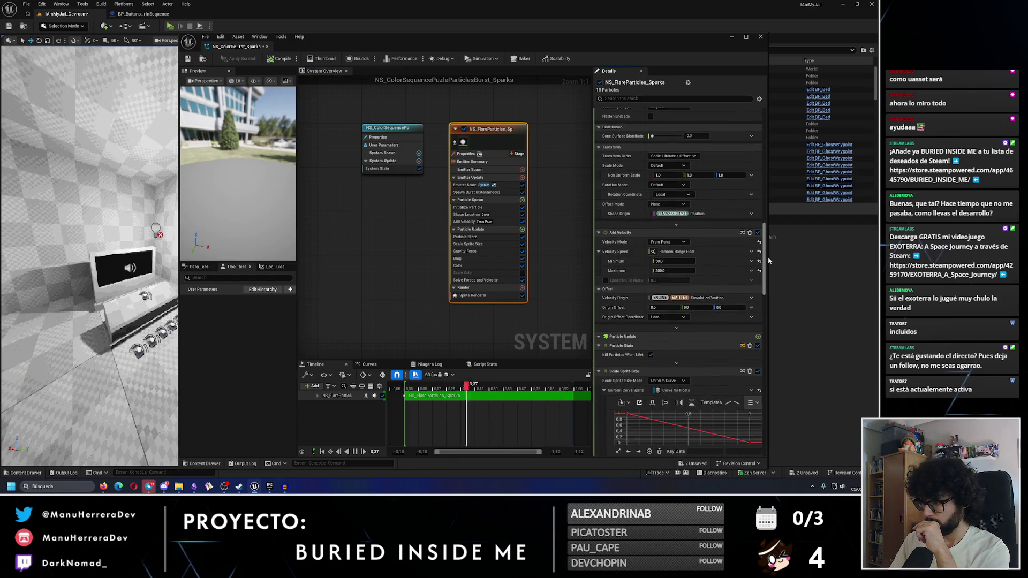
scroll(769, 261, up, 8)
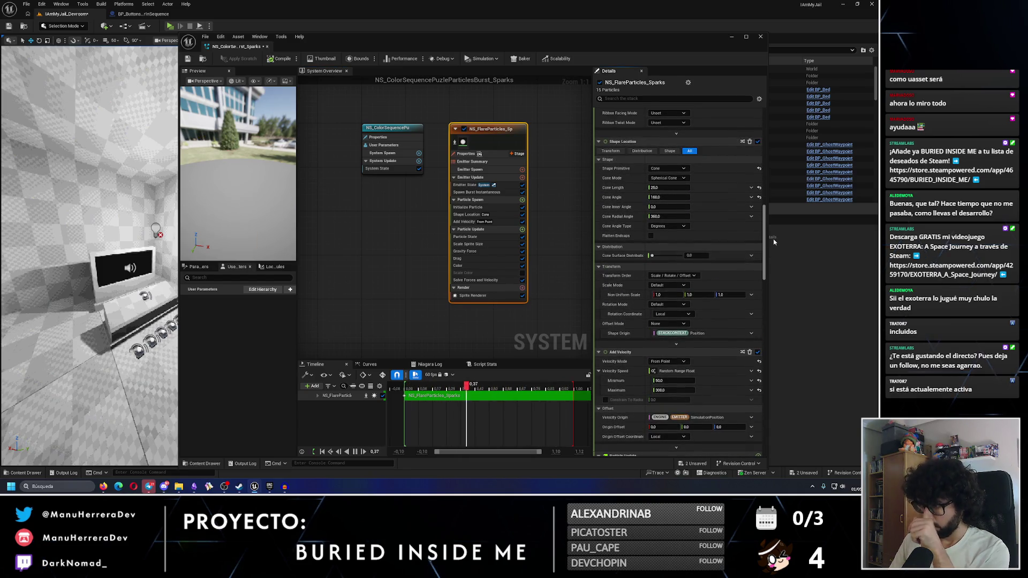
scroll(774, 237, up, 12)
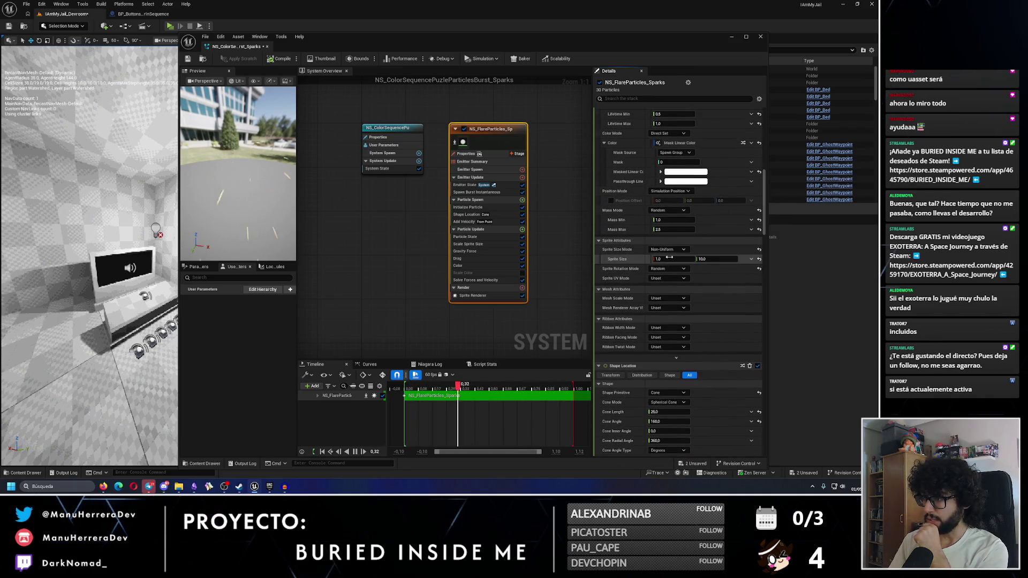
Set the sprite size to 1.25 wide by 15.0 tall
click(674, 259)
click(711, 260)
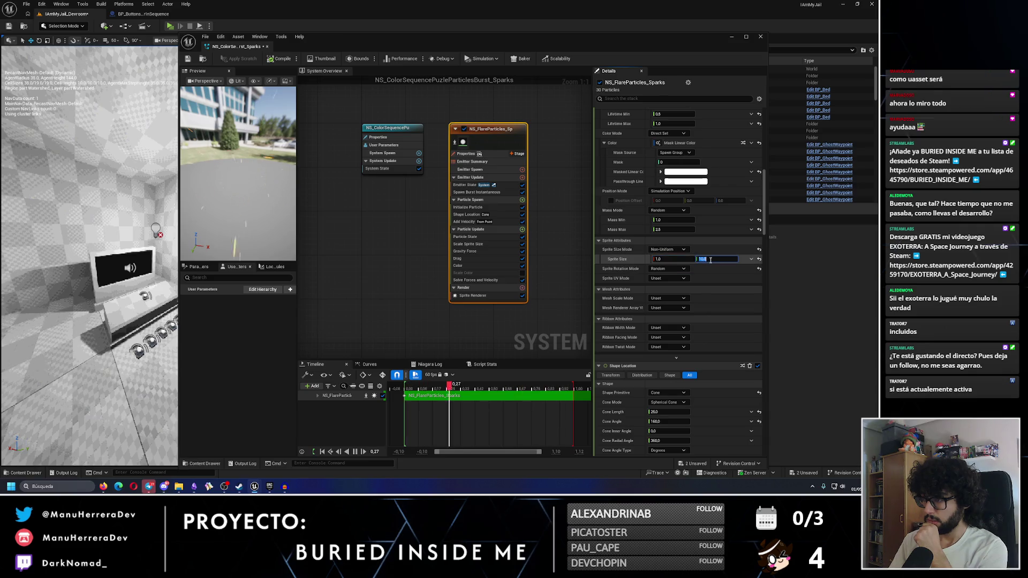
click(677, 259)
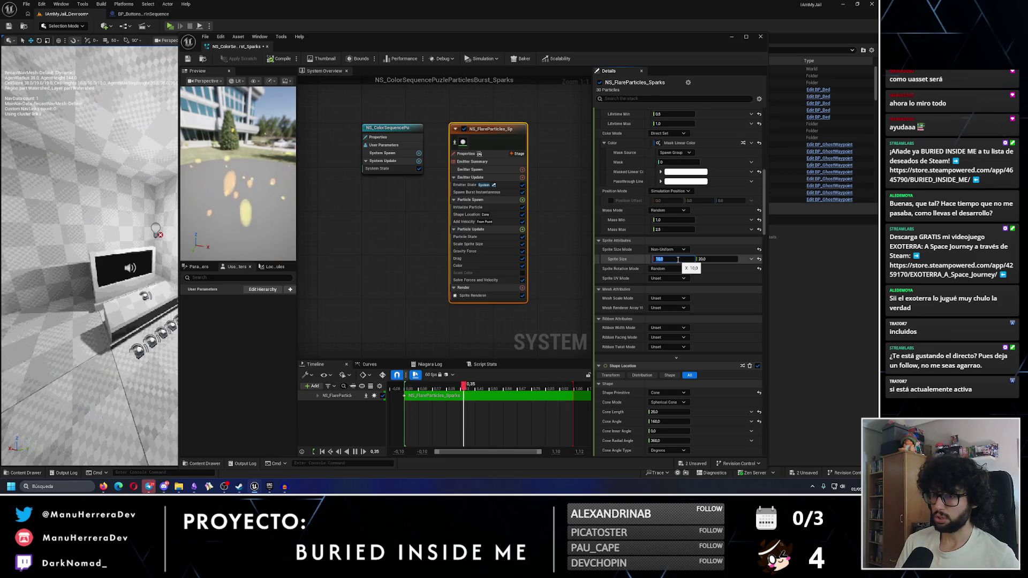
text(5)
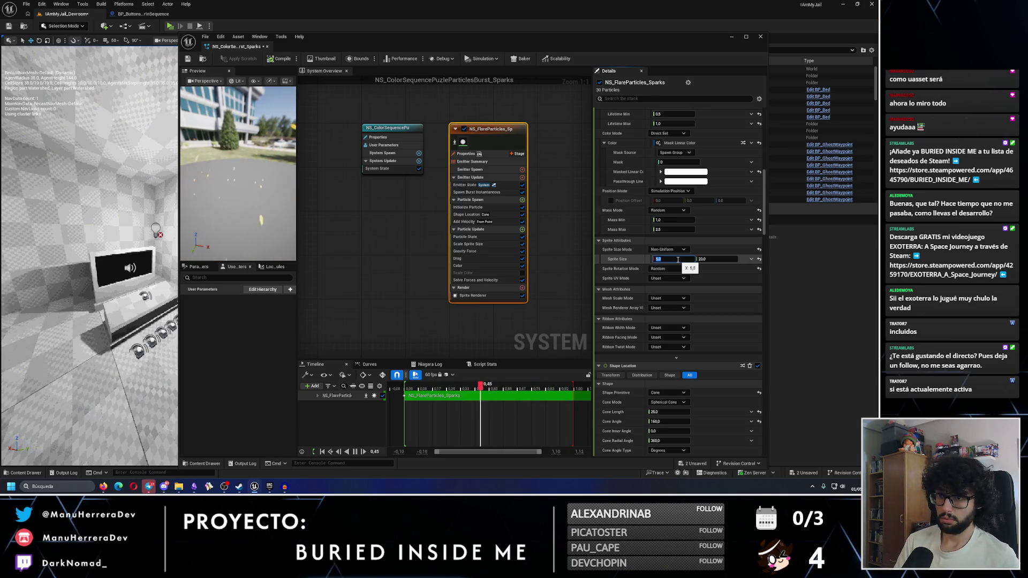
key(Return)
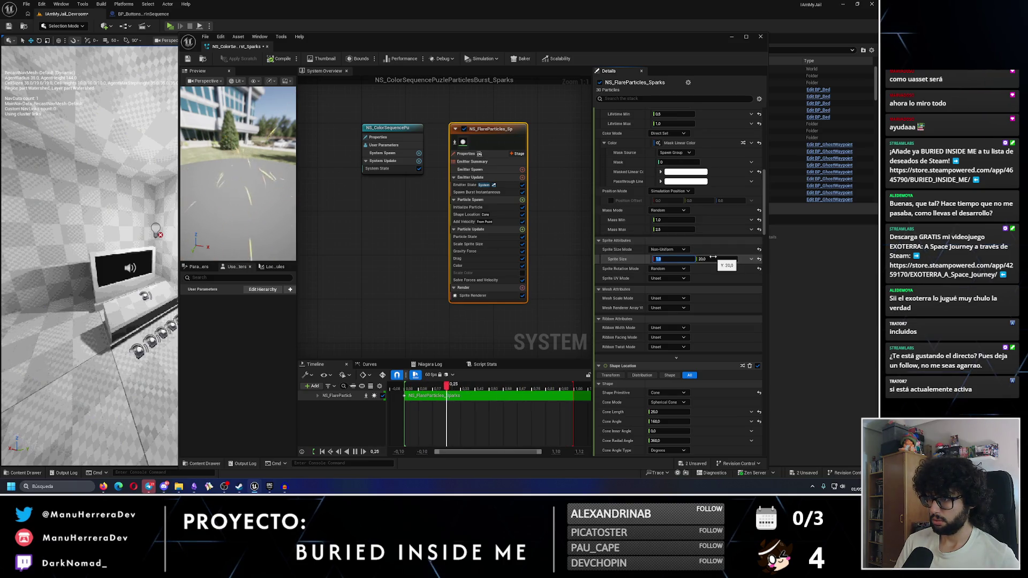
click(673, 258)
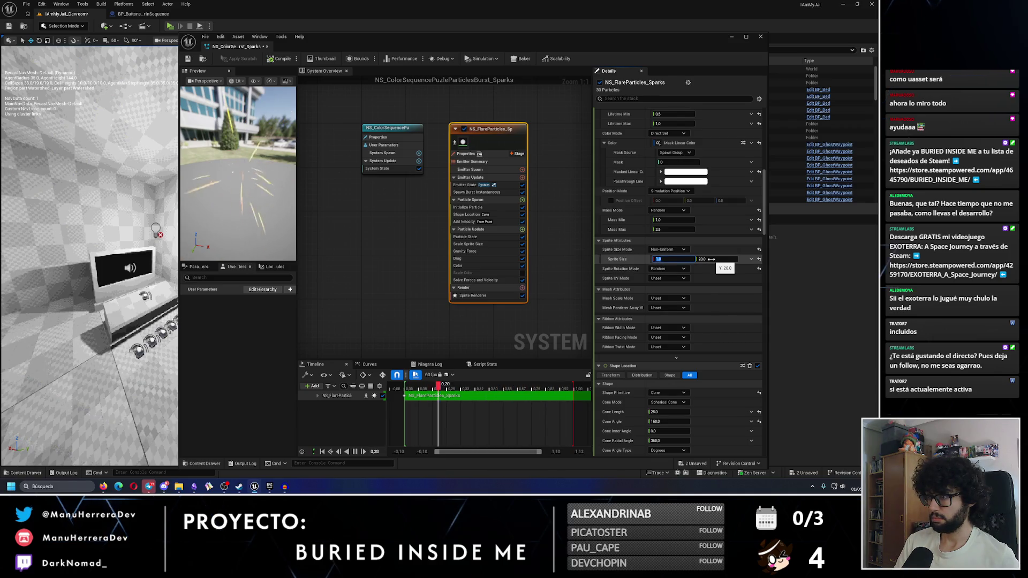
text(1.5)
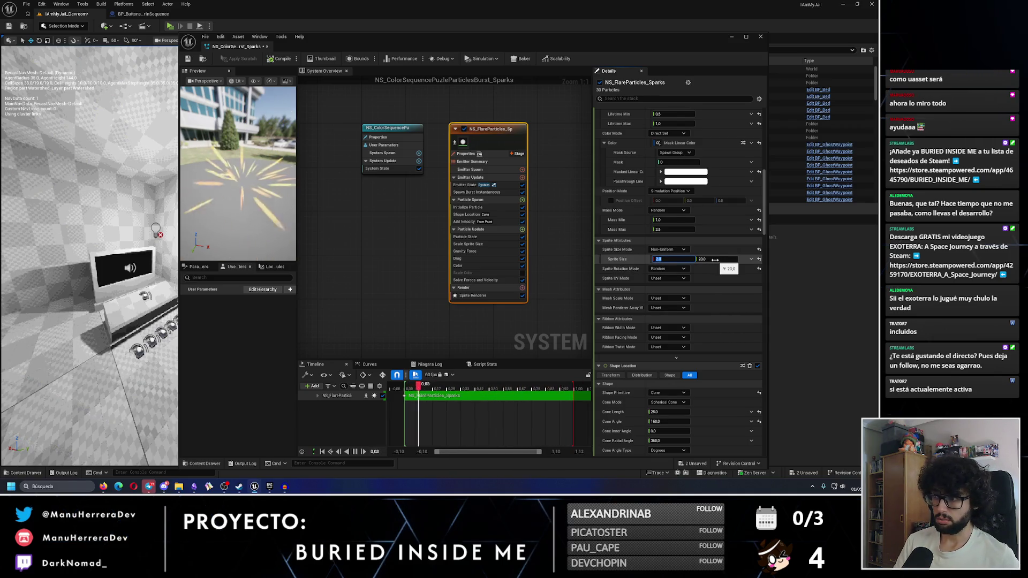
key(Return)
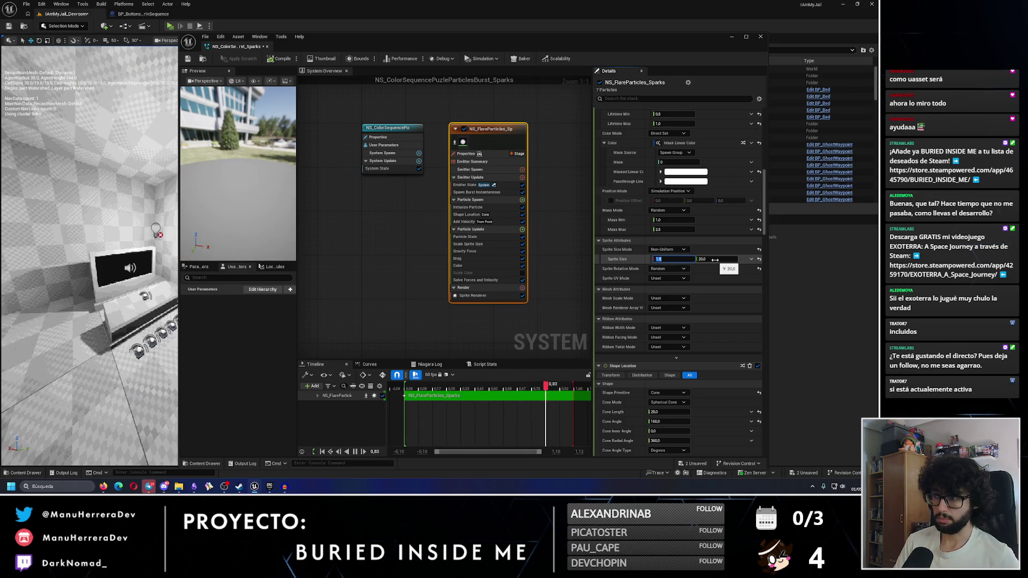
text(1.25)
key(Return)
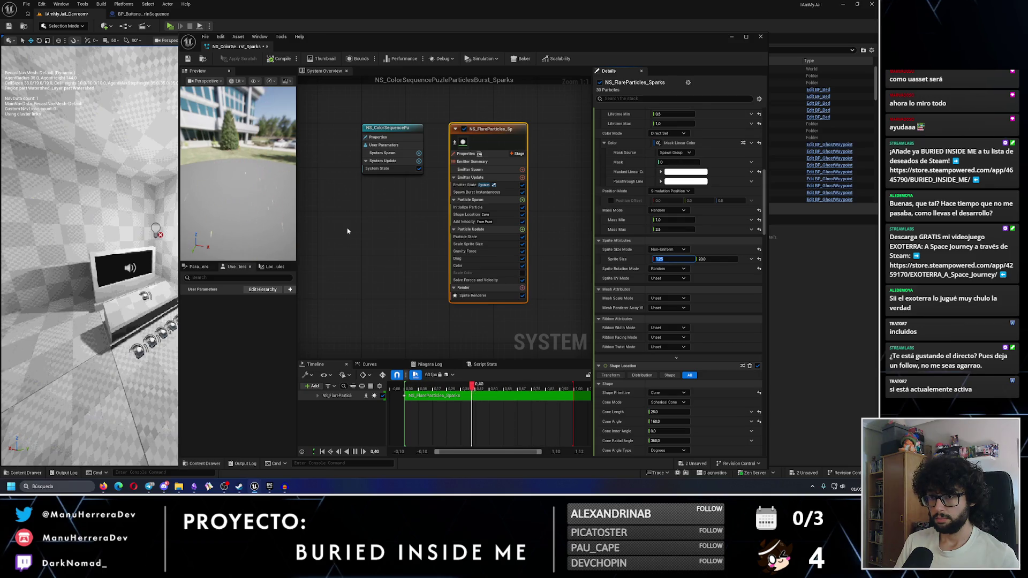
click(715, 258)
text(15)
key(Return)
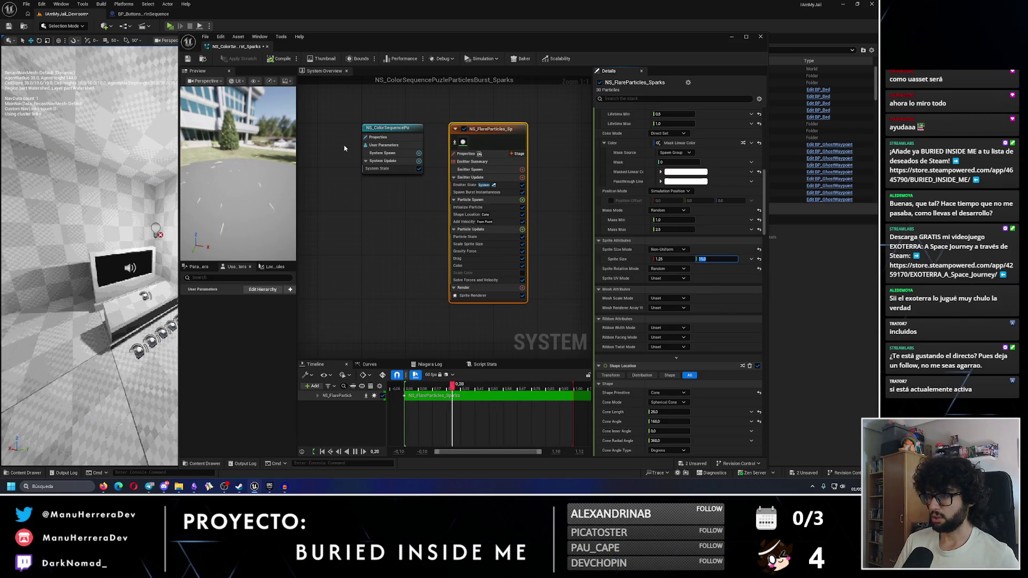
Save and compile the sparks system, then go back to the BP_ButtonsColorInSequence event graph
key(ctrl+s)
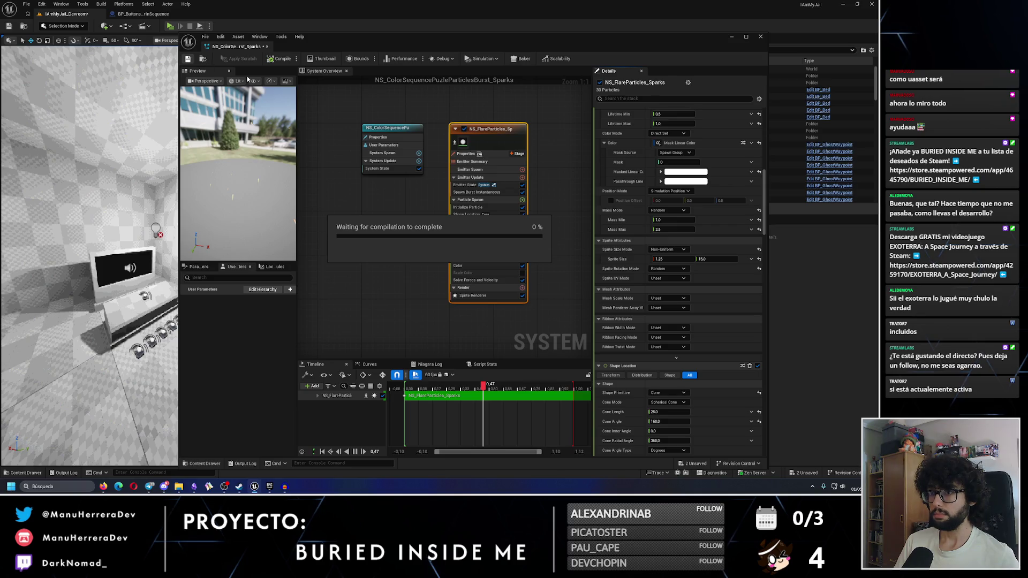
key(ctrl+b)
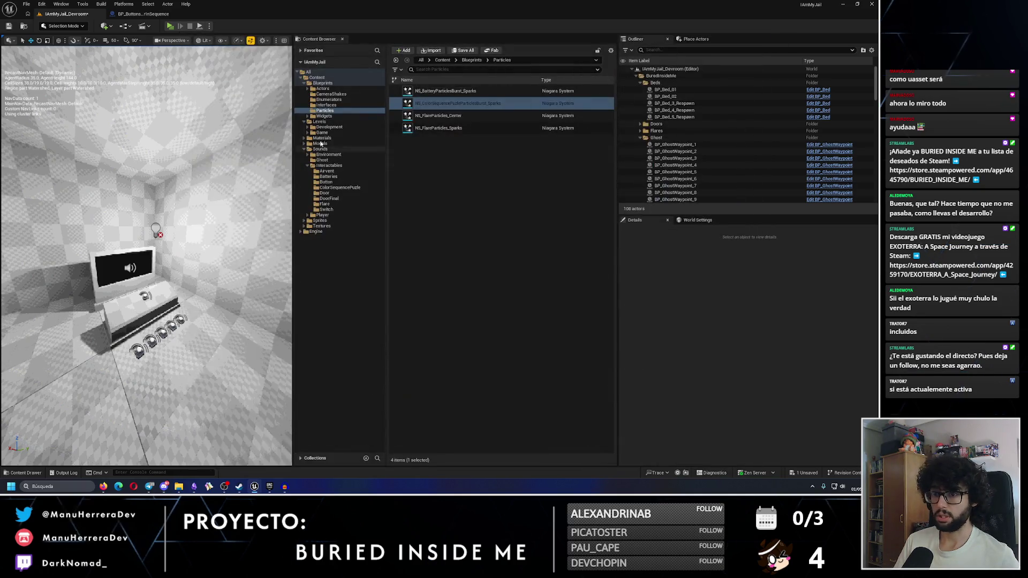
click(154, 16)
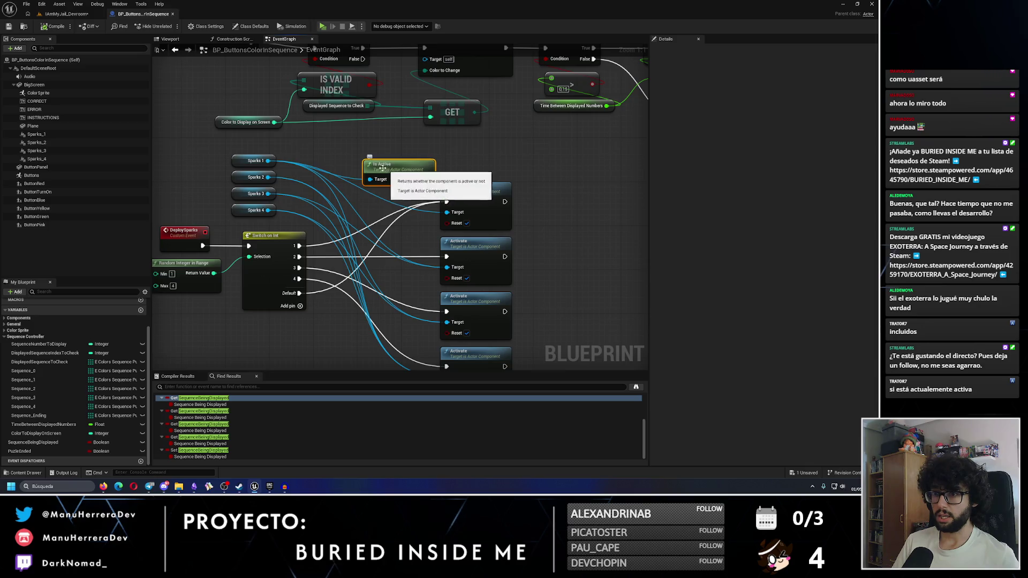
Break the Switch on Int and Sparks 1–4 wires into the Activate nodes
alt+click(299, 246)
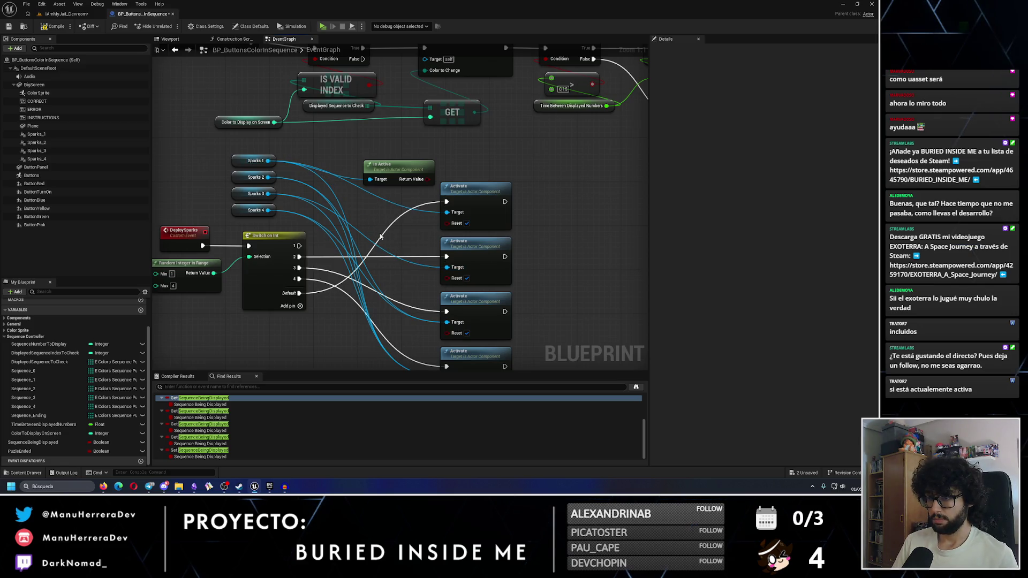
alt+click(400, 209)
alt+click(300, 293)
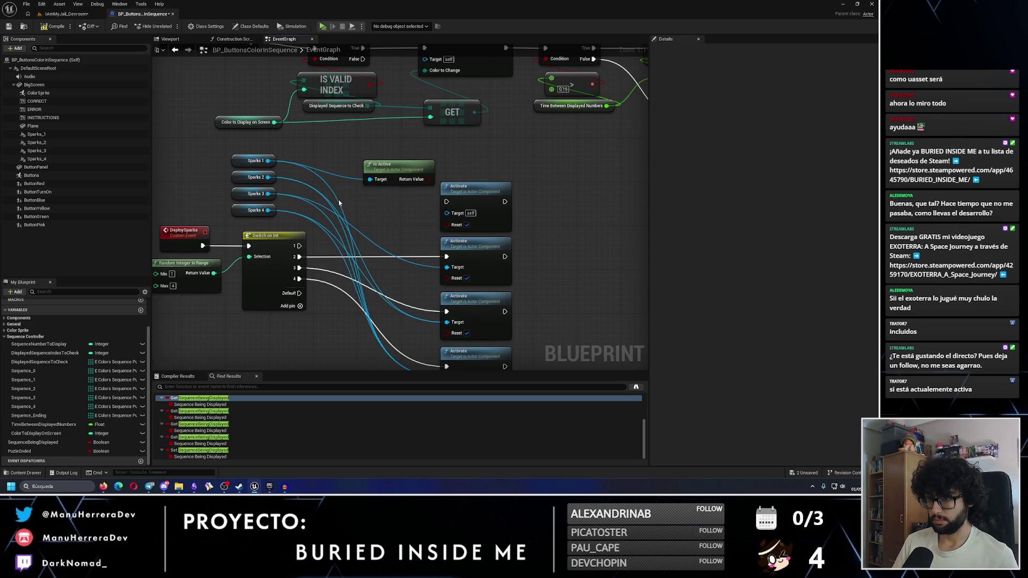
alt+click(333, 201)
alt+click(324, 212)
alt+click(319, 228)
alt+click(330, 260)
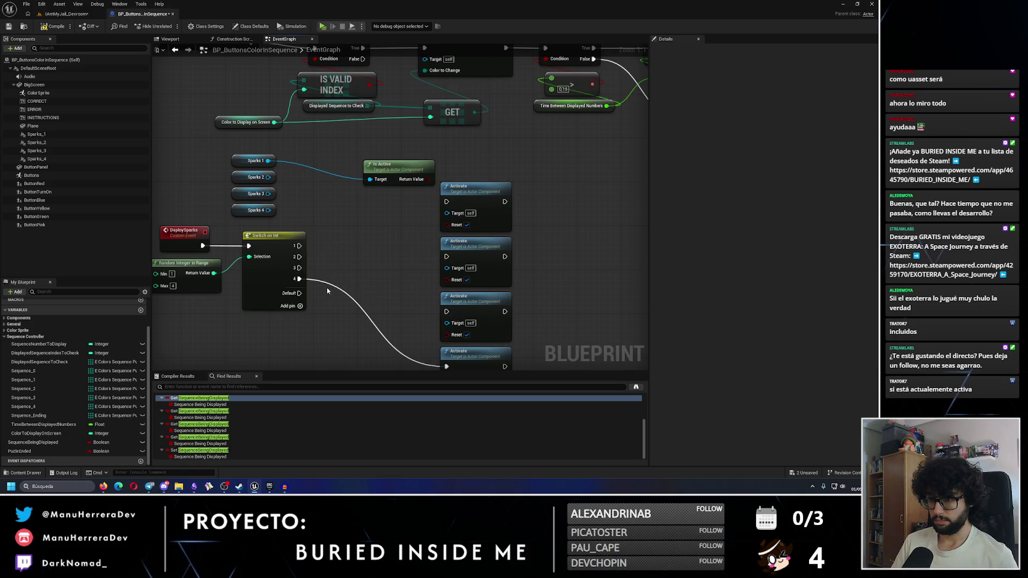
alt+click(328, 284)
Duplicate the Is Active node into four and wire Sparks 2–4 into their Targets
drag(395, 170, 373, 164)
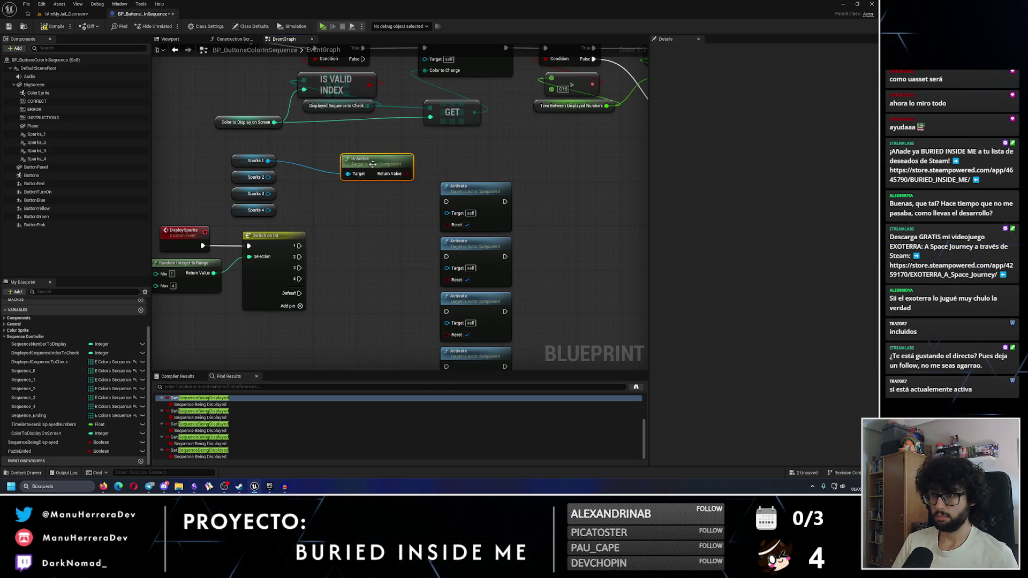
key(ctrl+c)
key(ctrl+v)
drag(416, 205, 366, 190)
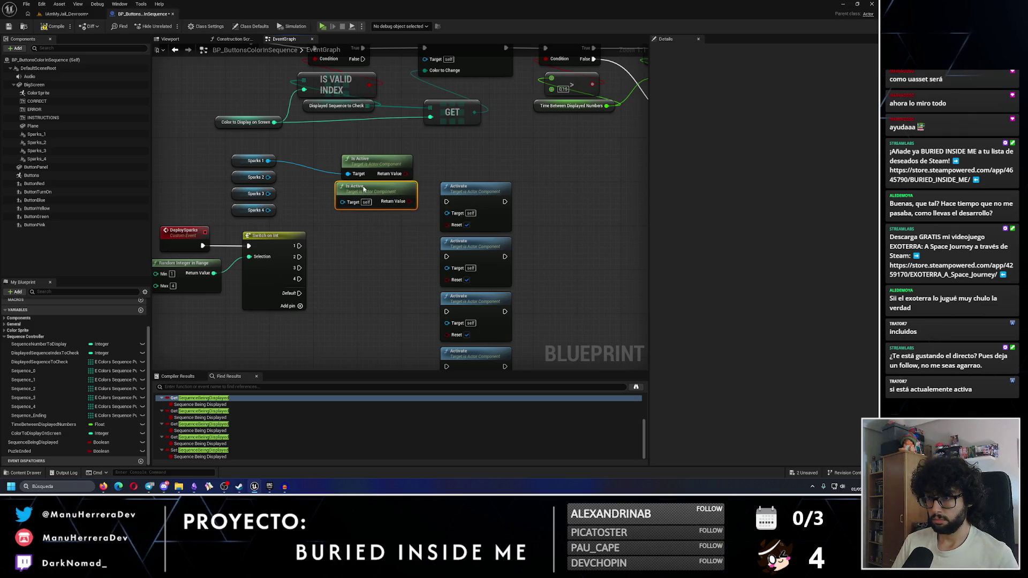
drag(268, 177, 349, 202)
shift+click(367, 168)
drag(368, 169, 367, 152)
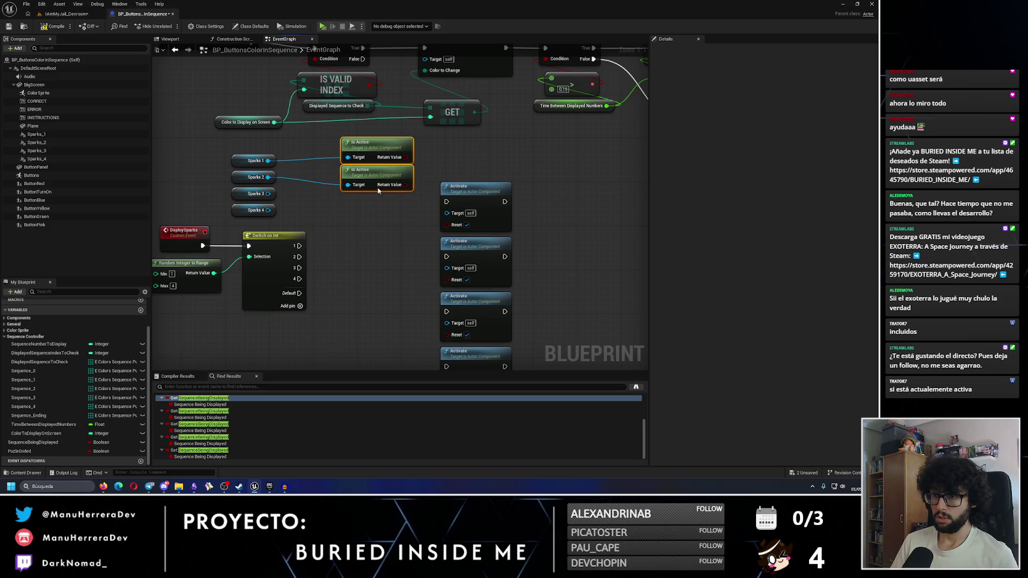
key(ctrl+c)
key(ctrl+v)
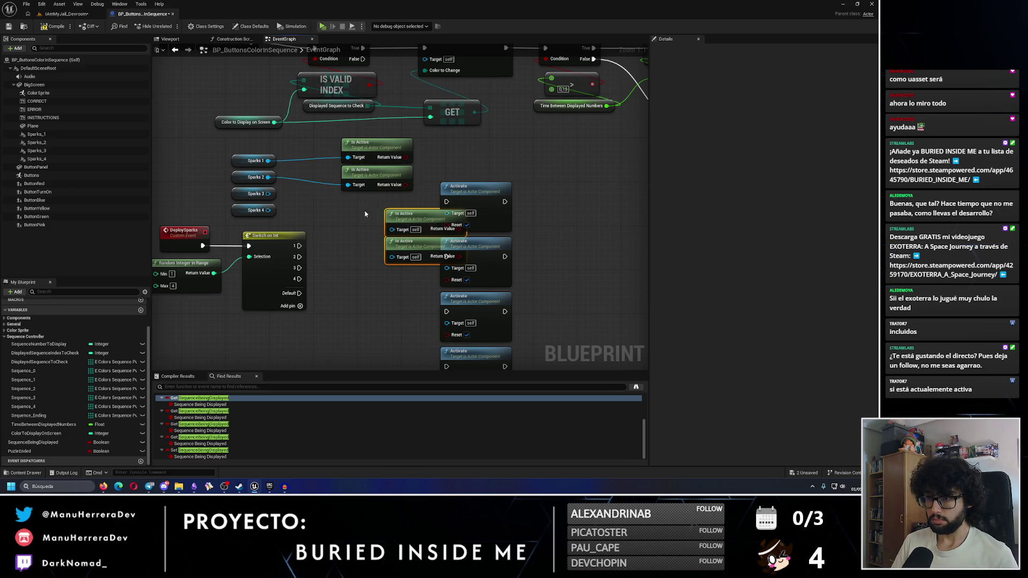
drag(409, 257, 365, 241)
mouse_move(268, 193)
mouse_down()
mouse_move(348, 213)
mouse_move(316, 225)
mouse_move(354, 243)
mouse_up()
Rearrange the event, switch, Sparks getters and Is Active nodes into a tidy layout
drag(333, 298, 374, 244)
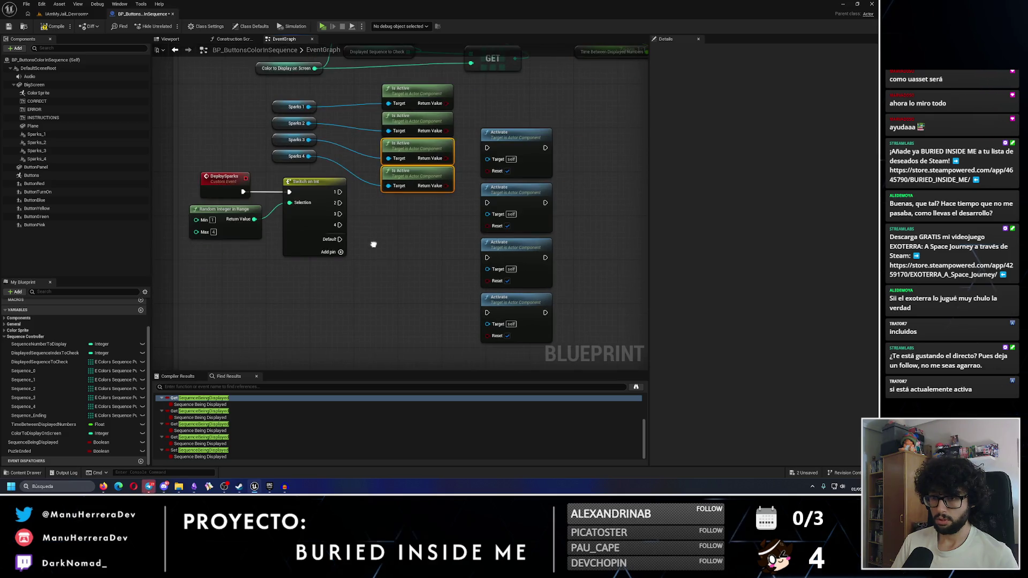
drag(215, 169, 314, 218)
drag(243, 94, 514, 316)
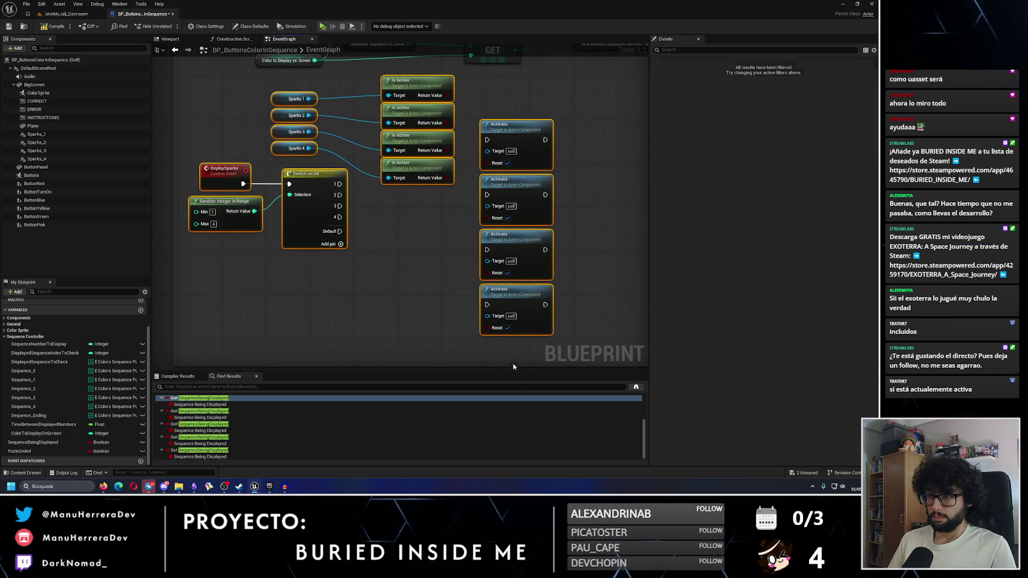
drag(388, 266, 377, 216)
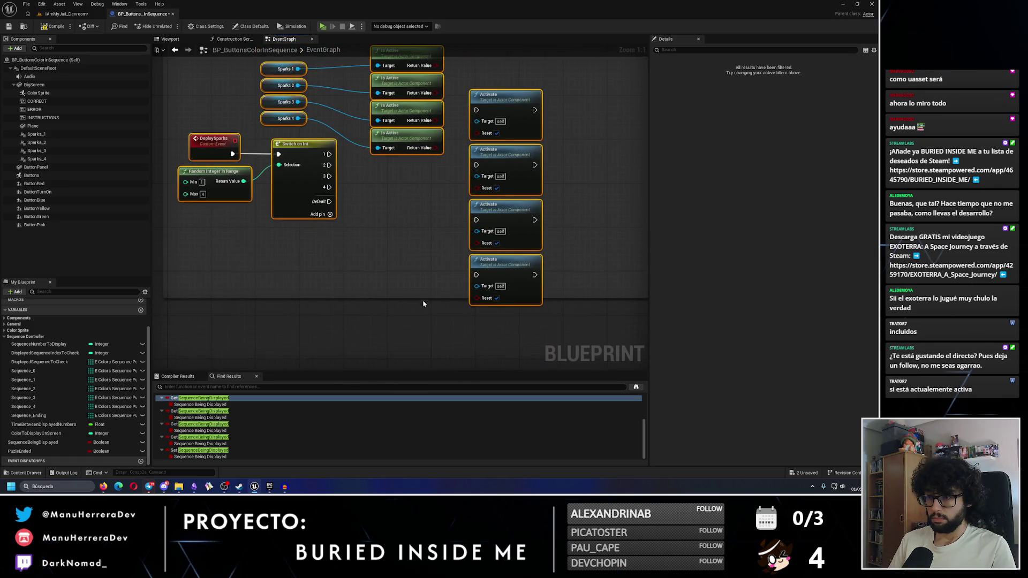
key(ctrl+z)
drag(234, 187, 239, 210)
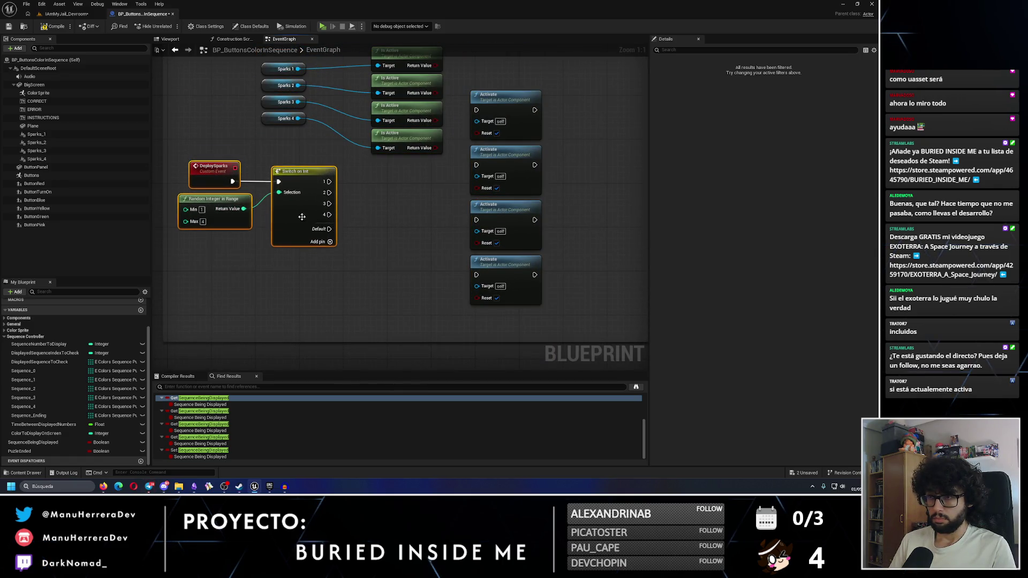
mouse_move(257, 140)
mouse_down()
mouse_move(452, 236)
mouse_move(453, 250)
mouse_up()
drag(407, 159, 333, 158)
mouse_move(227, 144)
mouse_down()
mouse_move(212, 213)
mouse_move(240, 218)
mouse_up()
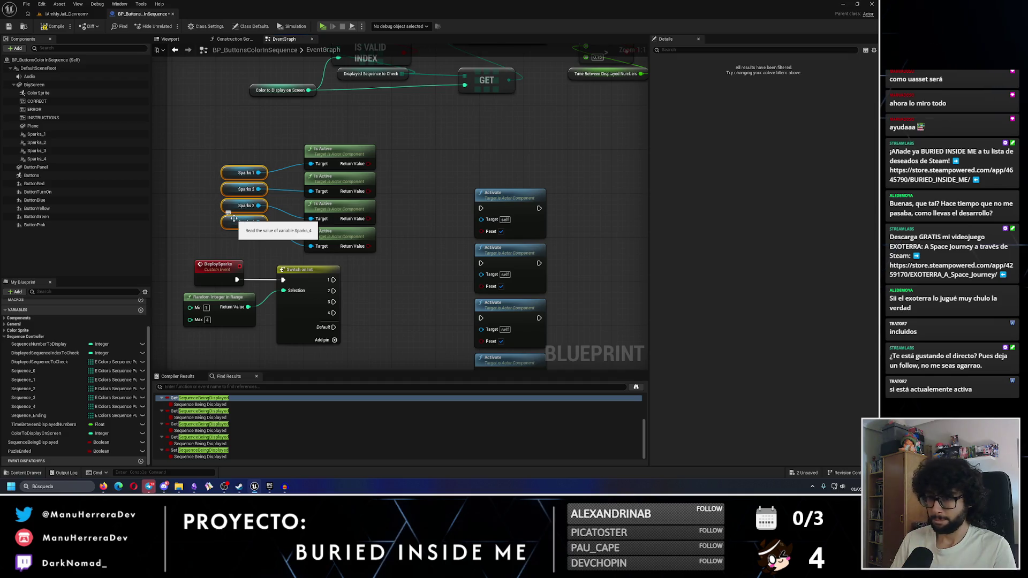
Add two Branch nodes fed by the first two Is Active results, moving the Activate nodes right
click(421, 141)
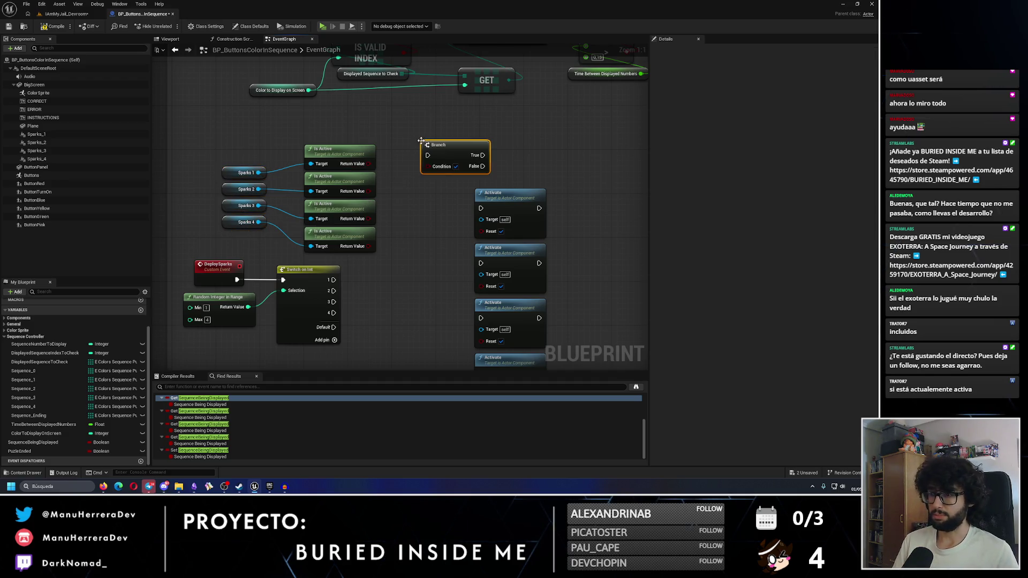
mouse_move(369, 163)
mouse_down()
mouse_move(429, 166)
mouse_move(441, 184)
mouse_up()
click(426, 189)
drag(563, 228, 498, 367)
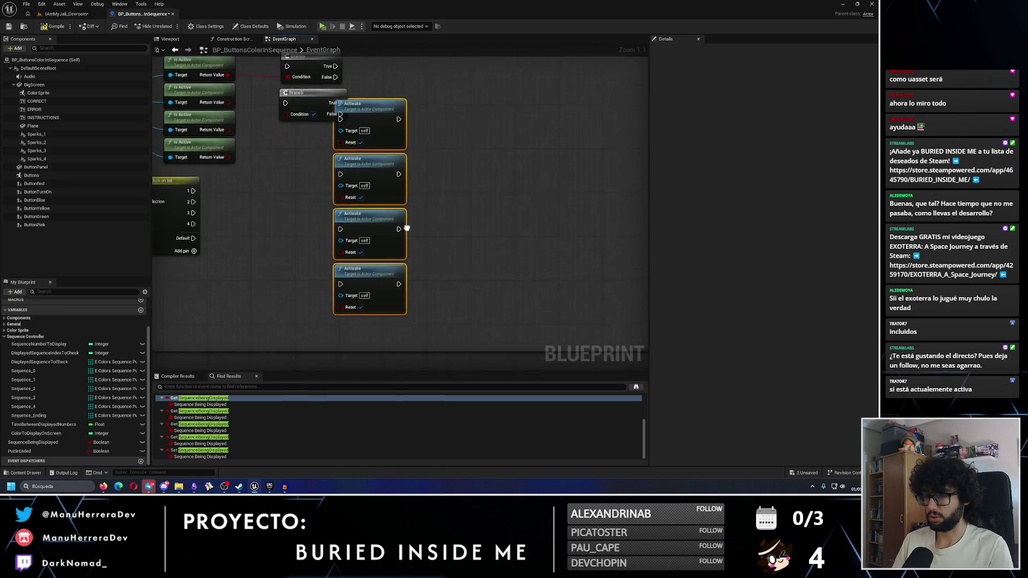
drag(432, 243, 487, 243)
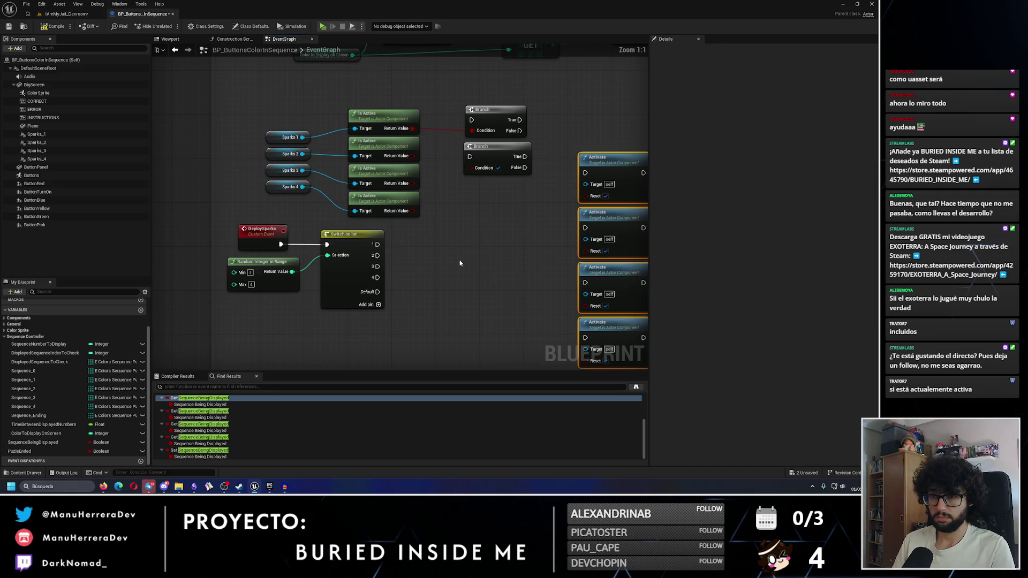
mouse_move(413, 156)
mouse_down()
mouse_move(470, 167)
mouse_move(477, 188)
mouse_move(471, 182)
mouse_move(408, 211)
mouse_move(487, 225)
mouse_move(488, 216)
mouse_up()
Add the remaining Branch nodes and wire the fourth Is Active result into one
click(486, 198)
key(Escape)
key(ctrl+c)
key(ctrl+v)
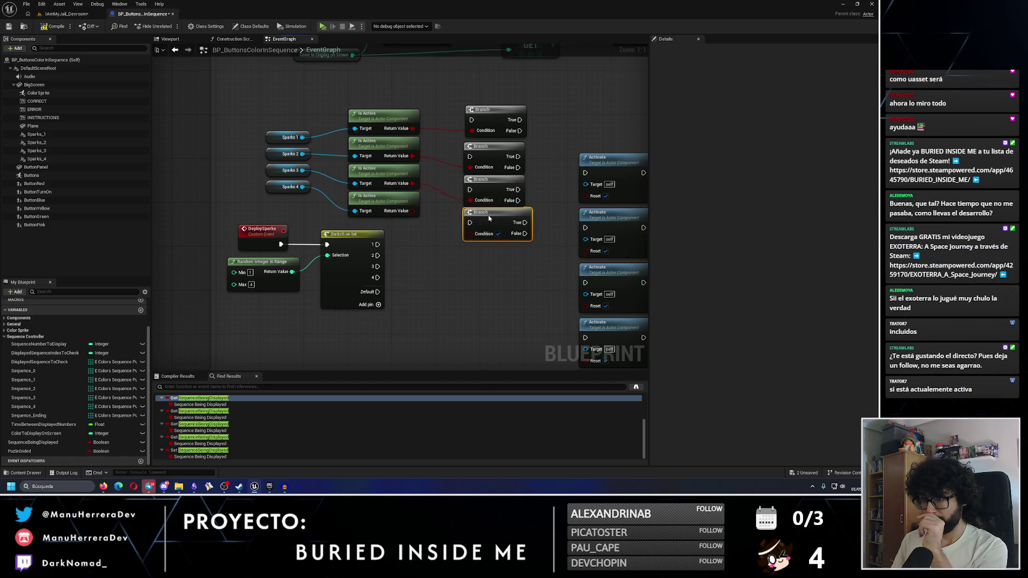
drag(412, 211, 477, 237)
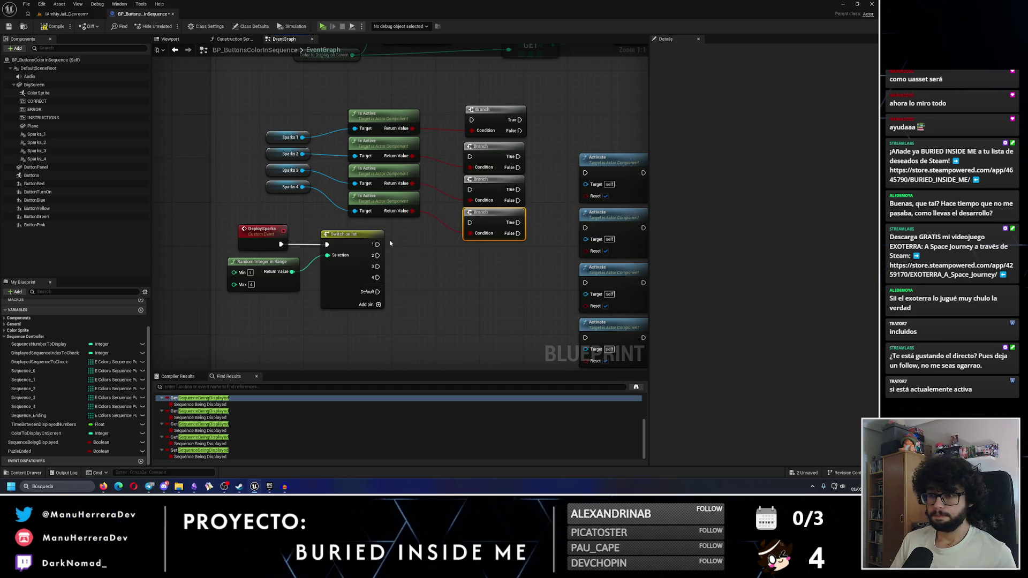
Wire Sparks 1 into the top Activate target, and route Switch output 1 through the first Branch's False pin to it
drag(455, 100, 510, 250)
drag(510, 250, 396, 279)
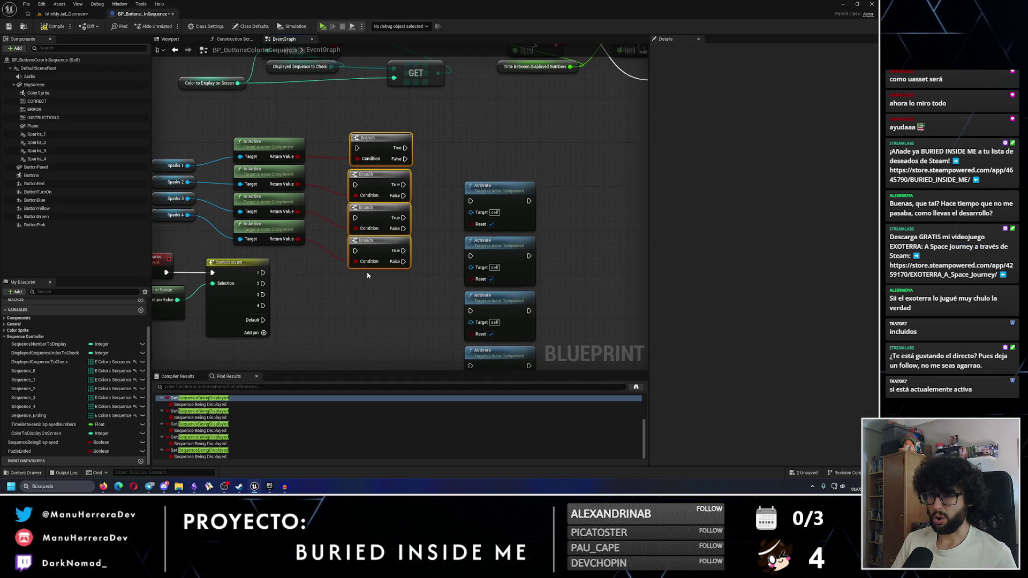
drag(189, 166, 471, 212)
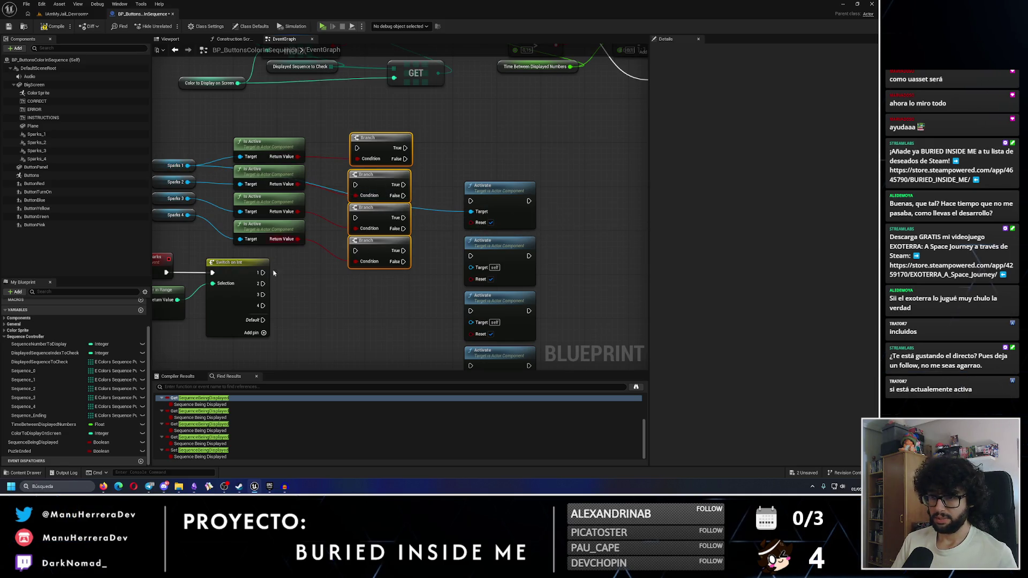
drag(263, 273, 358, 148)
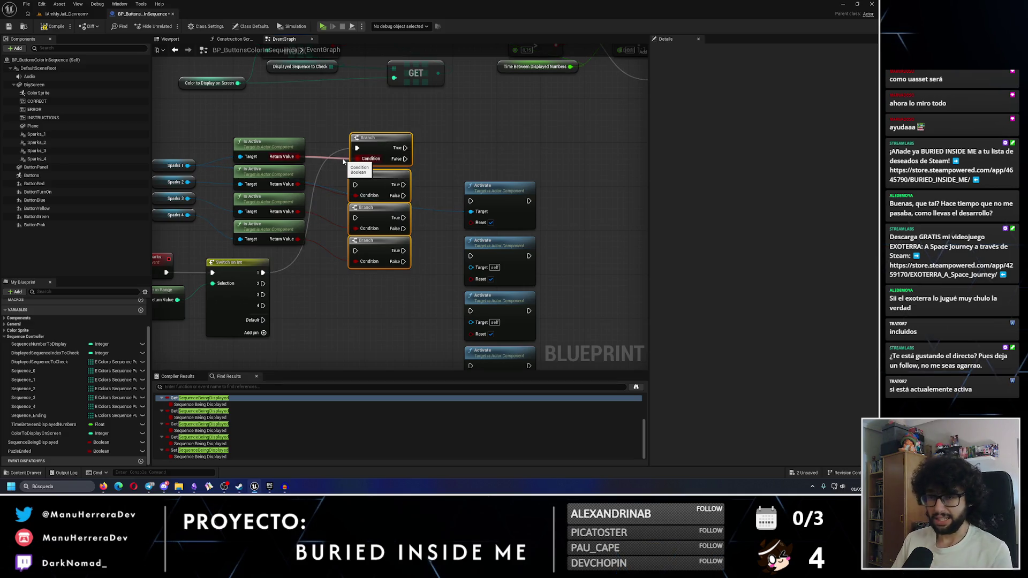
drag(406, 158, 471, 201)
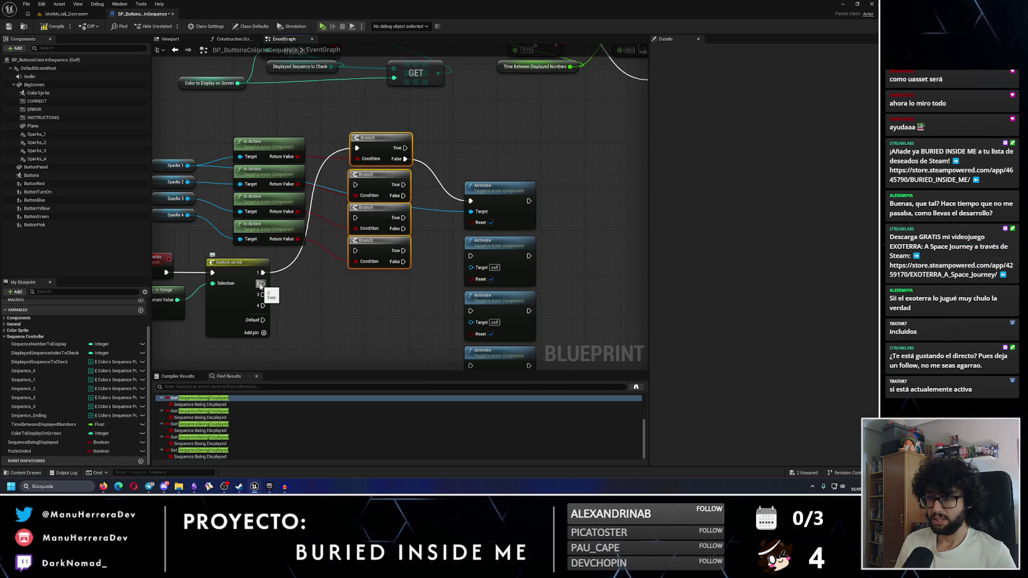
Drop the Switch output 2 link, wire Sparks 2 into the second Activate target, and reposition the top Activate
drag(262, 283, 356, 188)
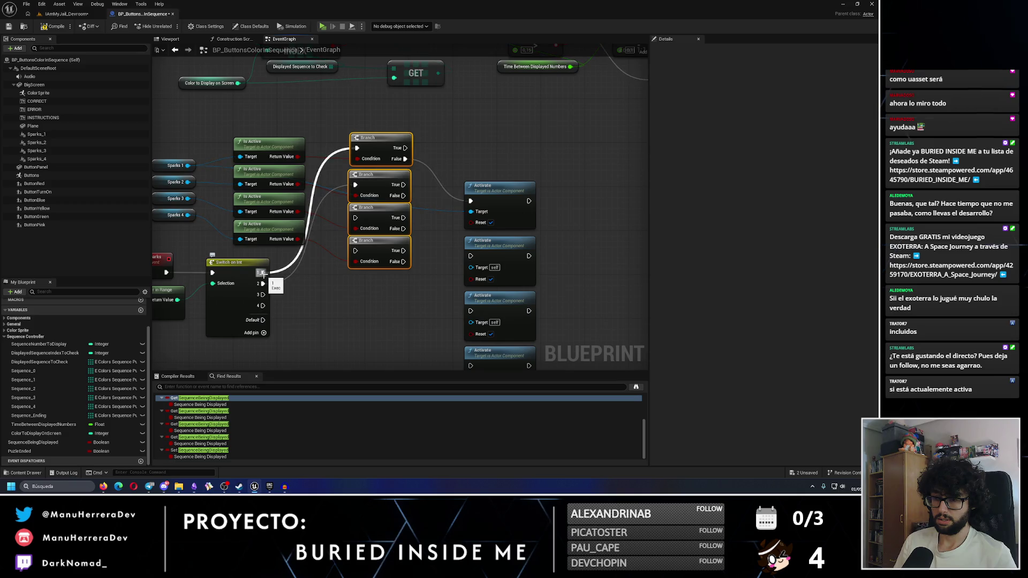
alt+click(284, 284)
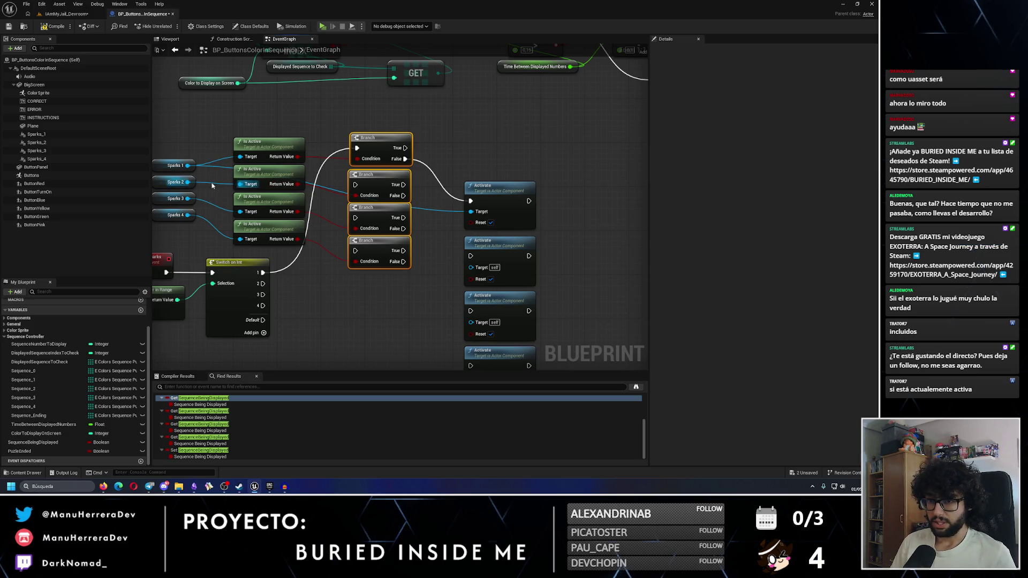
drag(187, 182, 473, 272)
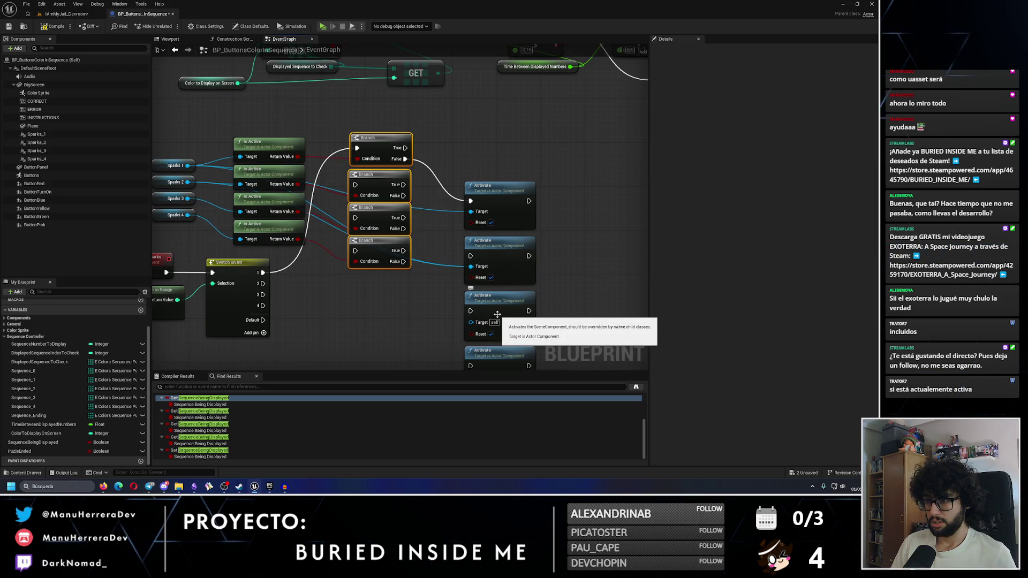
click(501, 270)
click(503, 228)
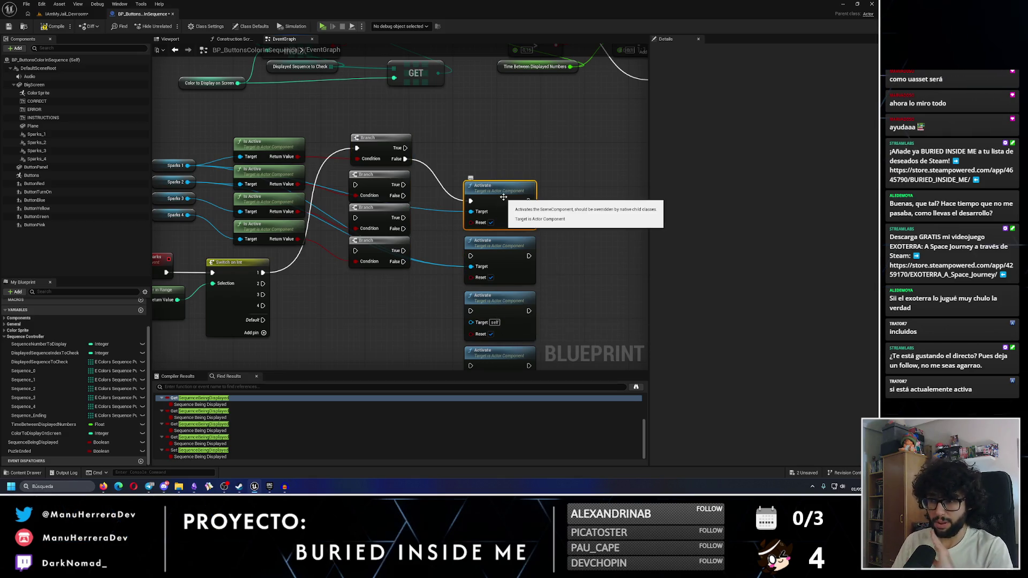
drag(501, 202, 501, 152)
click(562, 214)
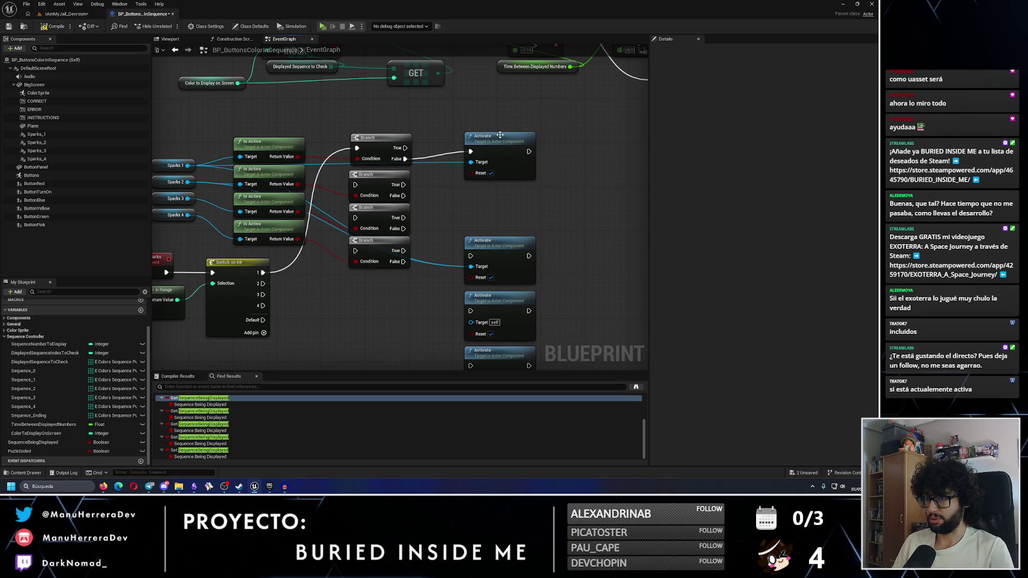
drag(500, 135, 497, 182)
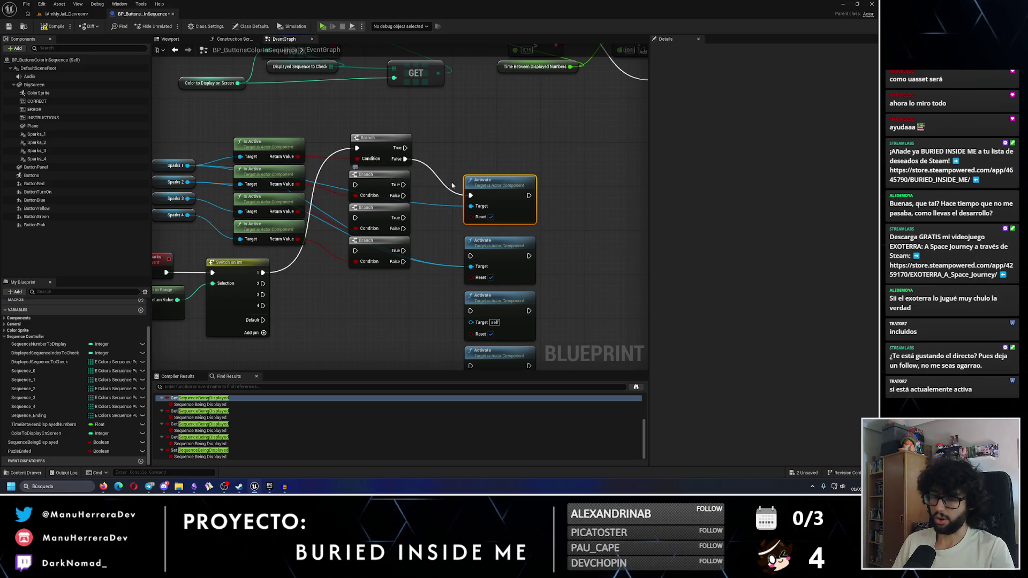
drag(408, 133, 483, 279)
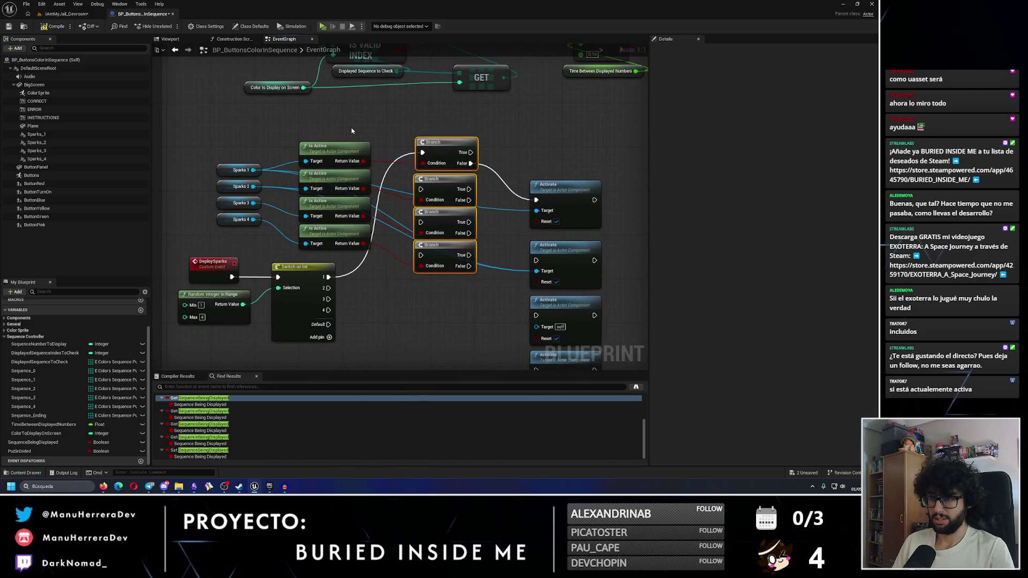
Delete the Is Active and Branch nodes, shift the four Sparks getters, and save the blueprint
drag(364, 120, 477, 286)
key(Delete)
mouse_move(214, 160)
mouse_down()
mouse_move(257, 229)
mouse_move(310, 254)
mouse_up()
click(371, 255)
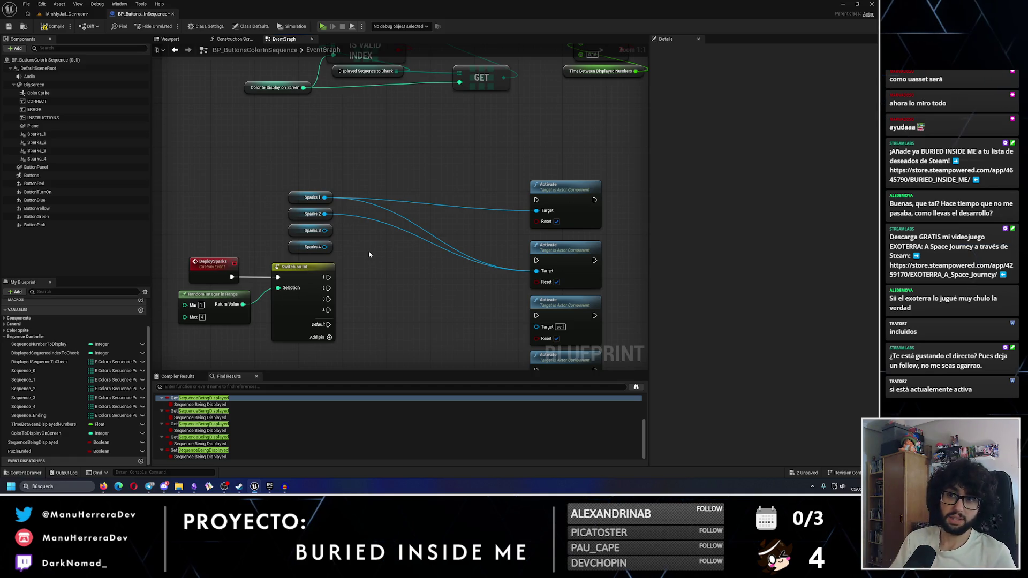
click(9, 29)
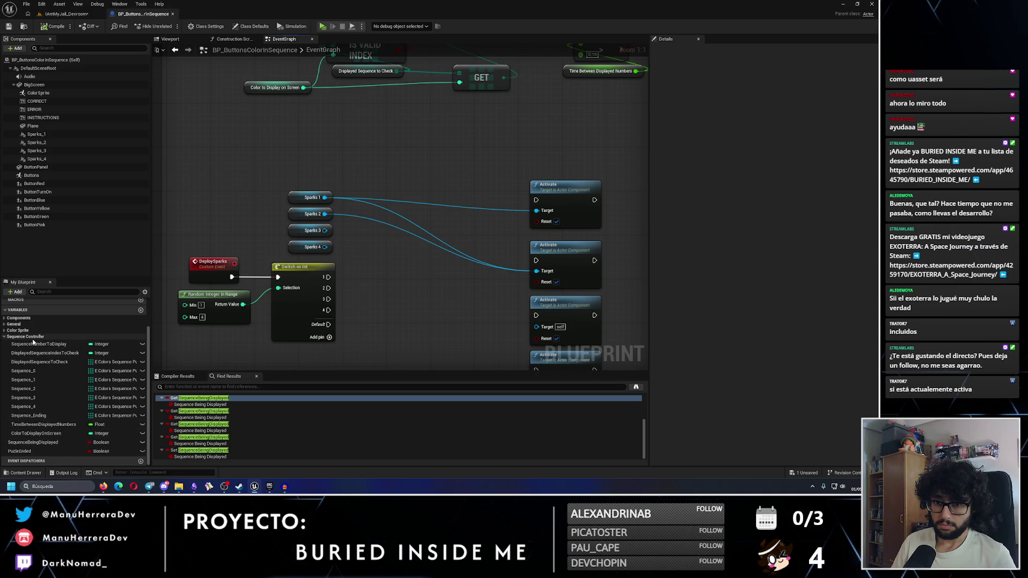
Duplicate the PuzleEnded variable and name the copy SparkParticlesEnd
click(47, 452)
key(ctrl+d)
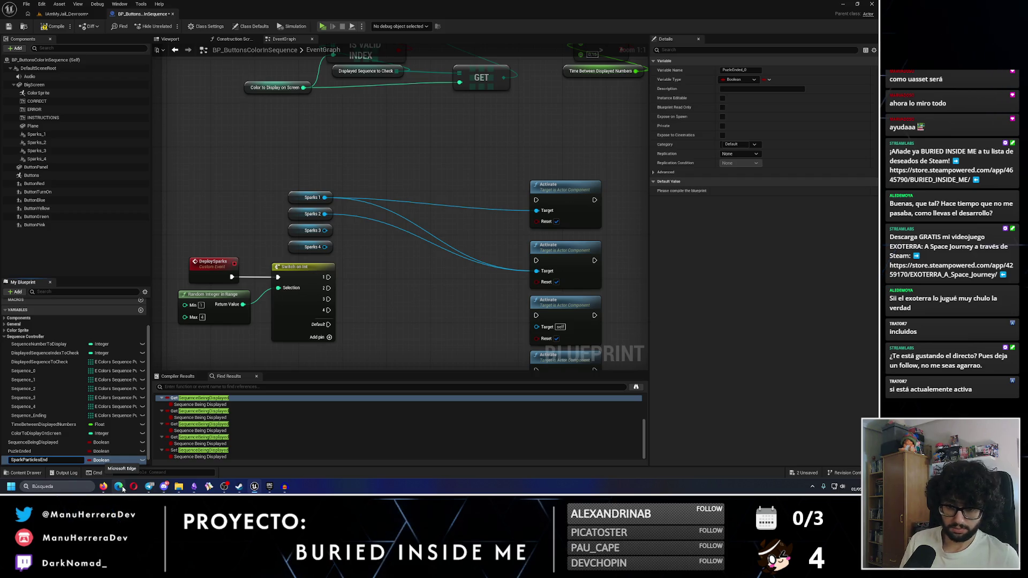
key(Return)
Retype SparkParticlesEnd as a Niagara Particle System Component object reference array, then try filling its first element
click(101, 460)
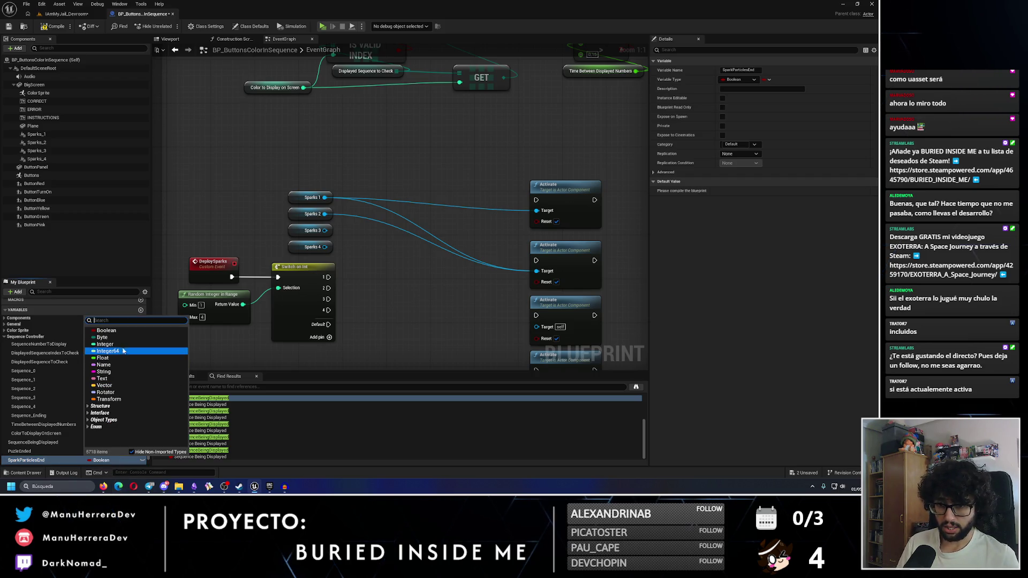
text(spar)
key(BackSpace)
key(BackSpace)
key(BackSpace)
text(niagarasystem)
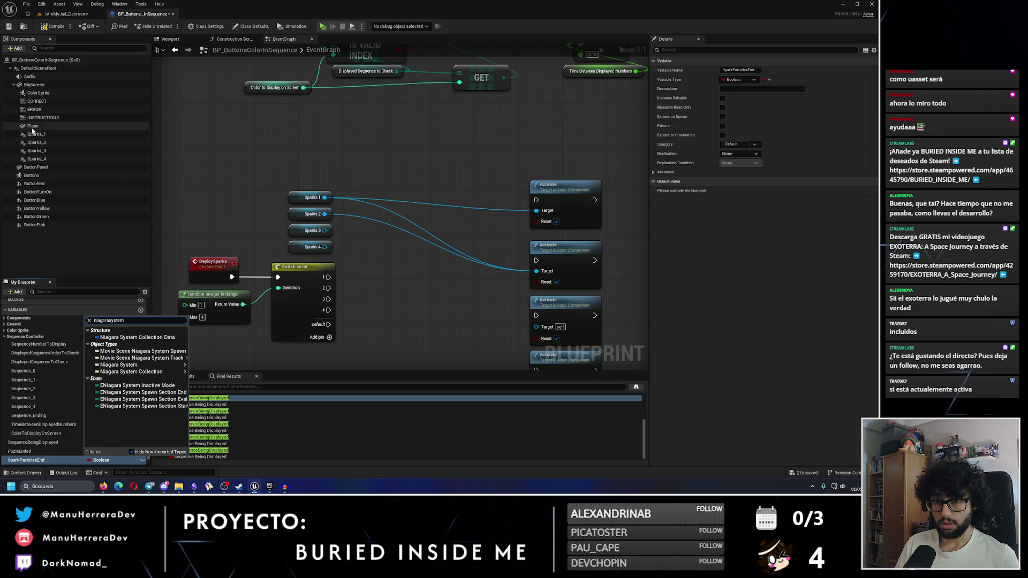
click(21, 49)
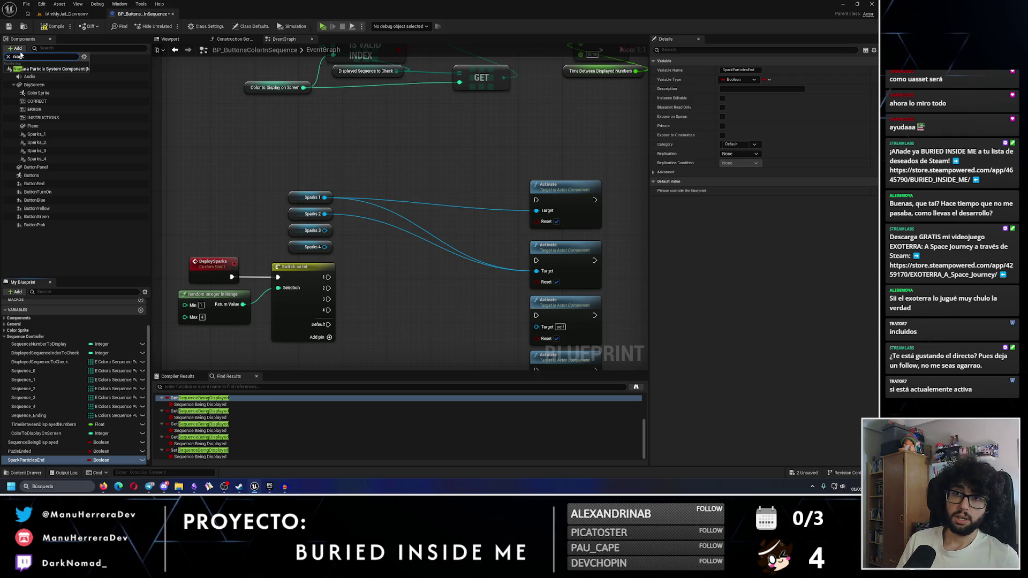
click(101, 461)
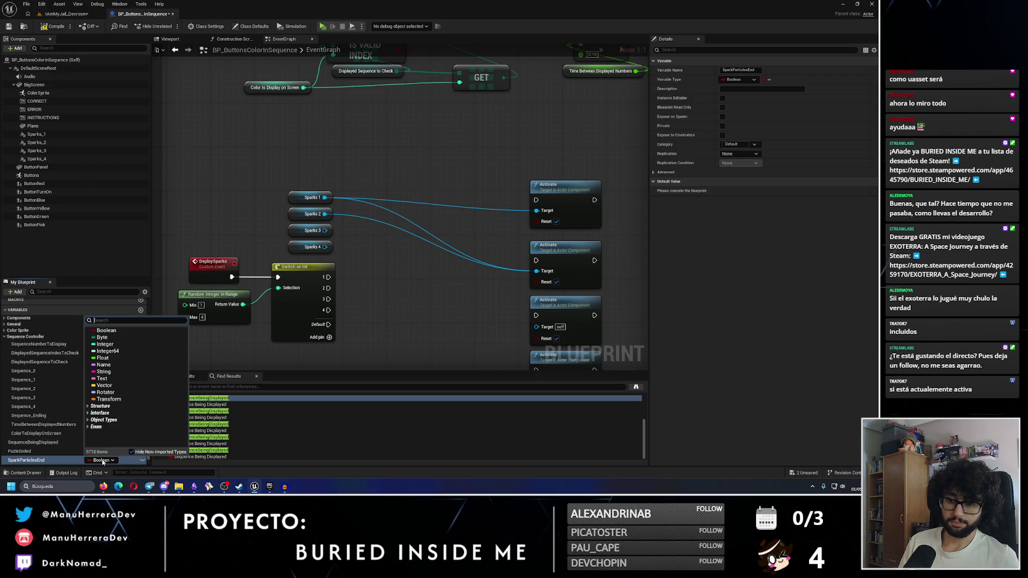
text(niag)
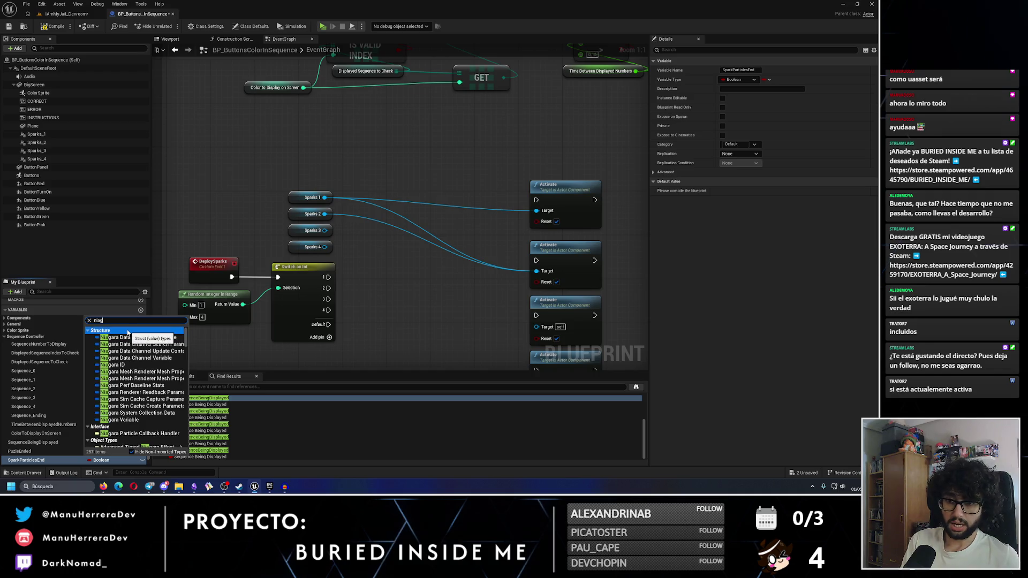
text(le)
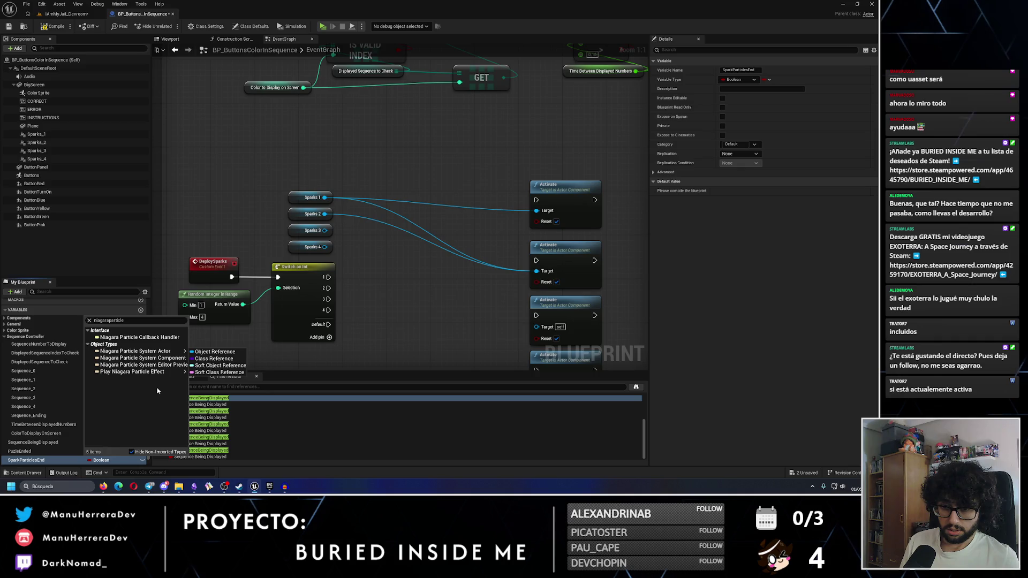
mouse_move(160, 357)
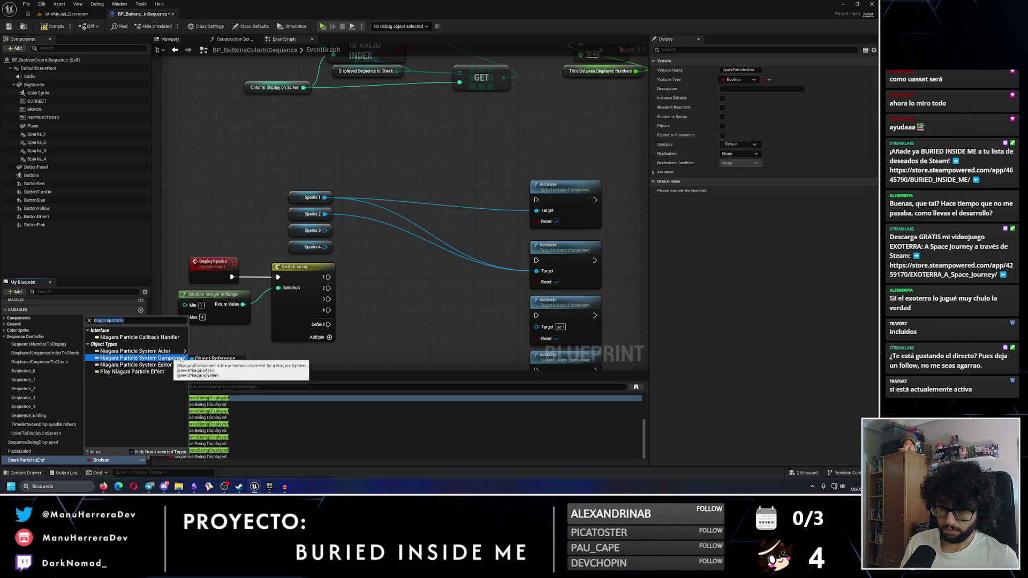
click(205, 359)
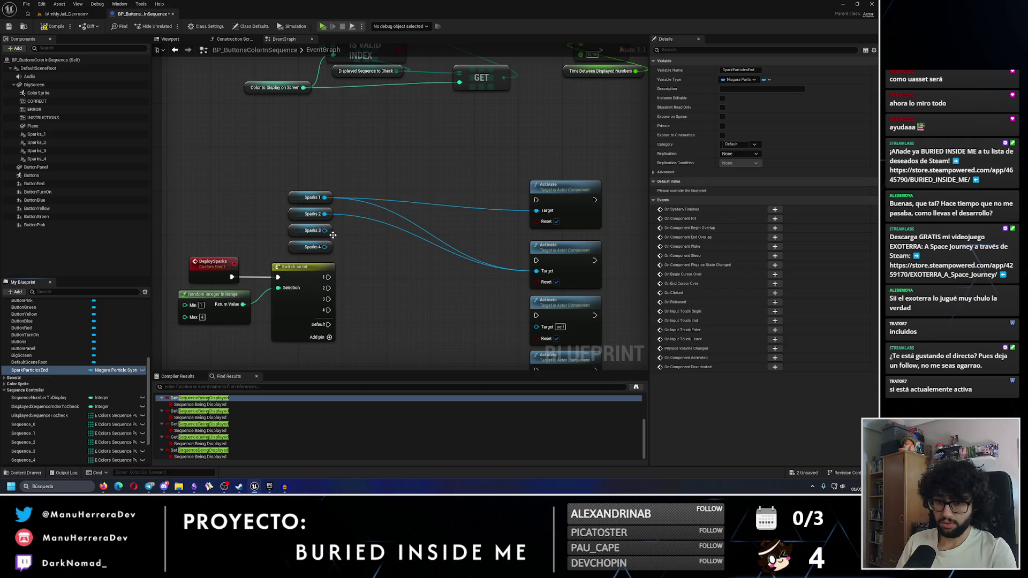
click(767, 80)
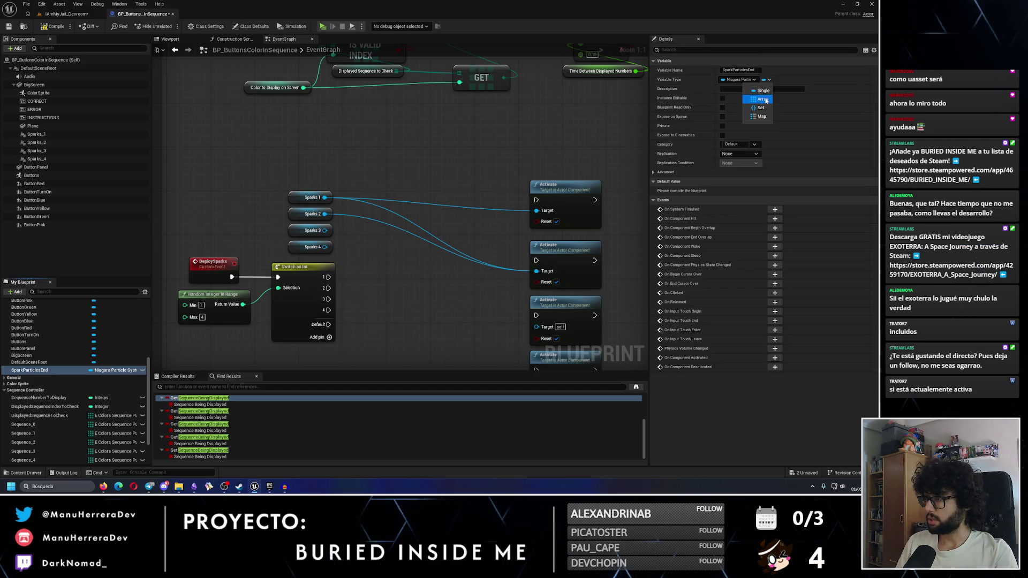
click(763, 100)
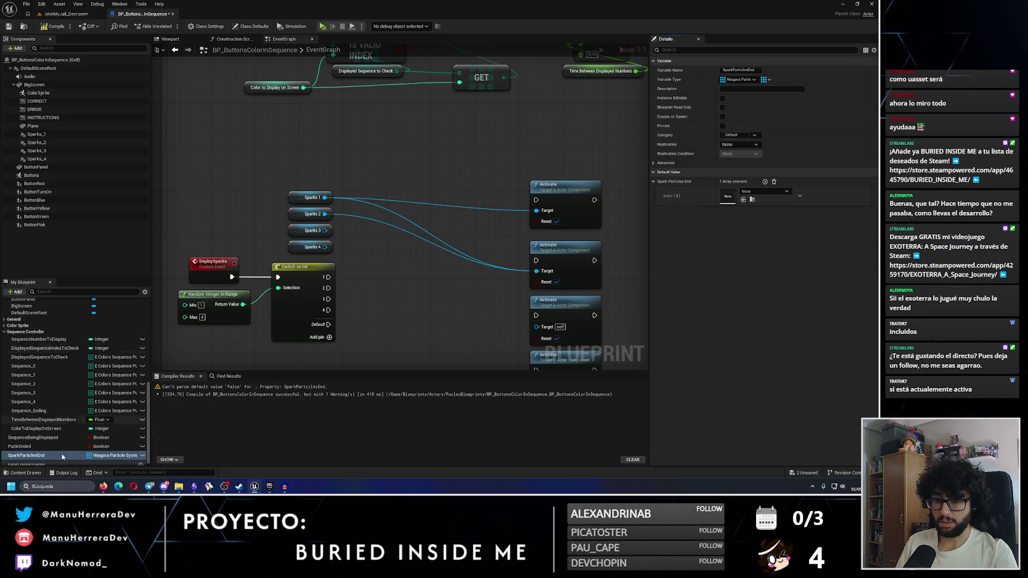
mouse_move(32, 456)
mouse_down()
mouse_move(426, 325)
mouse_move(728, 199)
mouse_up()
click(52, 135)
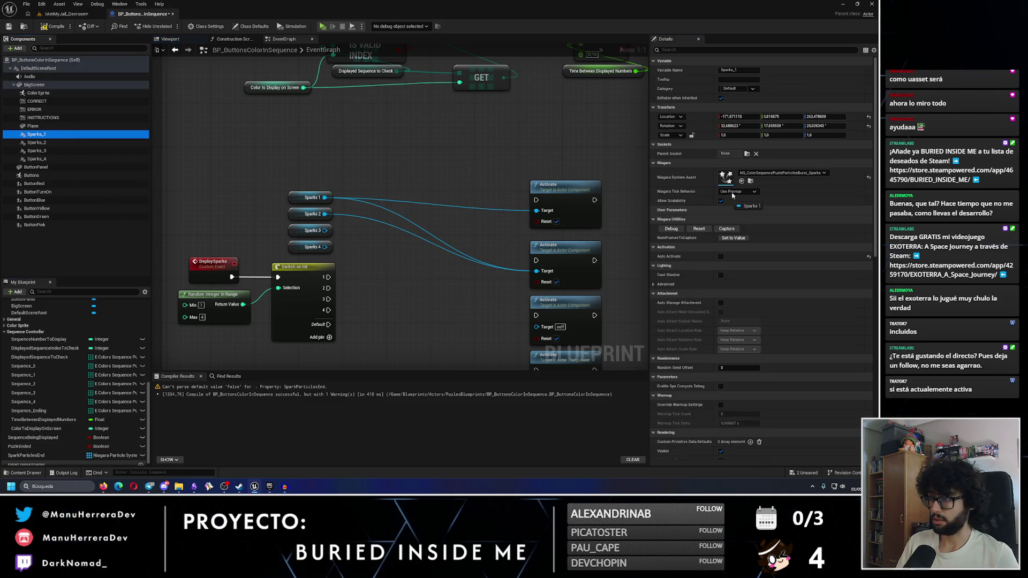
click(49, 456)
click(763, 191)
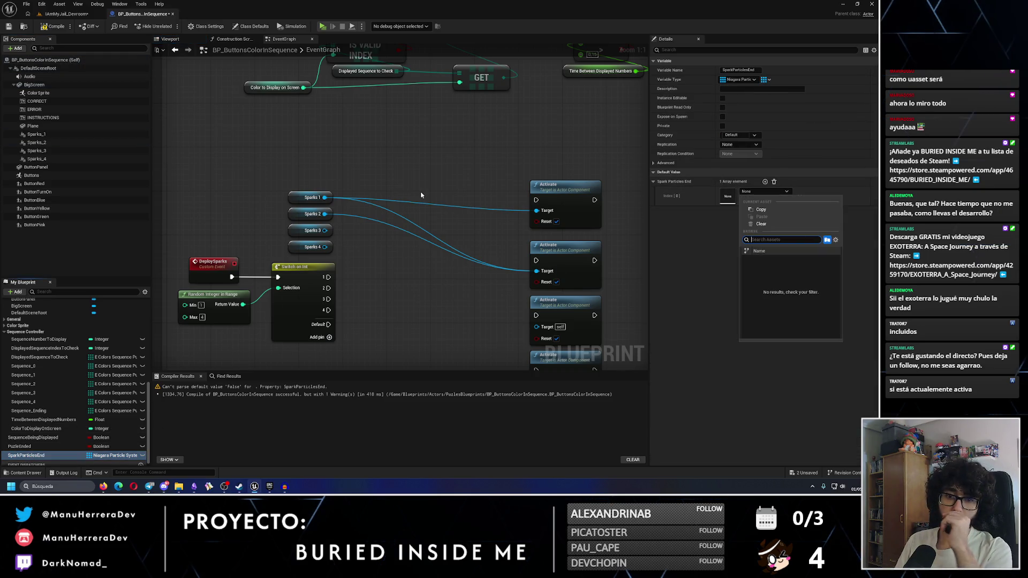
scroll(421, 196, down, 8)
scroll(459, 242, up, 4)
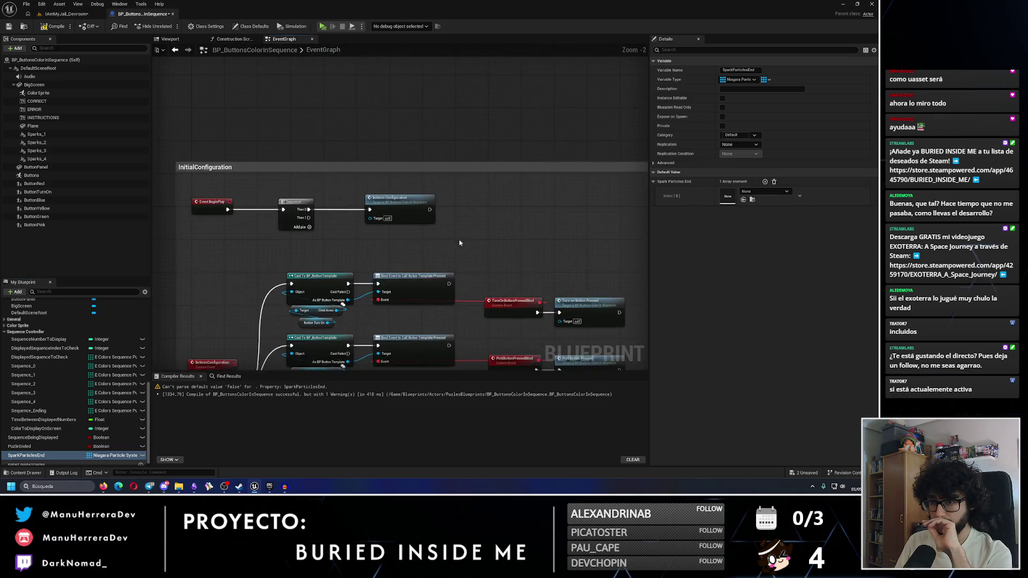
scroll(459, 242, up, 2)
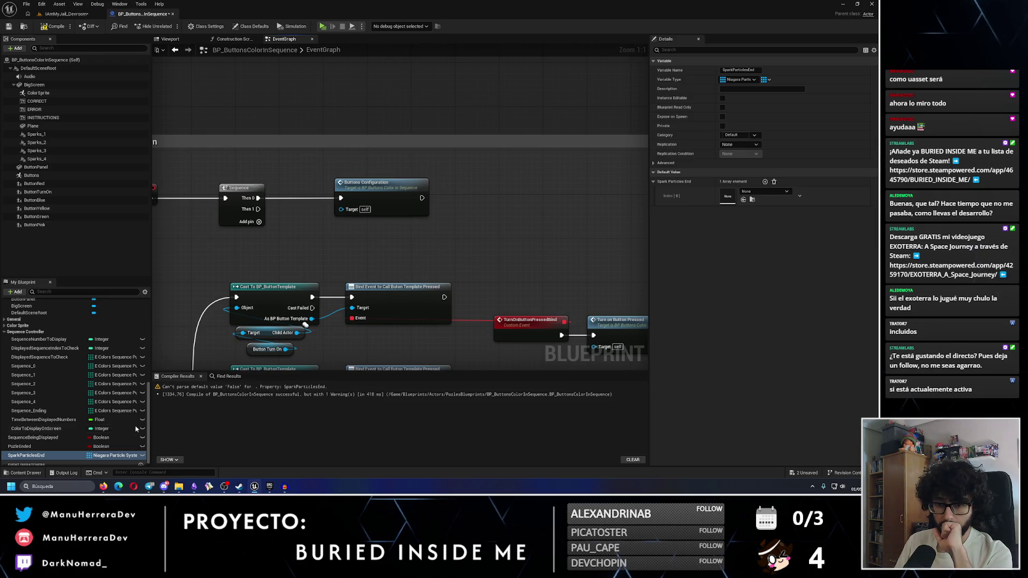
drag(35, 458, 552, 247)
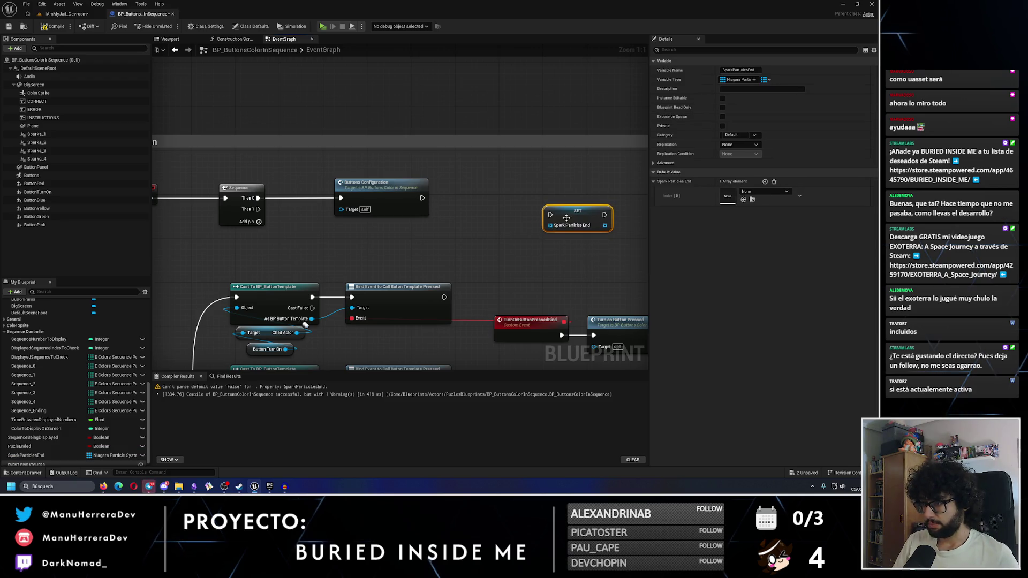
key(Delete)
mouse_move(72, 456)
mouse_down()
mouse_move(522, 248)
mouse_move(516, 239)
mouse_move(572, 208)
mouse_up()
text(add)
key(Return)
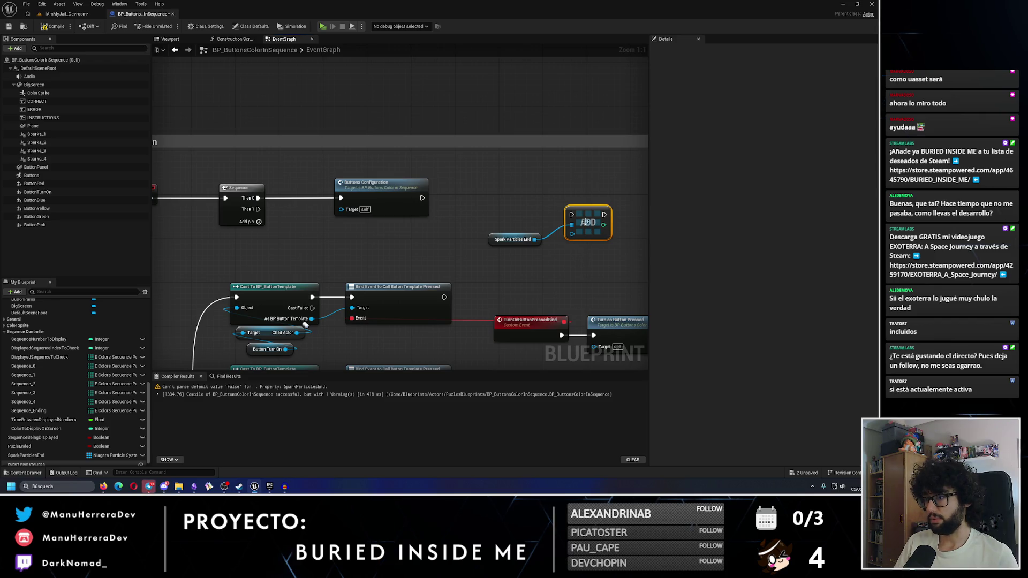
drag(535, 239, 574, 259)
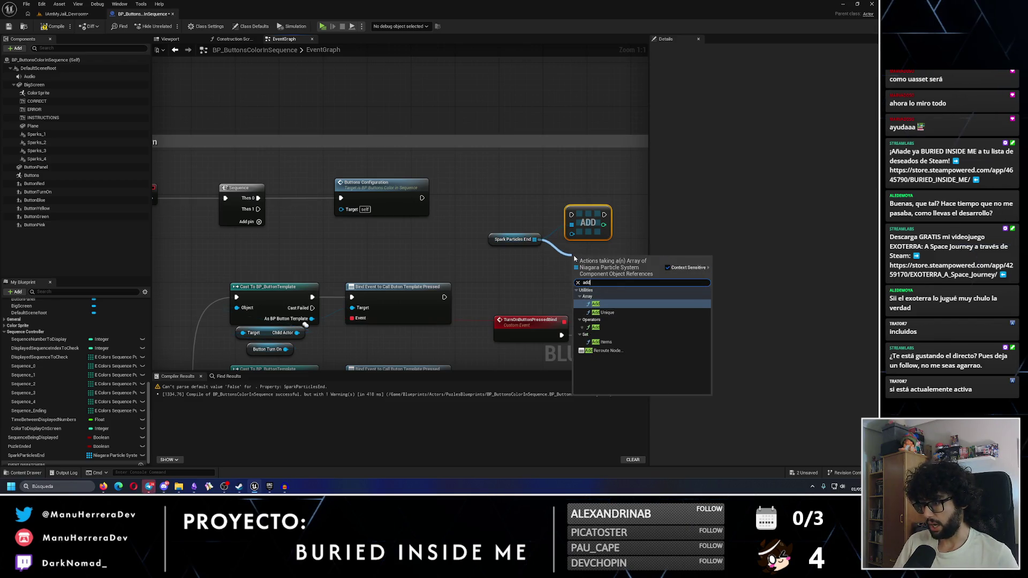
key(Escape)
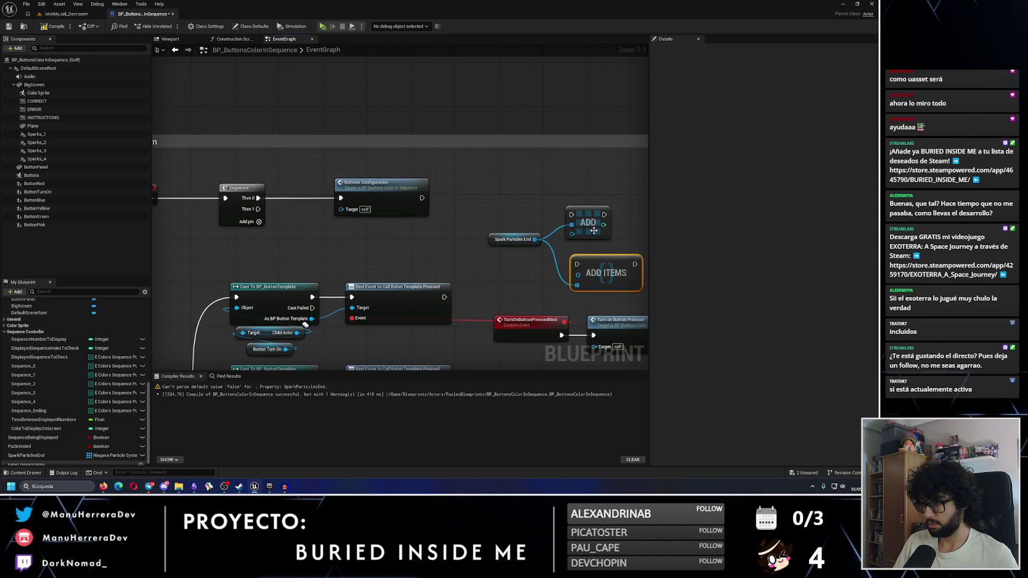
key(Delete)
drag(534, 240, 572, 247)
click(604, 303)
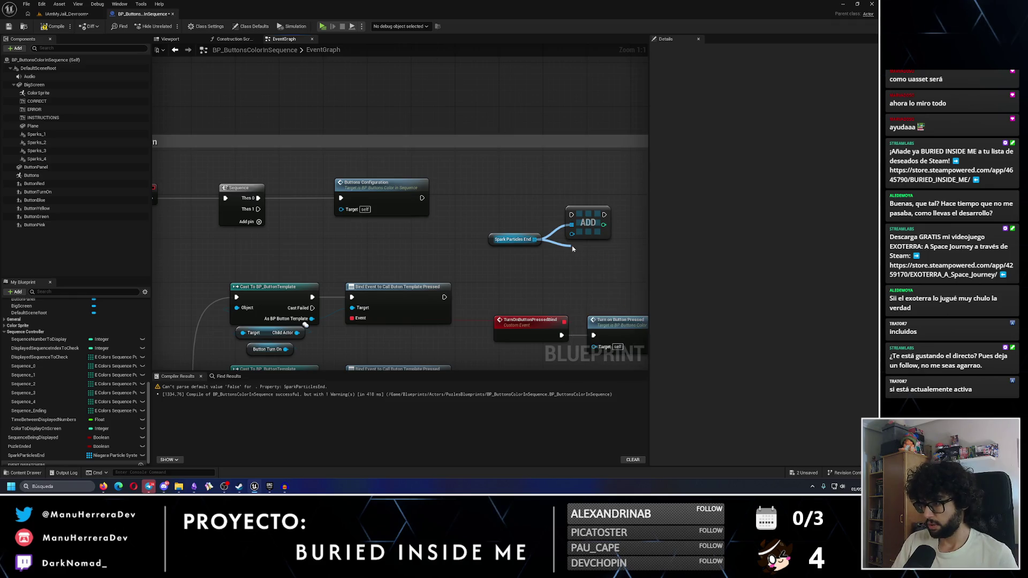
key(Delete)
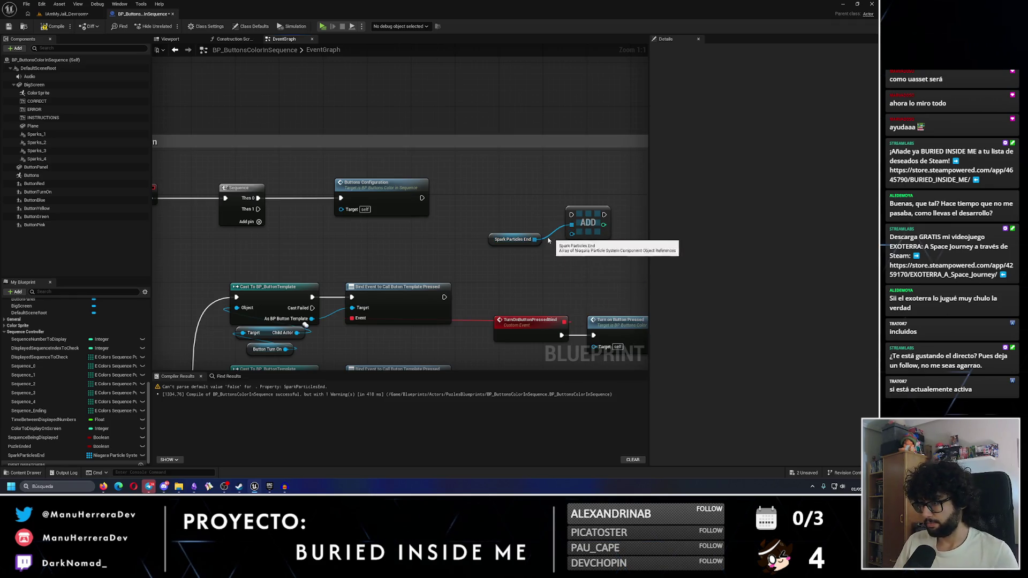
drag(534, 240, 568, 256)
text(add)
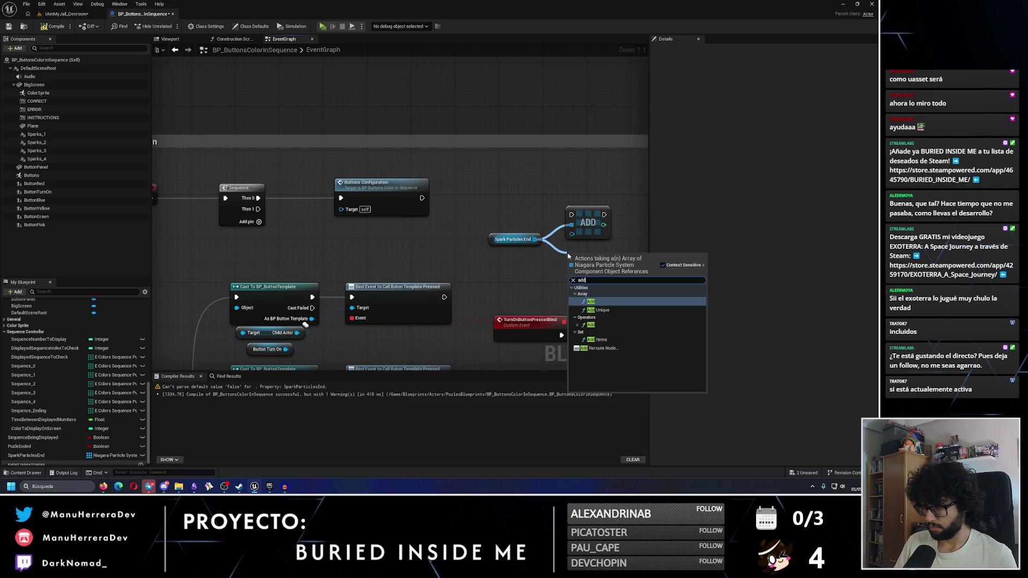
key(Down)
key(Down)
key(Return)
key(ctrl+z)
drag(534, 239, 546, 255)
text(add)
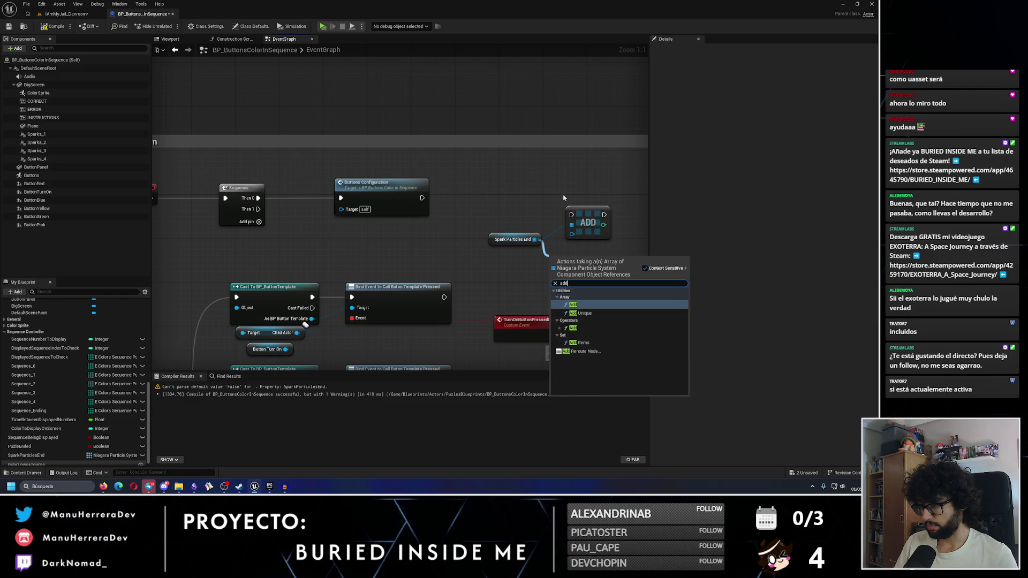
key(Escape)
drag(534, 239, 572, 224)
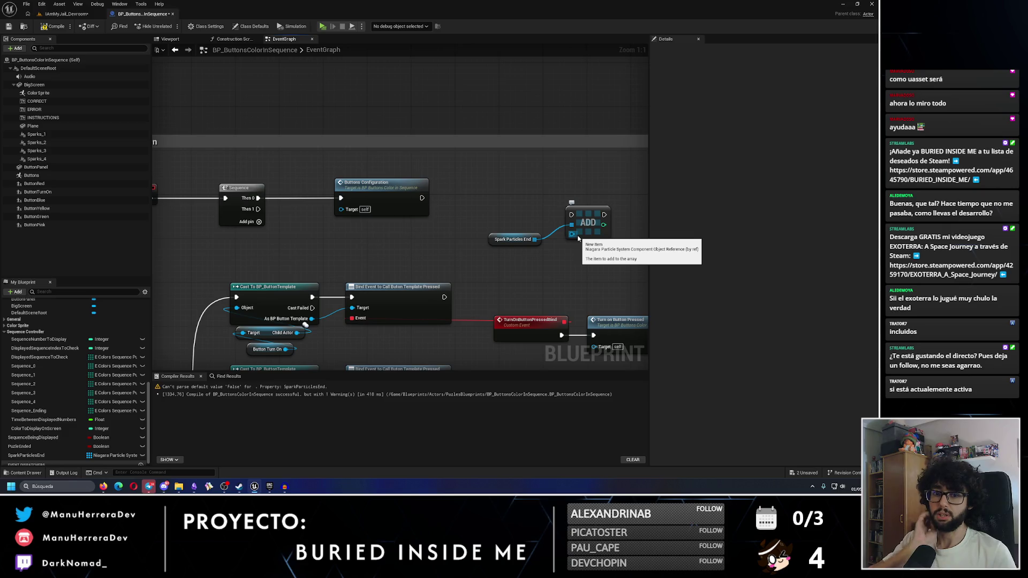
key(Delete)
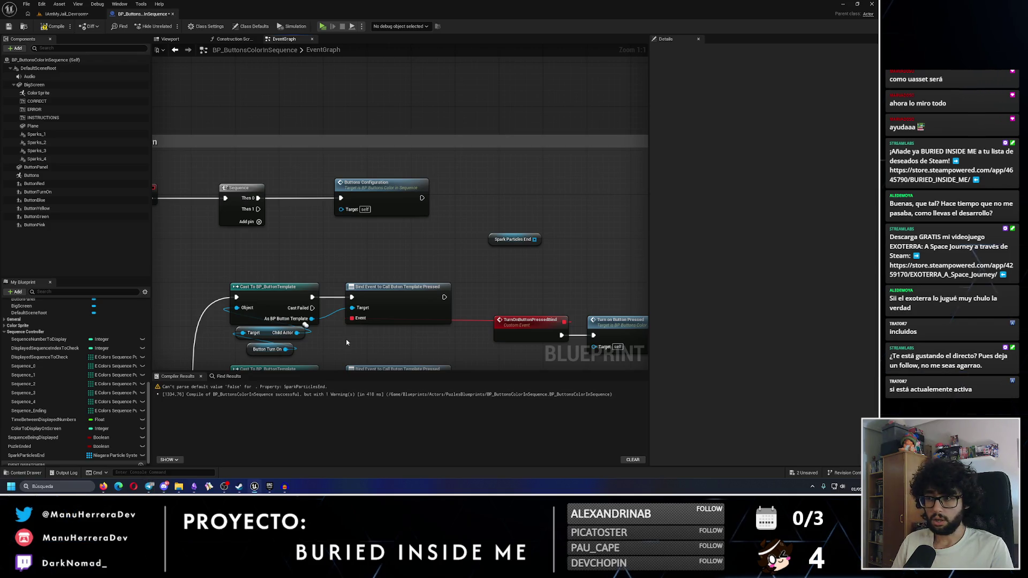
click(513, 240)
drag(513, 240, 404, 239)
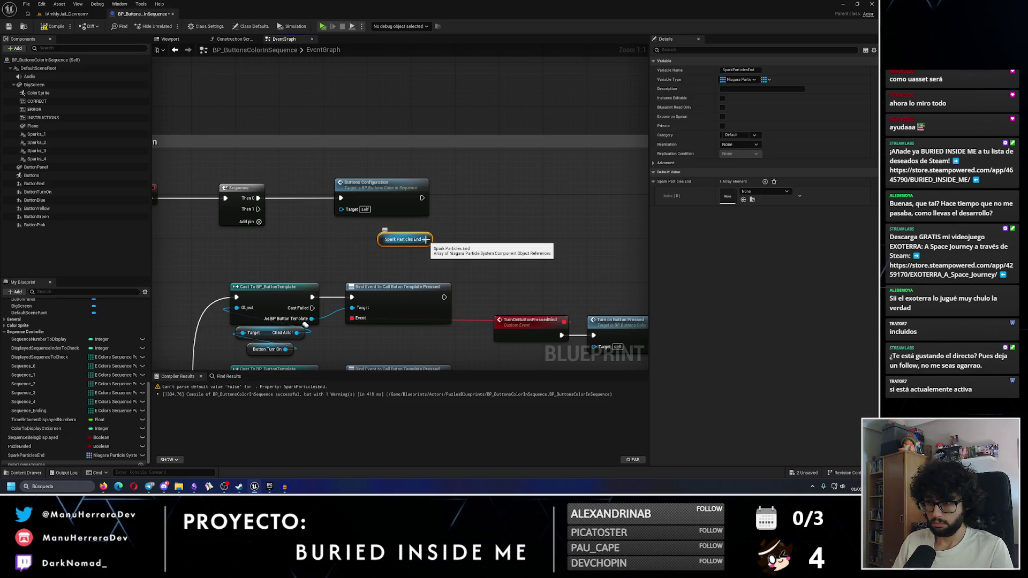
key(Delete)
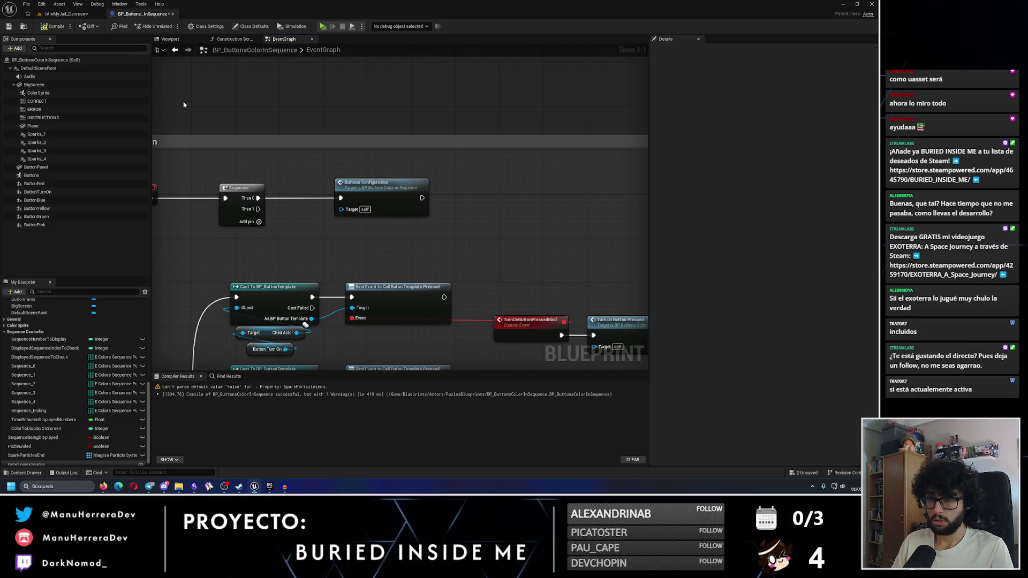
Save the blueprint and break the Sparks 1 and Sparks 2 links to the Activate nodes
click(8, 27)
scroll(399, 315, down, 8)
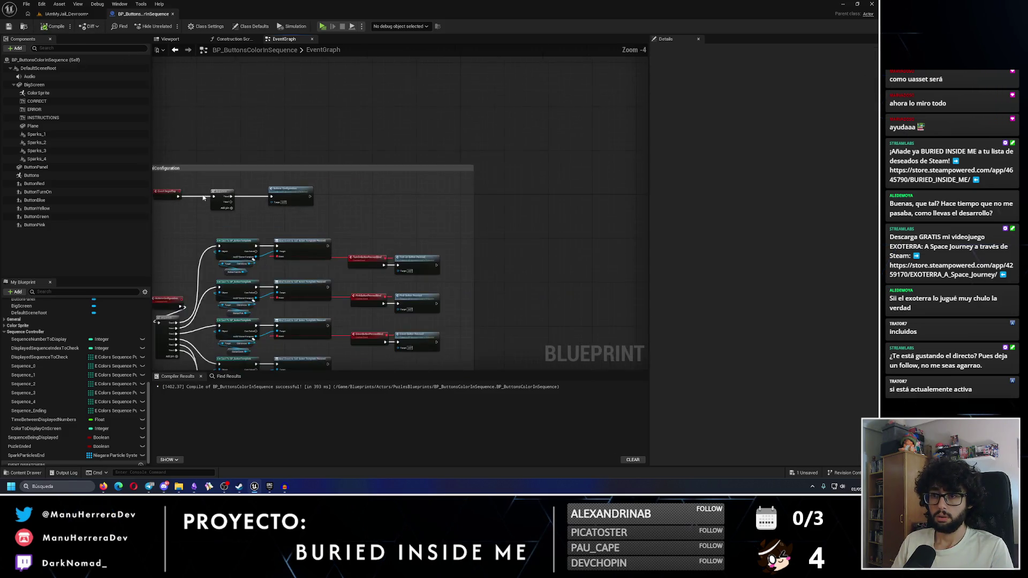
scroll(352, 266, up, 6)
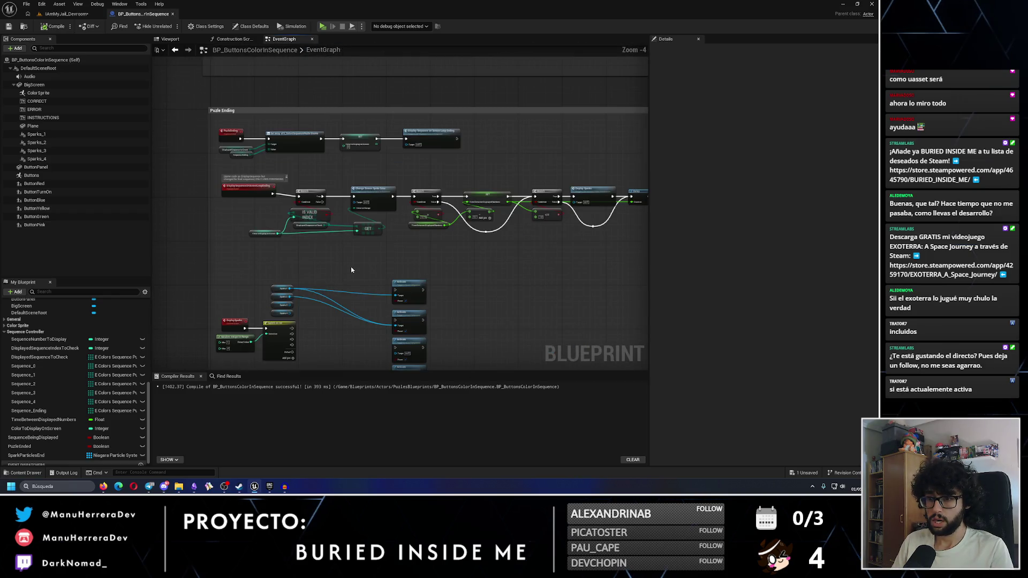
alt+click(313, 307)
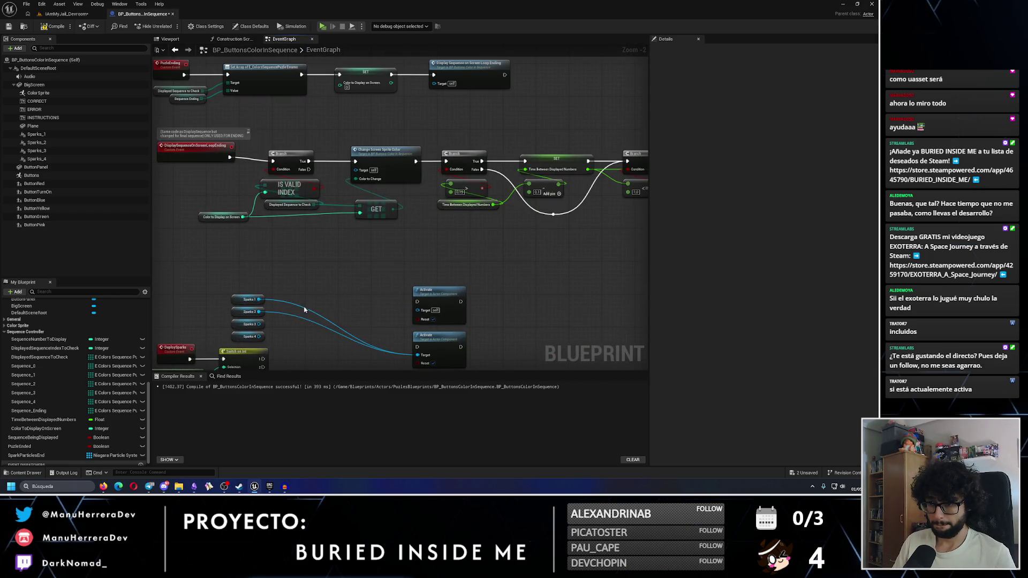
alt+click(305, 322)
drag(305, 322, 324, 223)
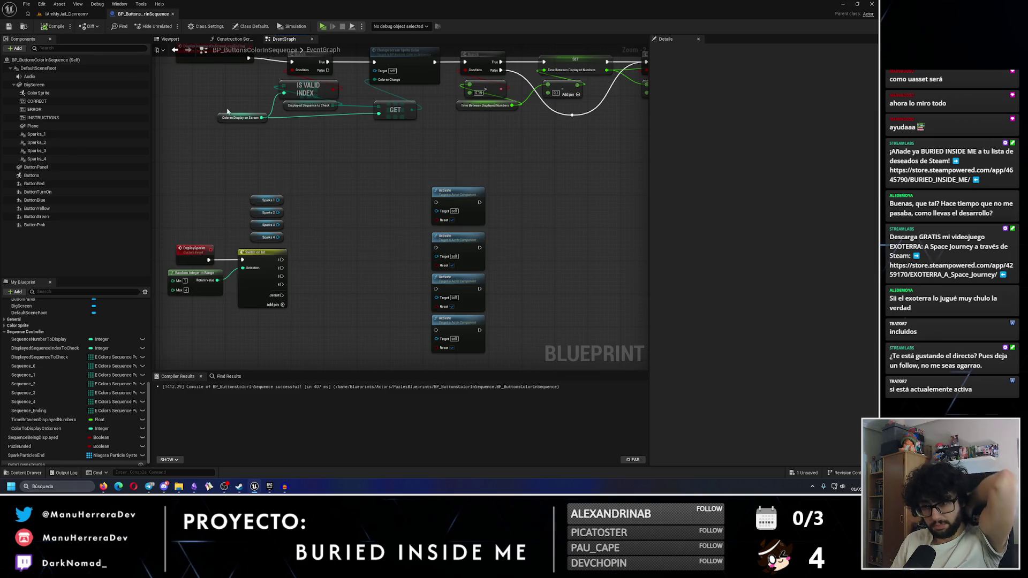
drag(269, 204, 169, 180)
Add a custom event named AssingEndingSparks in empty graph space
right_click(538, 190)
text(custom)
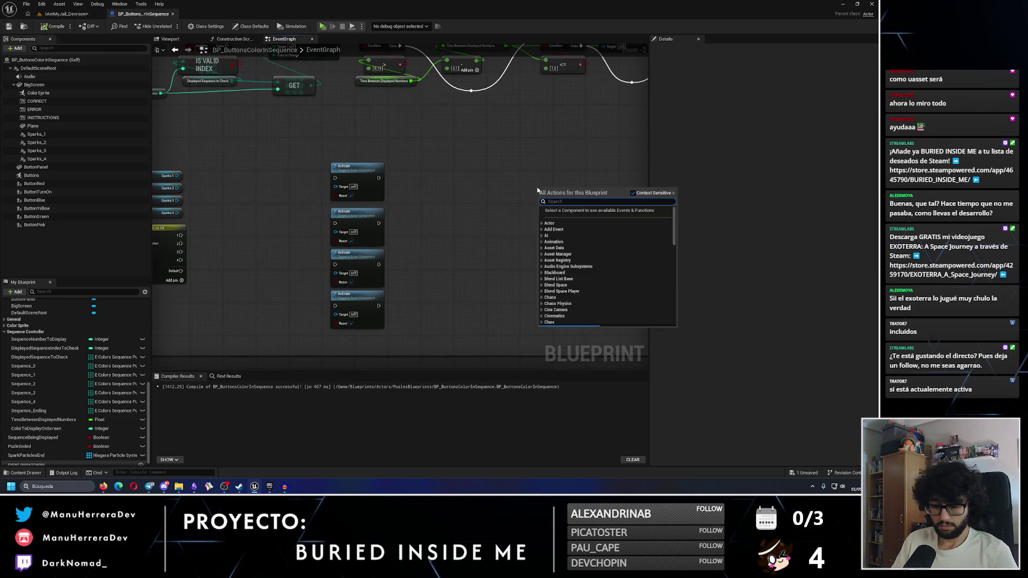
key(Return)
text(ctivEndingSparks)
key(Return)
scroll(410, 190, down, 4)
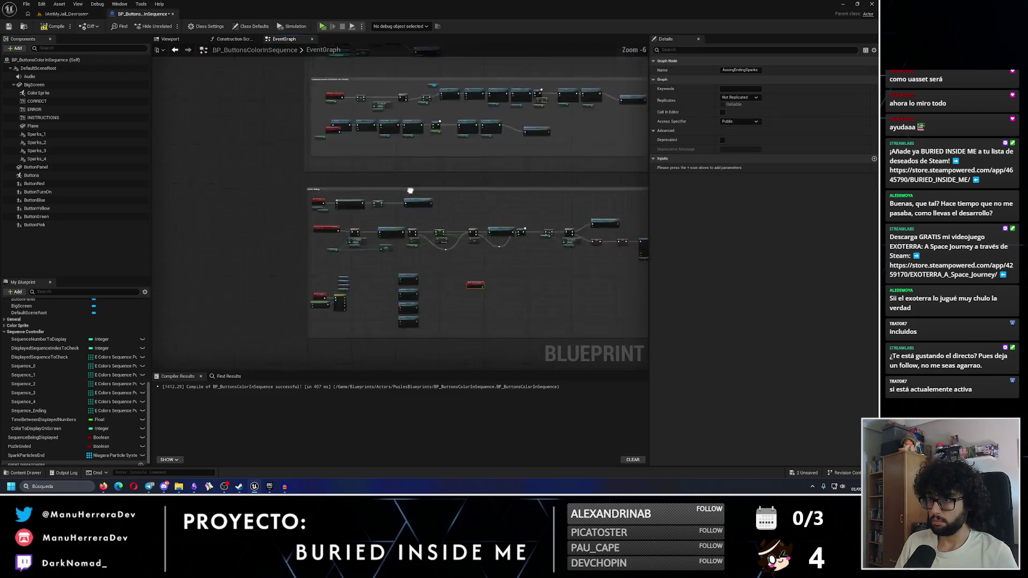
scroll(410, 191, up, 3)
Call AssingEndingSparks from the Sequence's Then 1 output and select all the spark nodes
mouse_move(323, 243)
mouse_down()
mouse_move(414, 255)
mouse_move(481, 225)
mouse_move(444, 230)
mouse_move(458, 229)
mouse_up()
text(assing)
key(Return)
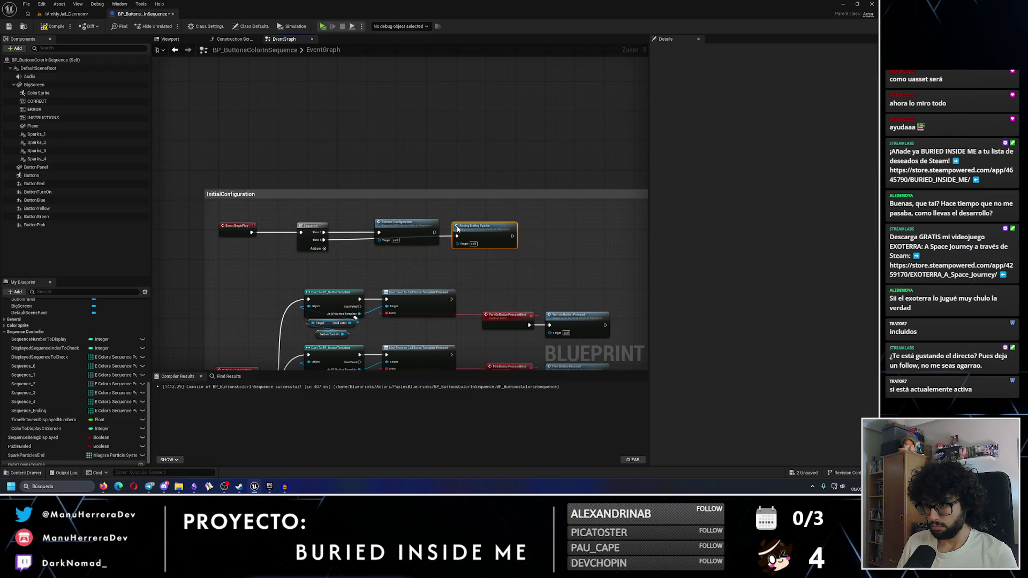
scroll(412, 230, down, 6)
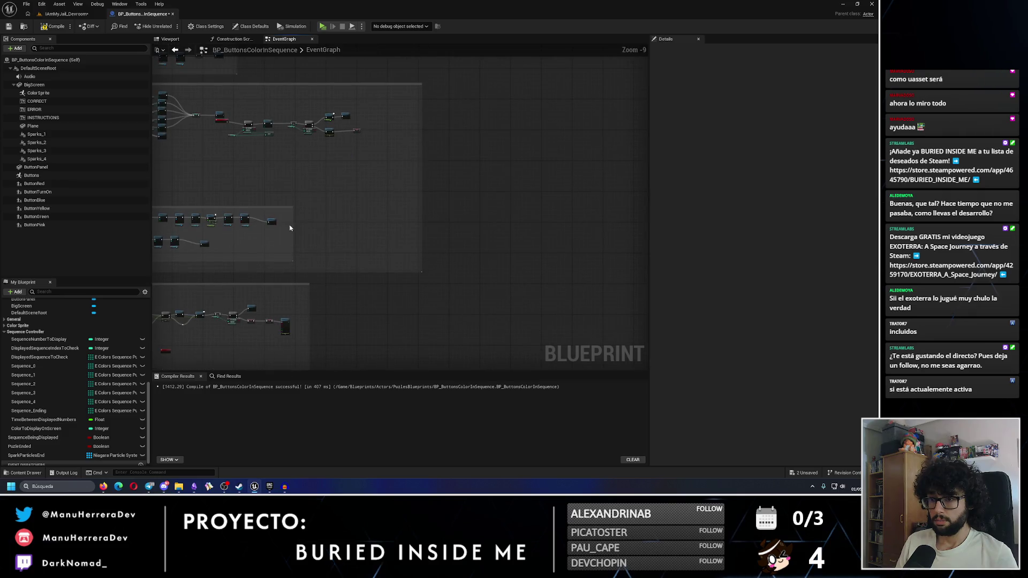
scroll(425, 133, up, 6)
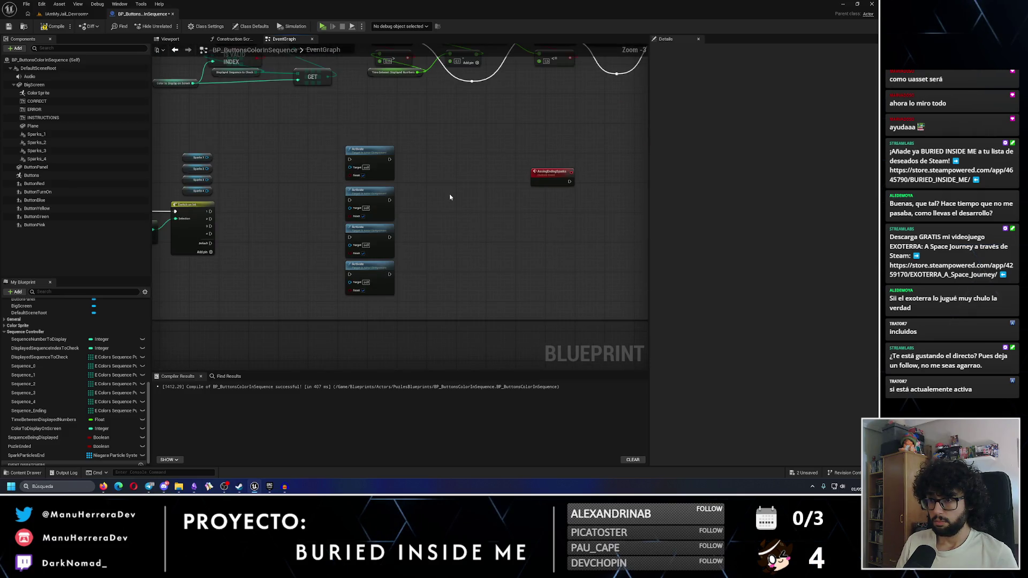
scroll(463, 316, down, 3)
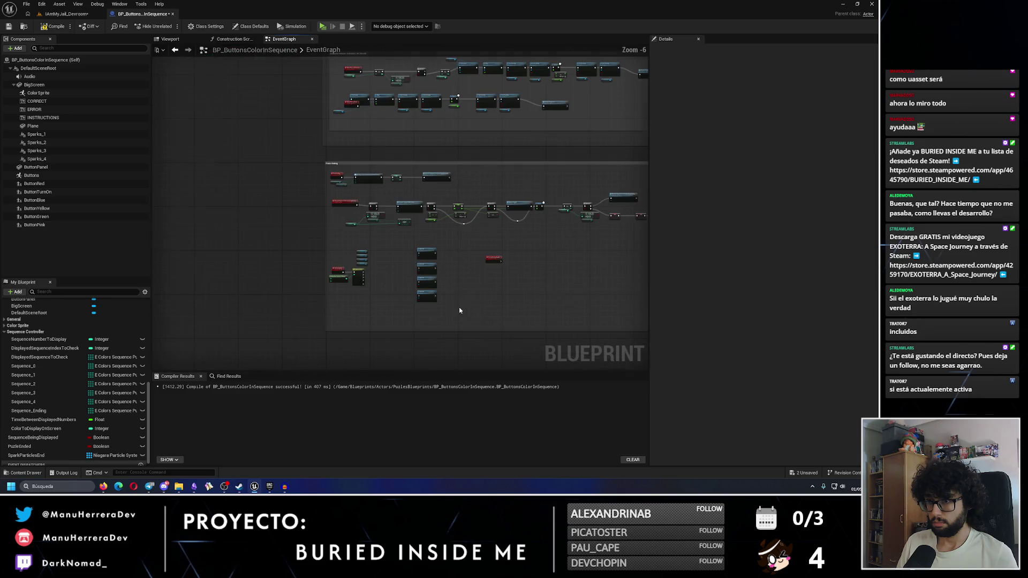
drag(345, 242, 538, 307)
Wrap the selected spark nodes in a comment titled VFXs and nudge it right
key(c)
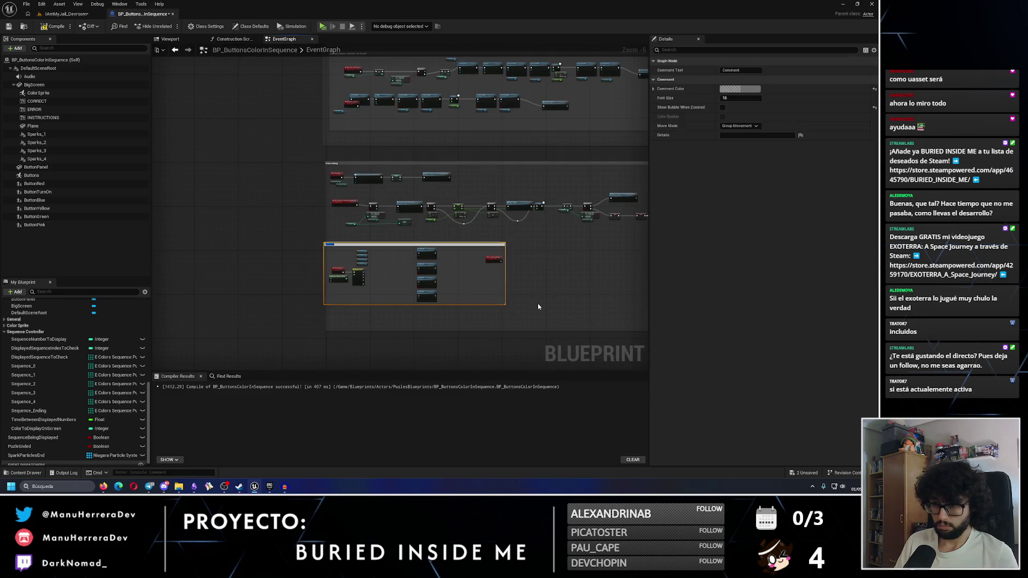
key(Return)
scroll(451, 276, up, 2)
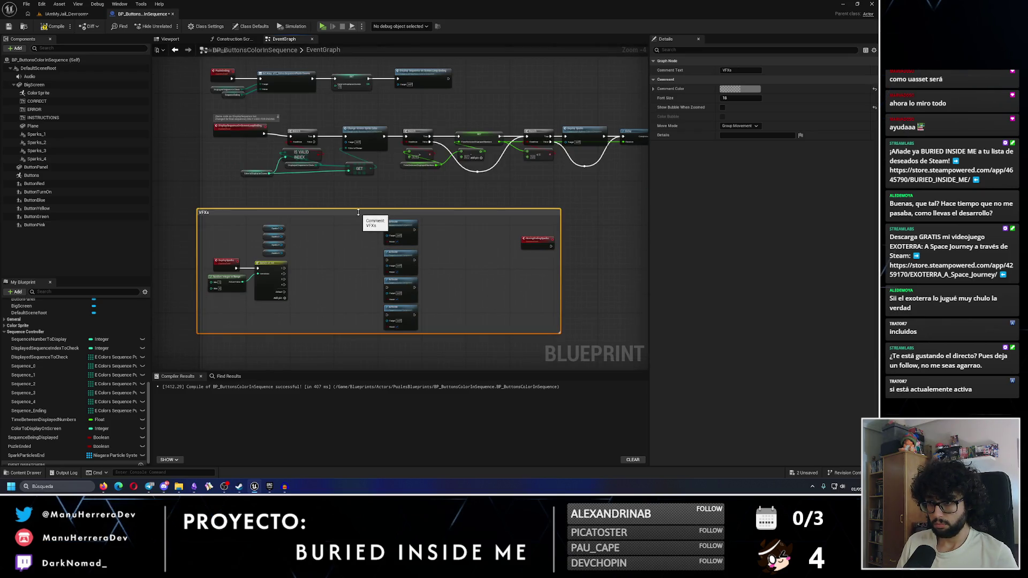
mouse_move(357, 214)
mouse_down()
mouse_move(383, 230)
mouse_move(350, 232)
mouse_up()
click(349, 216)
click(435, 242)
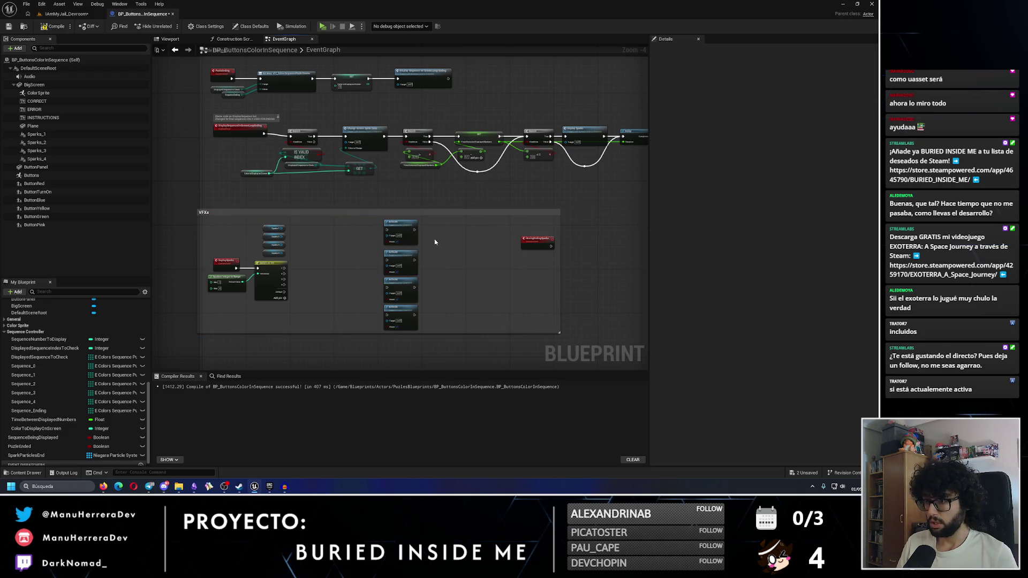
click(472, 216)
mouse_move(268, 229)
mouse_down()
mouse_move(317, 218)
mouse_move(325, 232)
mouse_up()
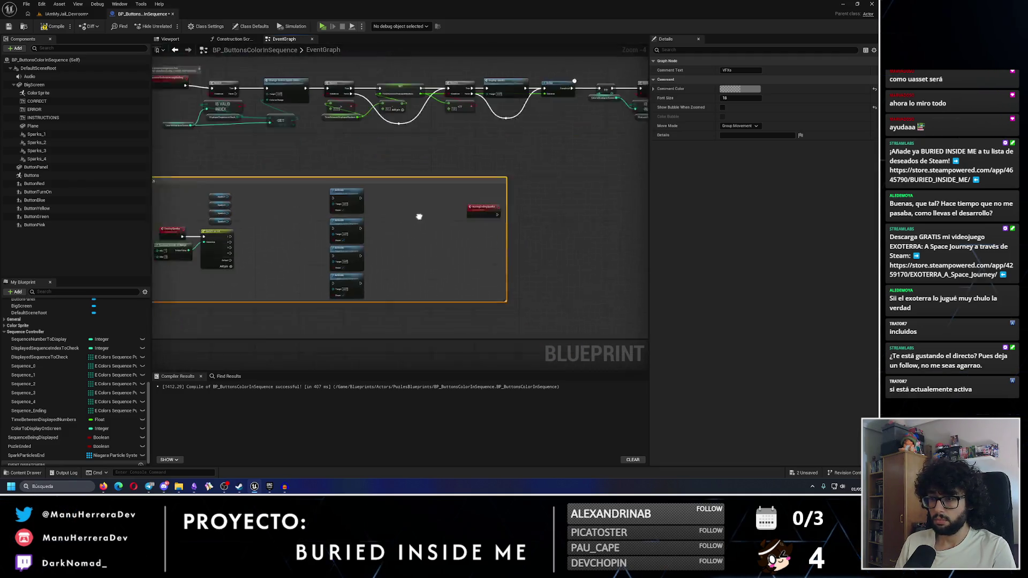
Reposition the AssingEndingSparks event, then compile and save the Blueprint
click(450, 176)
drag(450, 177, 414, 198)
scroll(421, 199, up, 3)
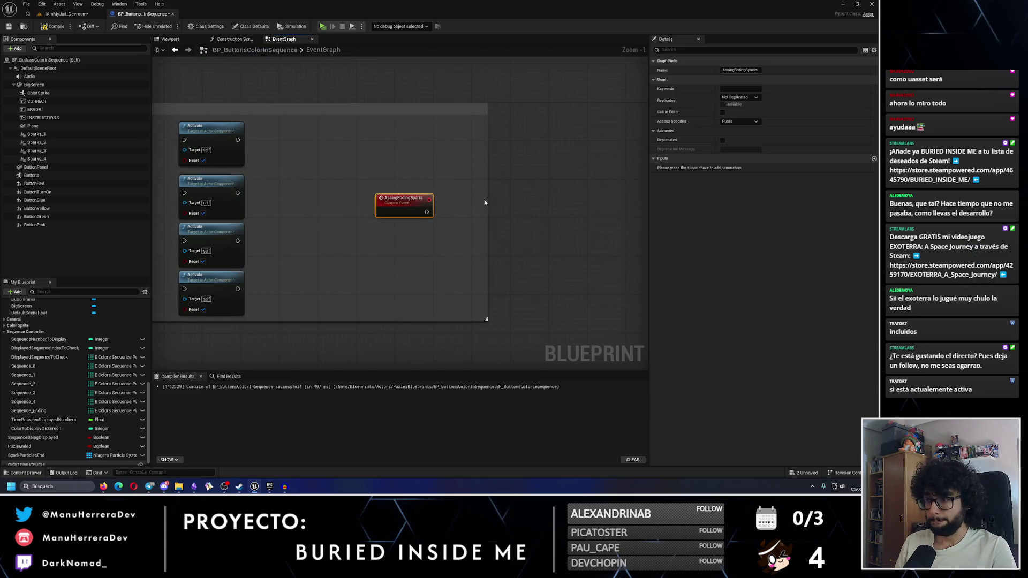
drag(507, 236, 383, 195)
click(394, 207)
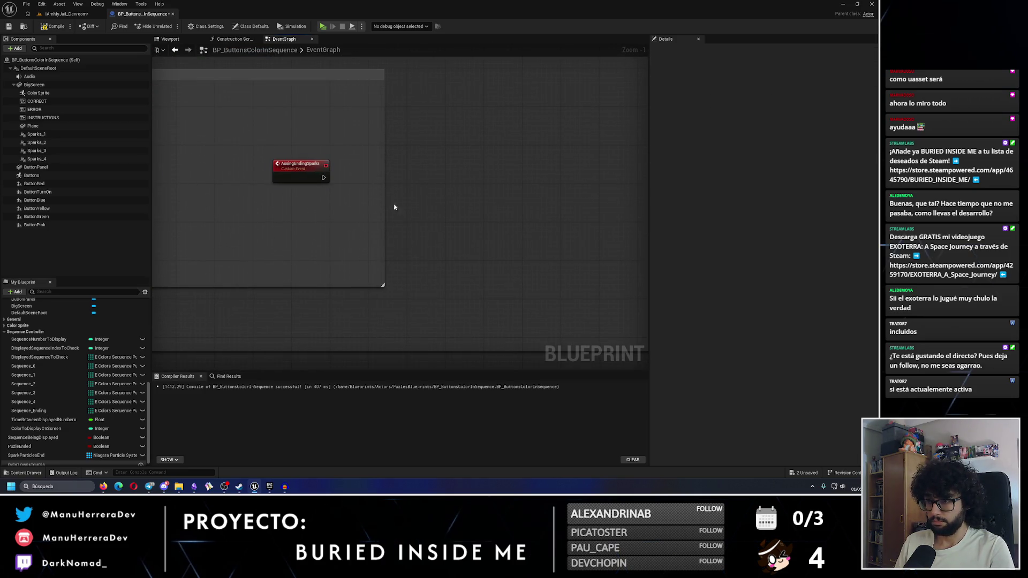
click(375, 84)
click(386, 117)
scroll(289, 199, down, 2)
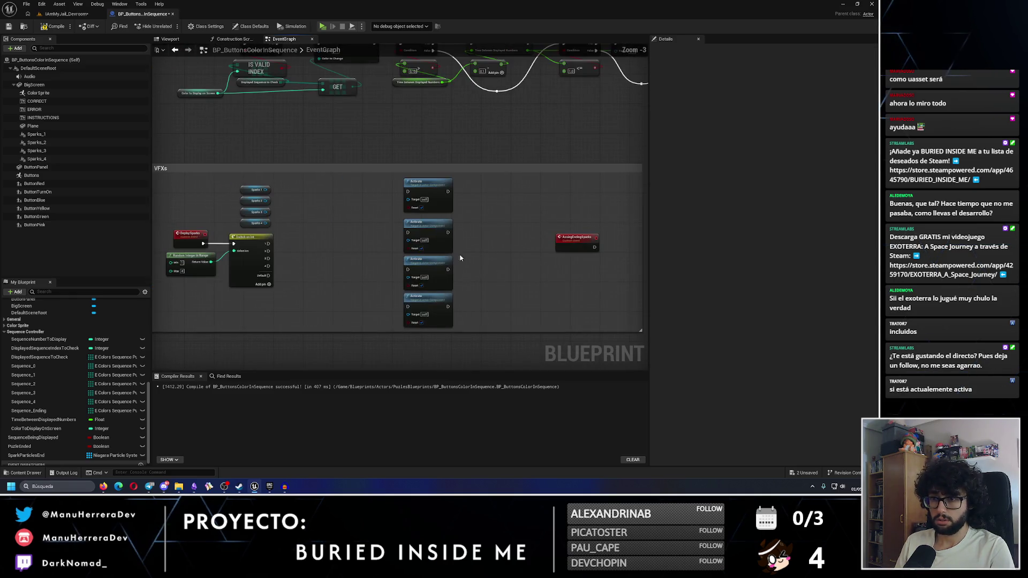
mouse_move(519, 286)
mouse_down()
mouse_move(366, 251)
mouse_move(509, 244)
mouse_up()
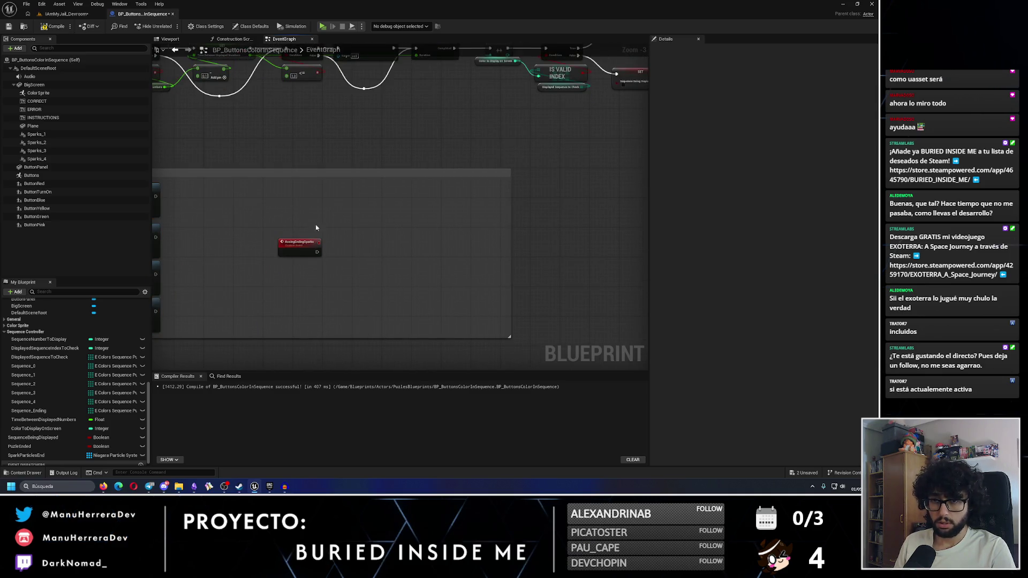
click(54, 26)
click(9, 26)
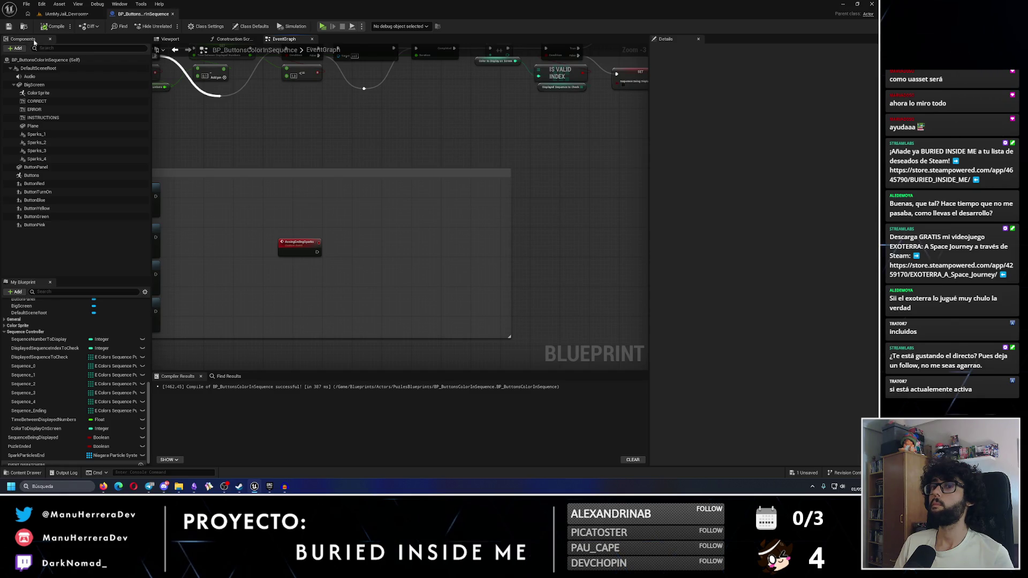
Place a Spark Particles End getter beneath the AssingEndingSparks event
scroll(311, 233, up, 2)
drag(73, 455, 320, 274)
click(300, 304)
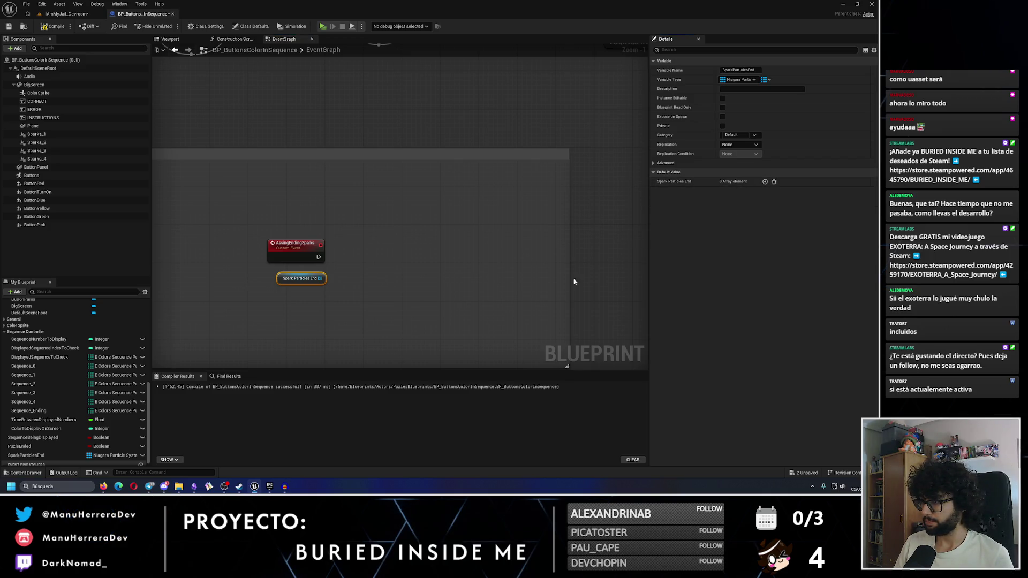
drag(320, 278, 355, 260)
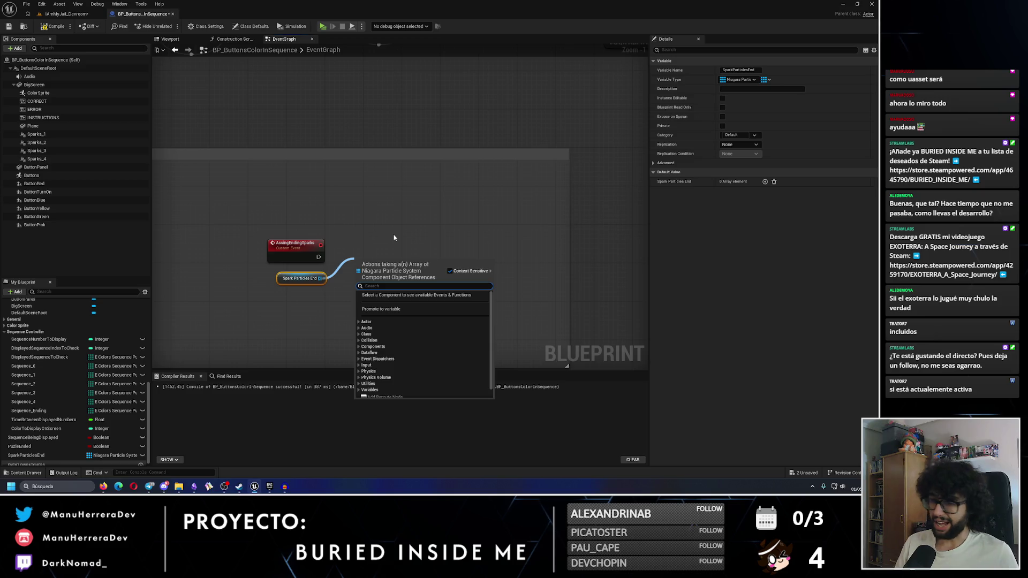
text(set)
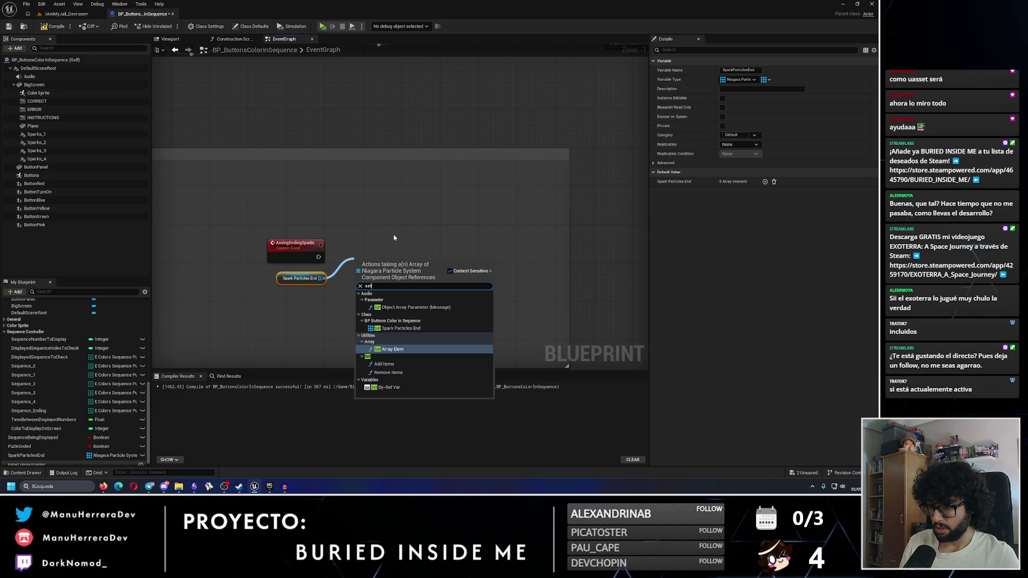
key(Return)
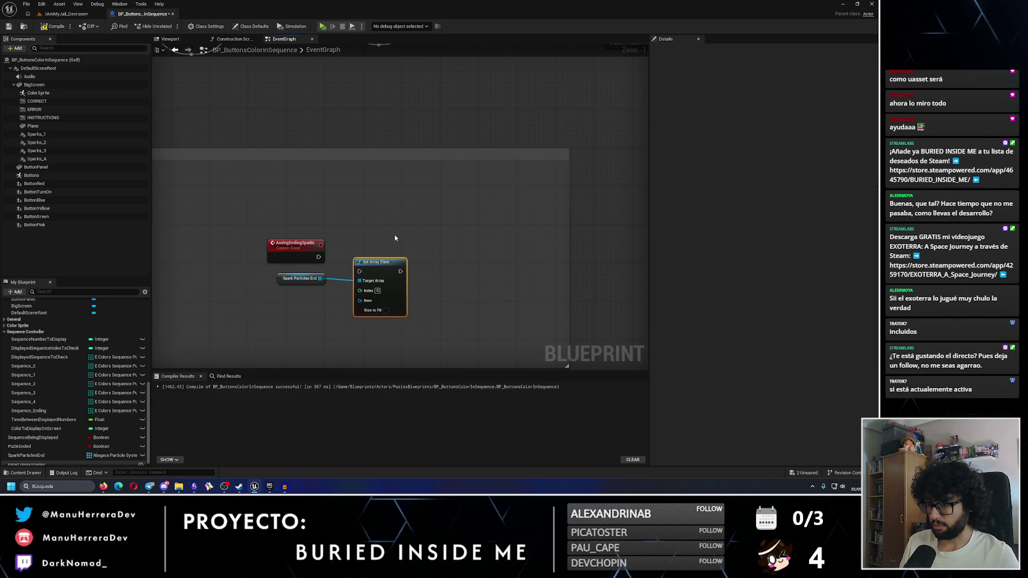
key(Delete)
drag(320, 278, 365, 237)
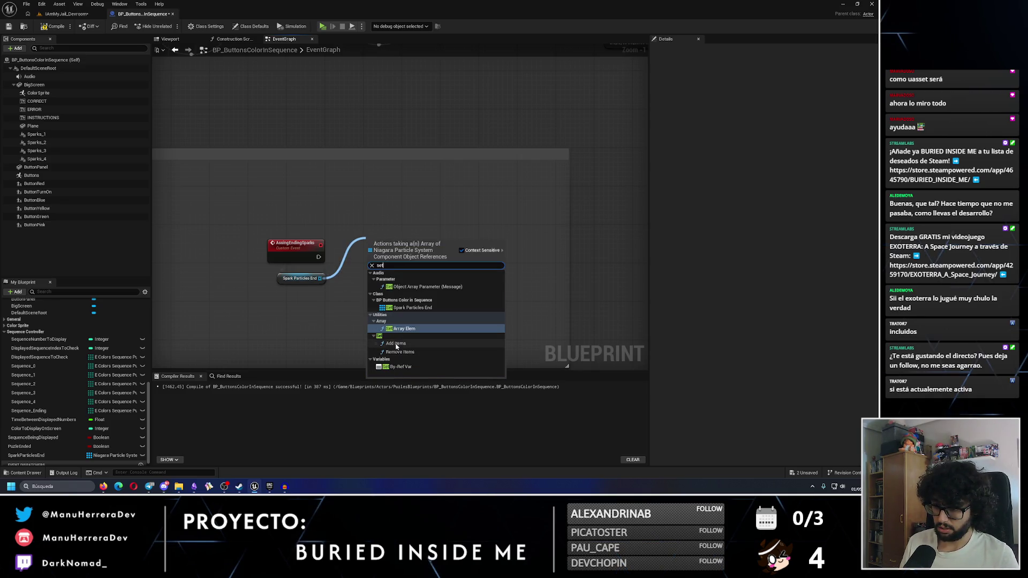
click(396, 344)
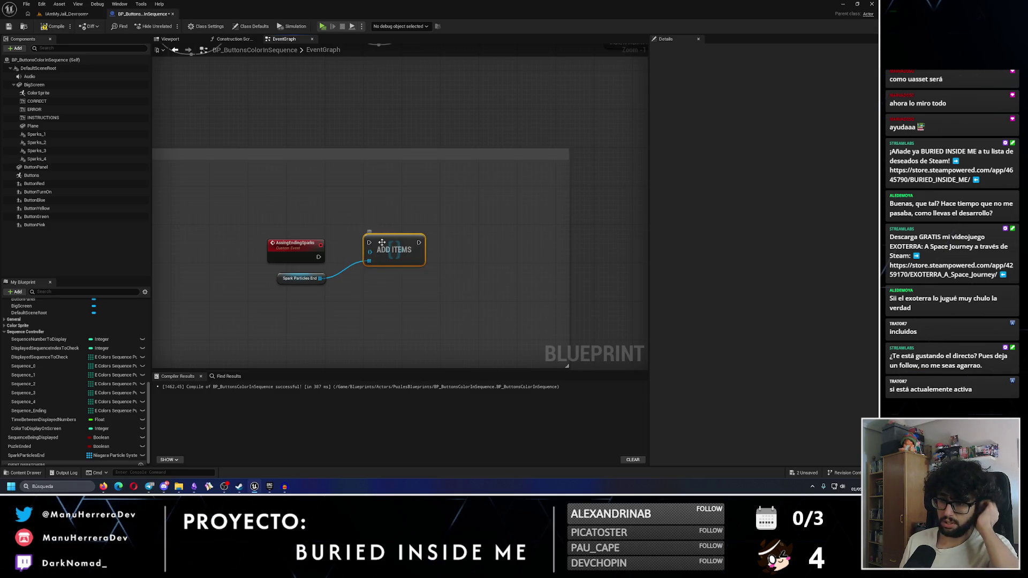
key(Delete)
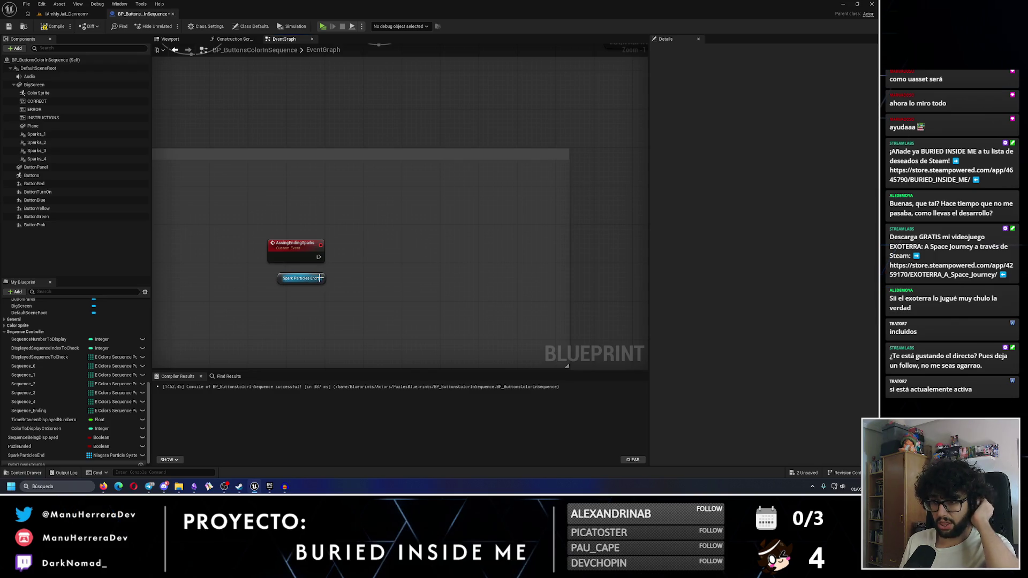
drag(320, 278, 398, 261)
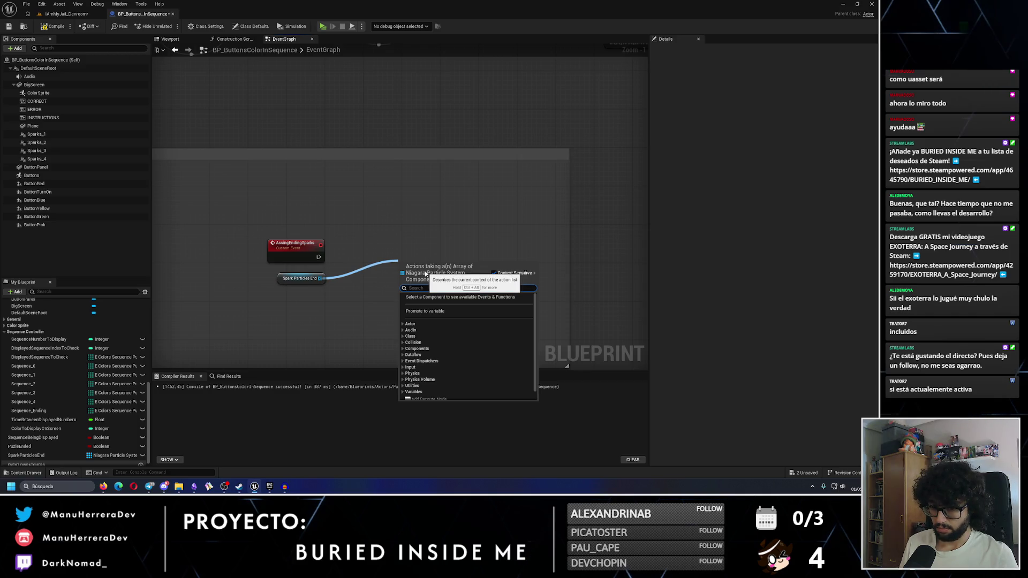
text(item)
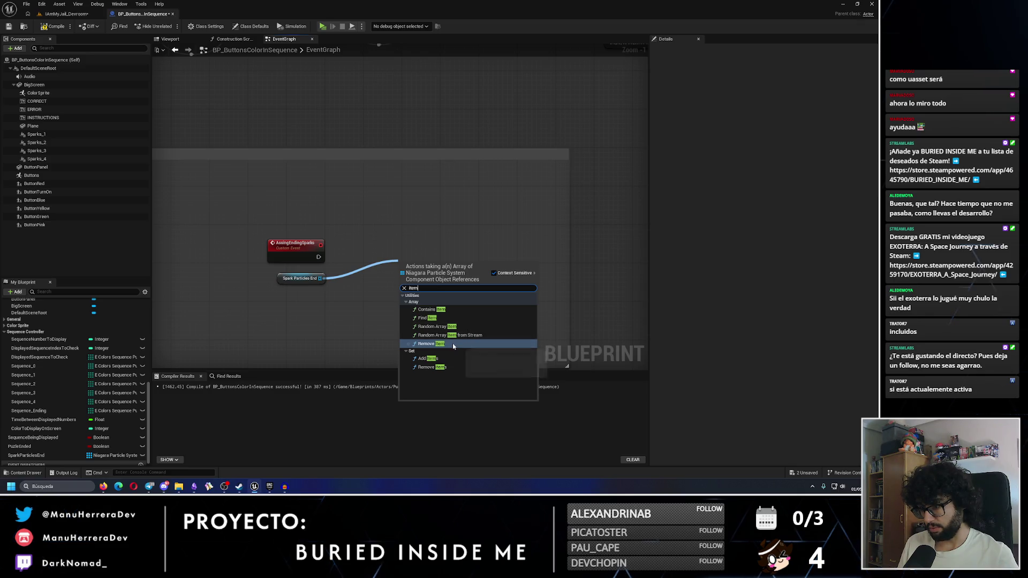
click(449, 358)
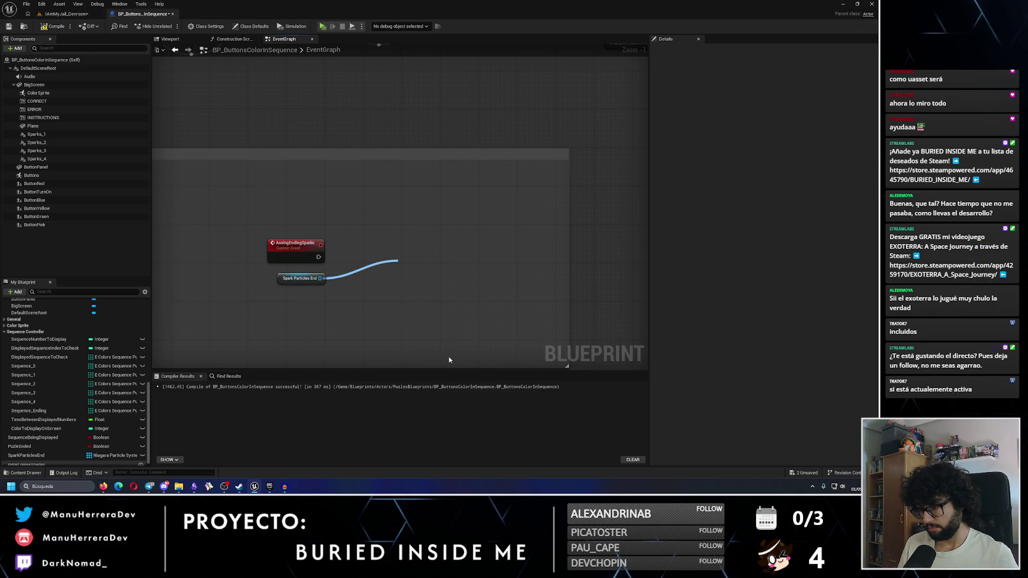
key(Delete)
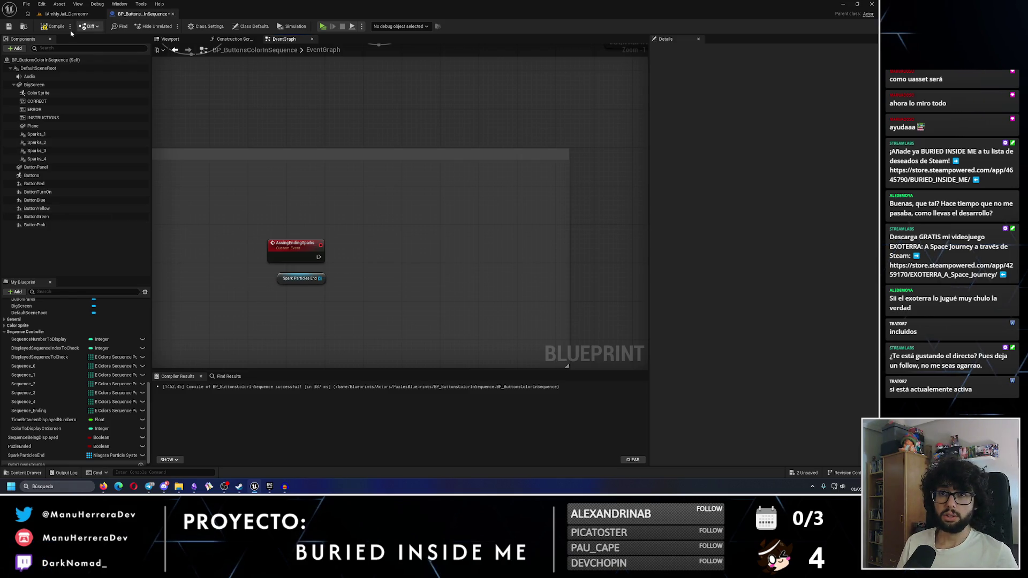
Save the Blueprint and level, then start a Play-in-Editor test with Alt+P
click(8, 26)
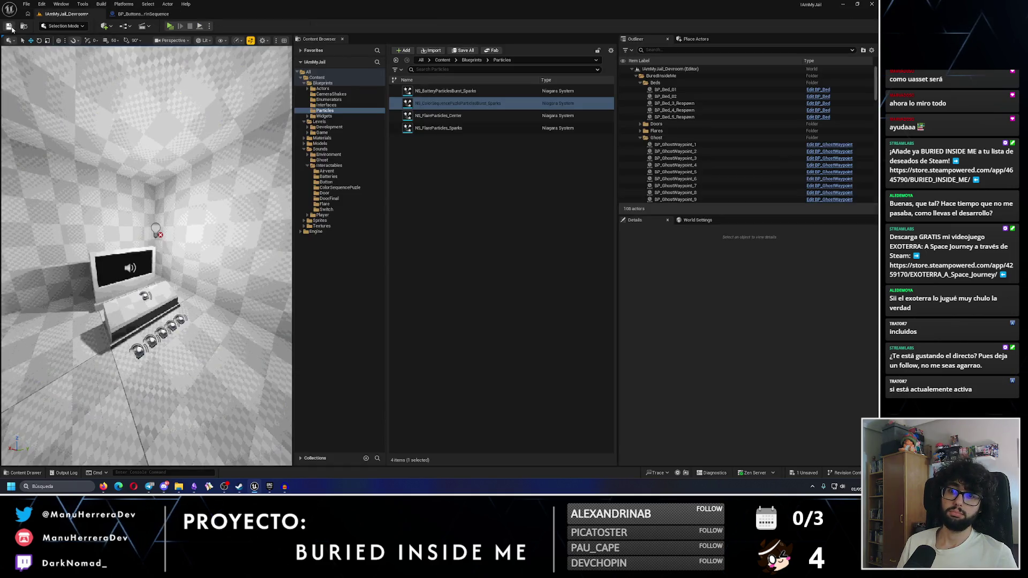
click(9, 26)
key(alt+p)
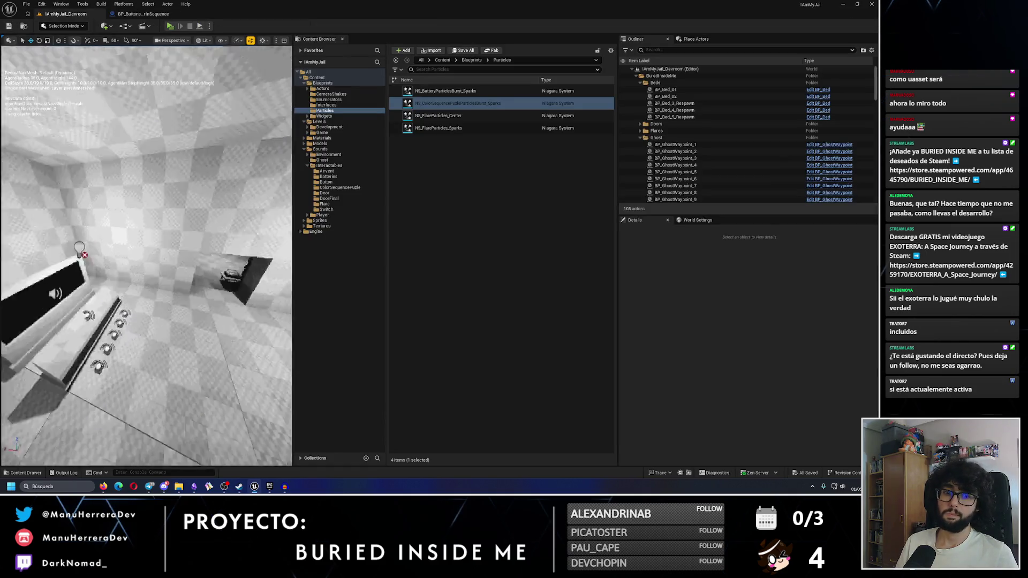
Walk through the crate room, corridor and green-floored room into the grey checkered room
key(w)
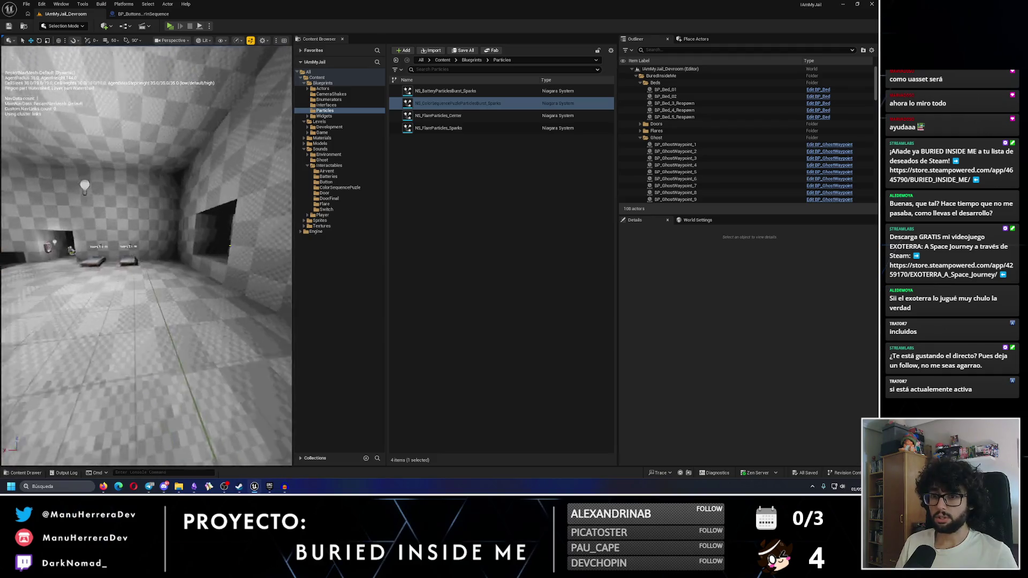
key(w)
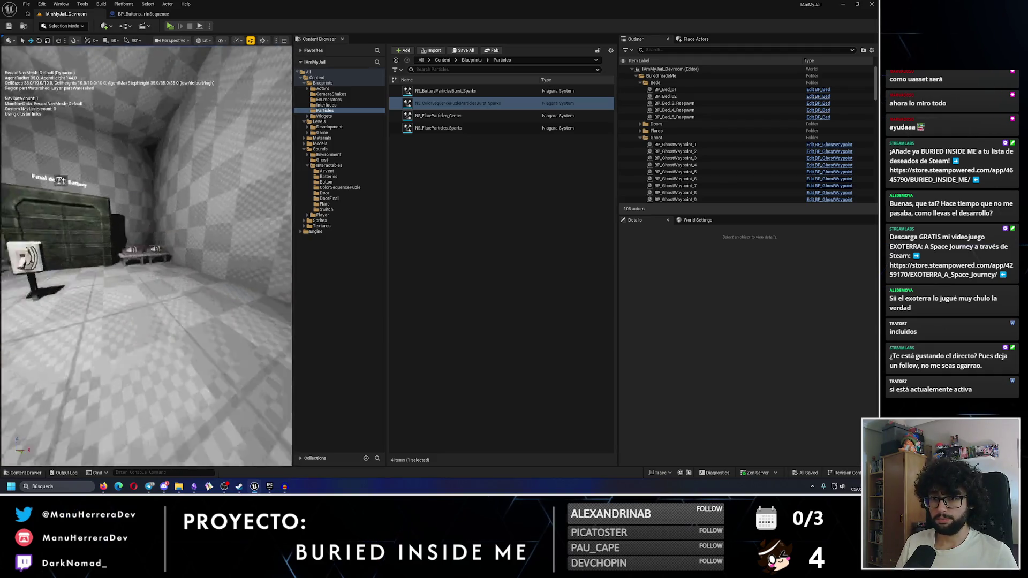
key(w)
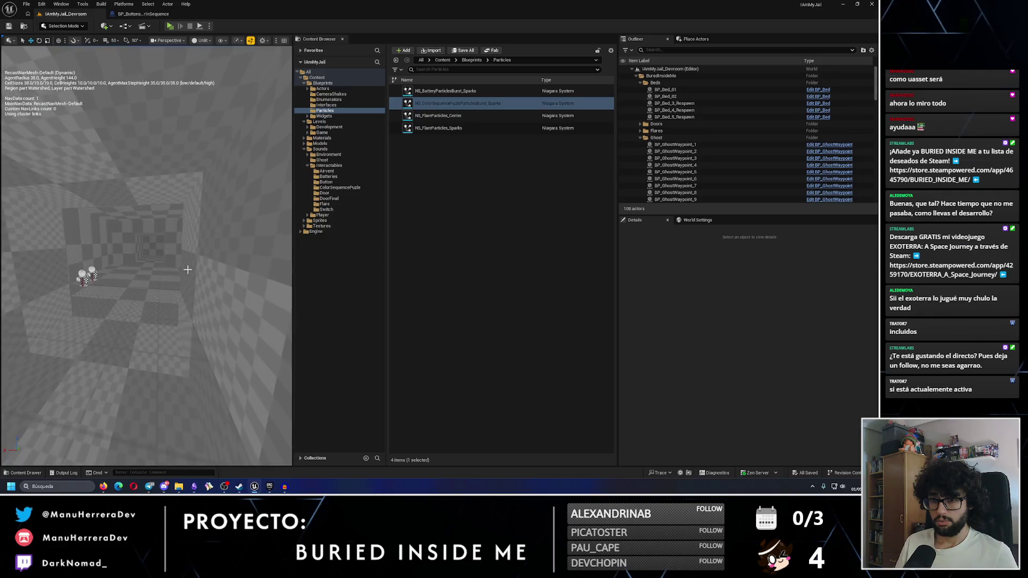
key(w)
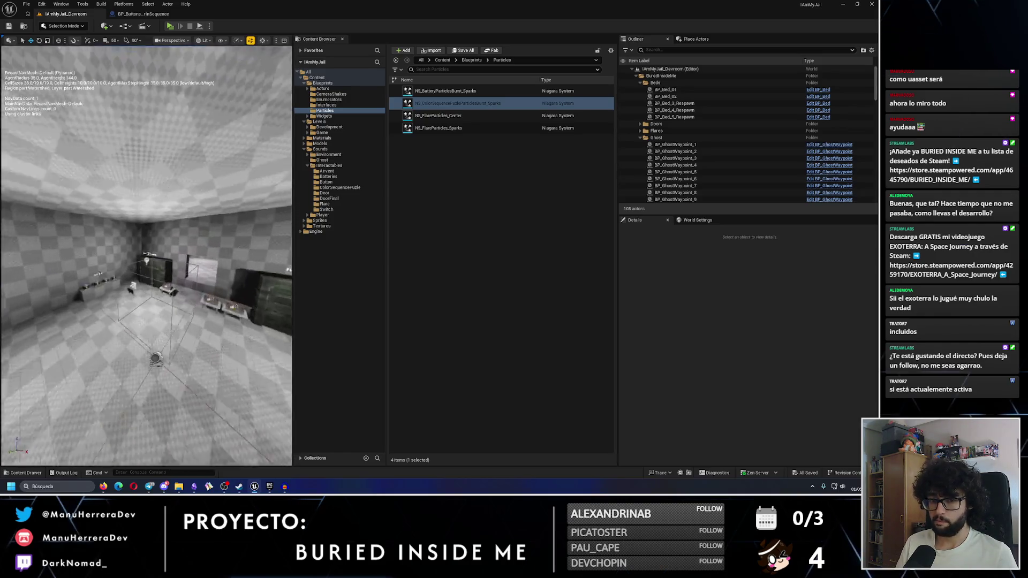
key(w)
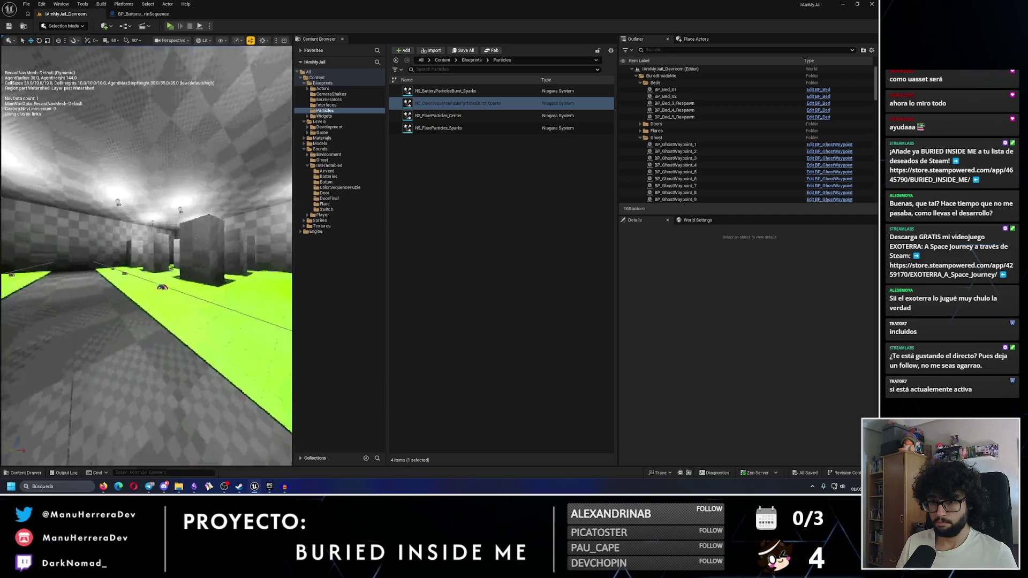
key(w)
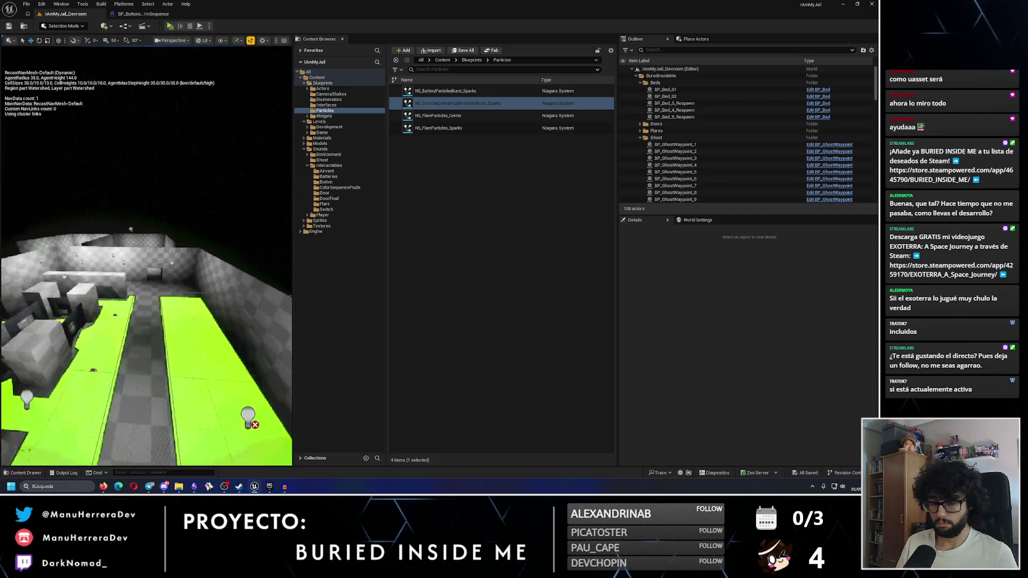
key(w)
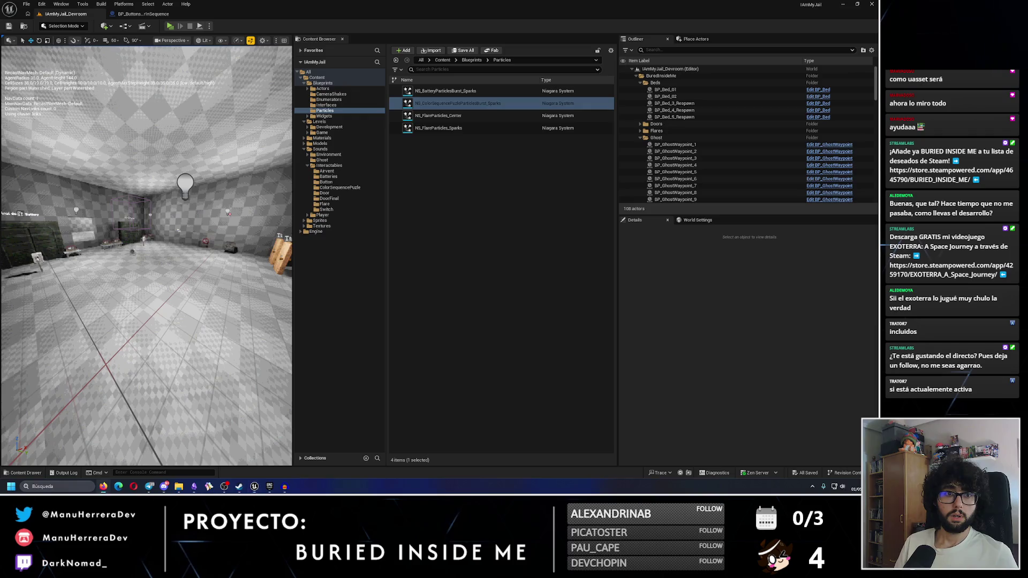
key(alt+Tab)
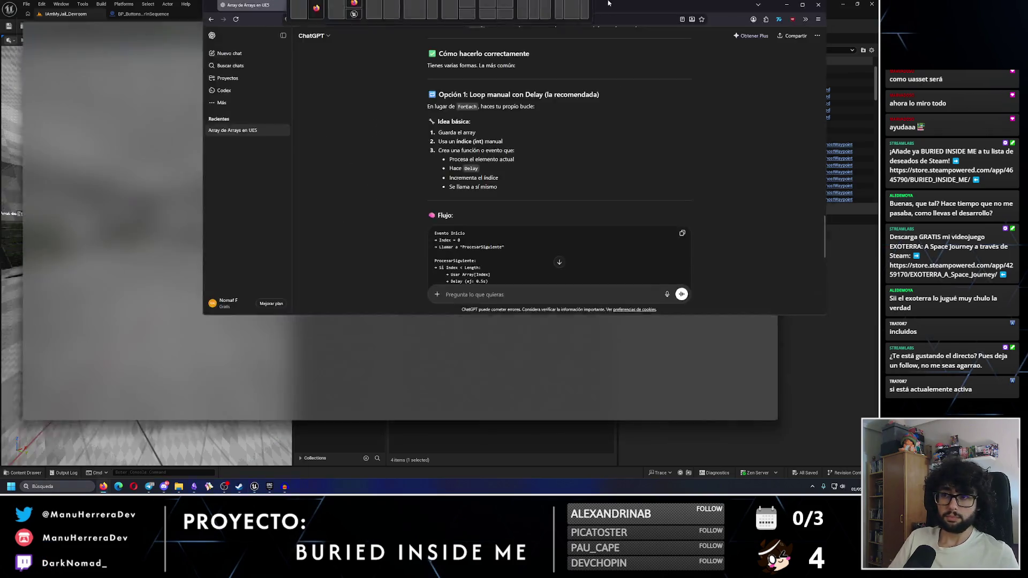
Ask ChatGPT, in Spanish, how to fill a Blueprint array with several references; read the Make Array answer
text(a)
key(BackSpace)
key(BackSpace)
text(Tengo una variable array)
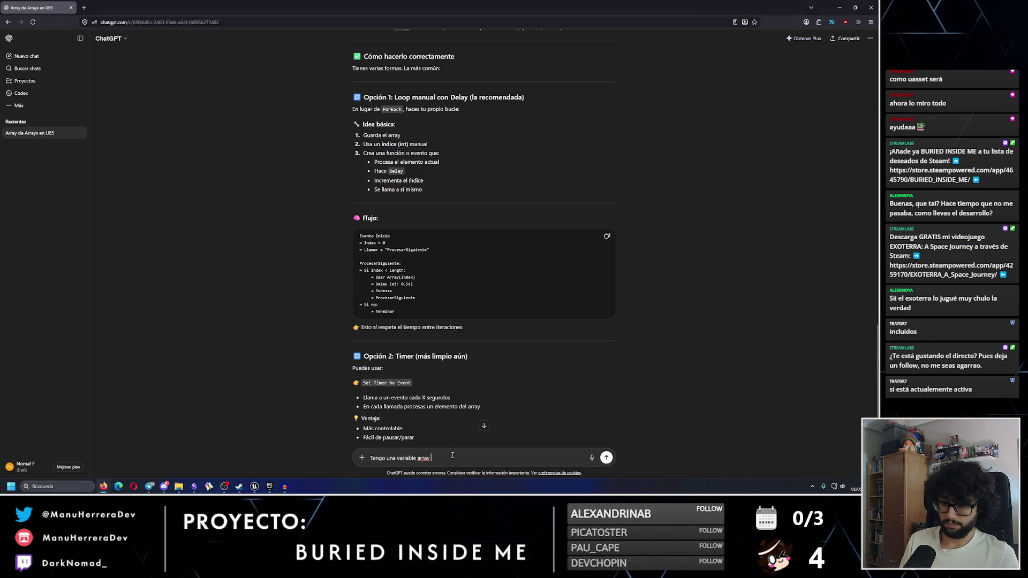
text(  mi blueprint. )
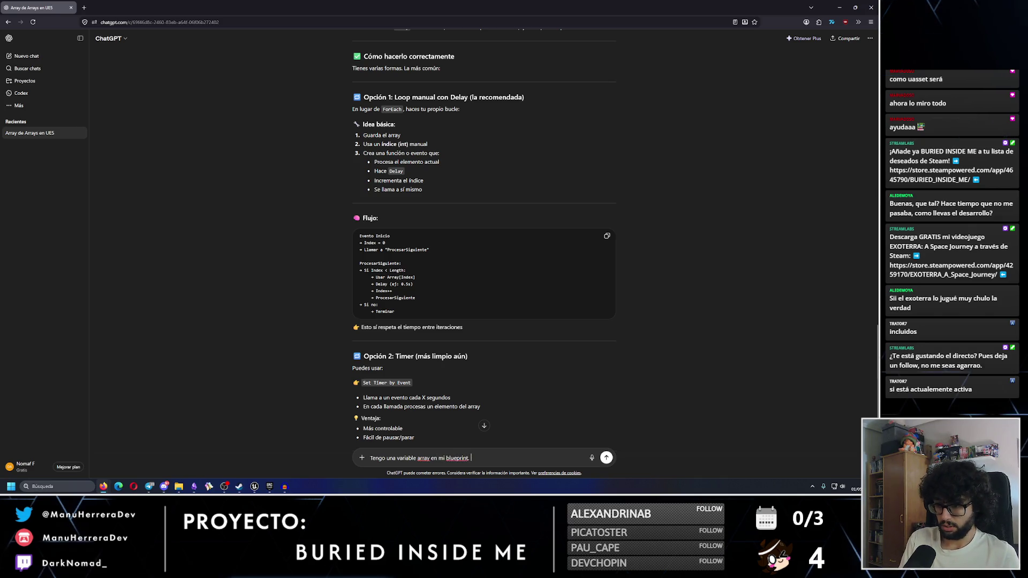
text(Quiero asignarle en)
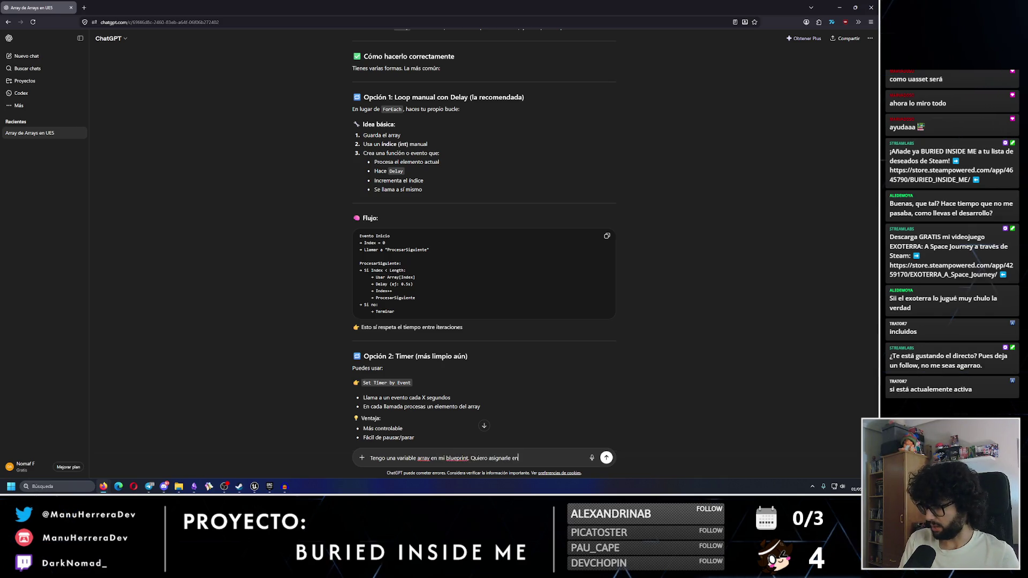
text(u n solo nodo varias refere)
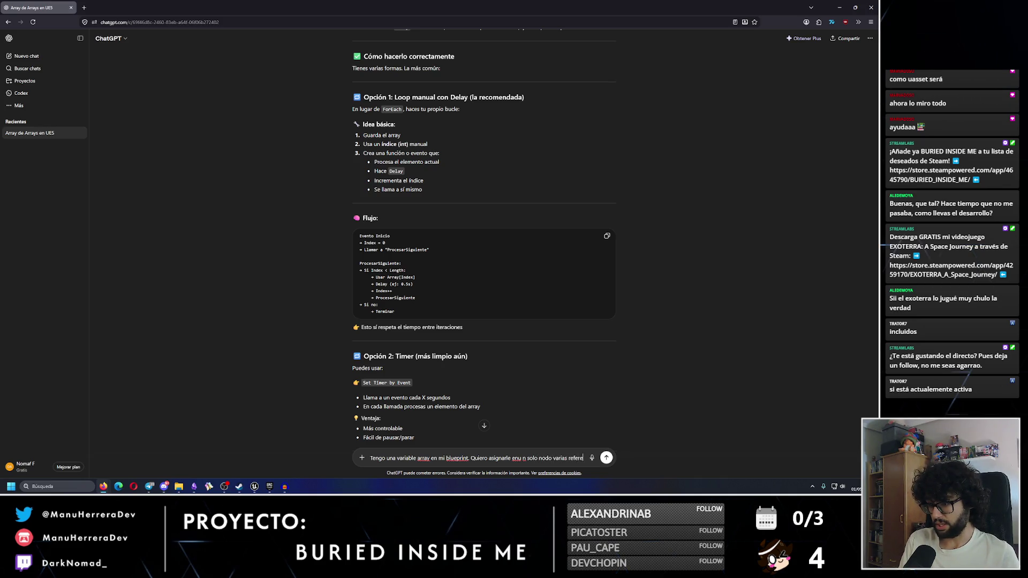
text(ncias en cierto punto del c)
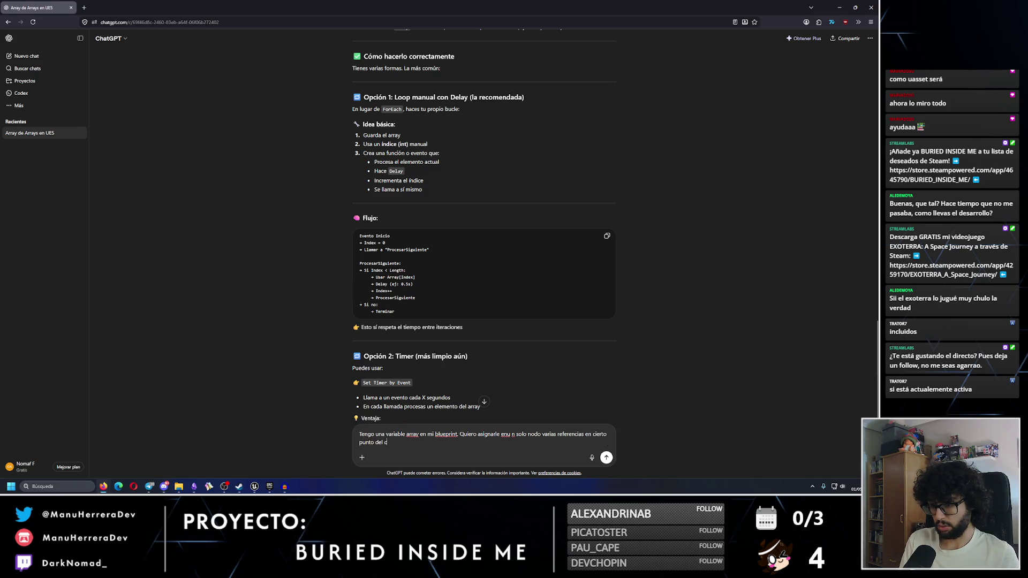
text( que nodo debo de utilizar)
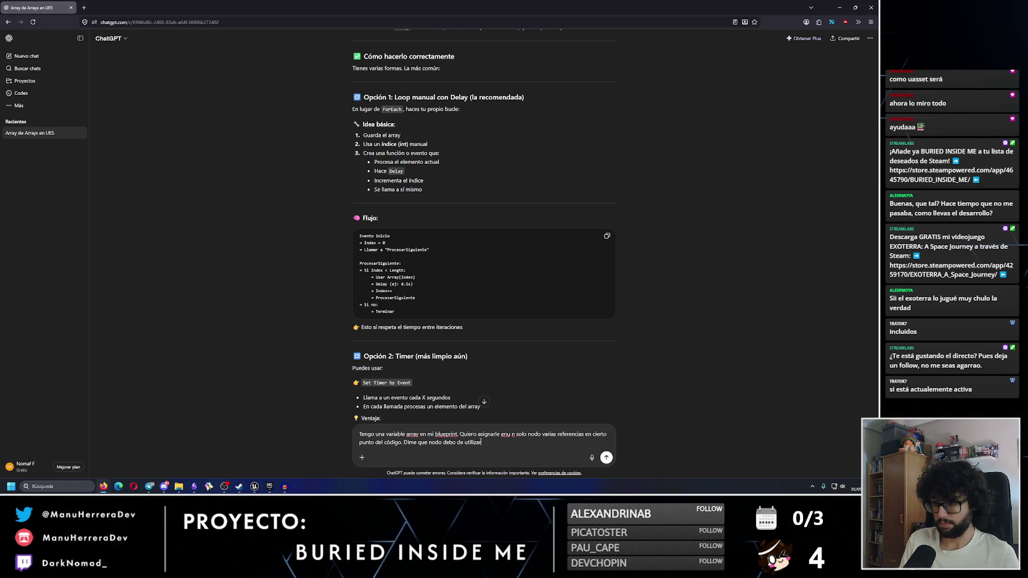
key(Return)
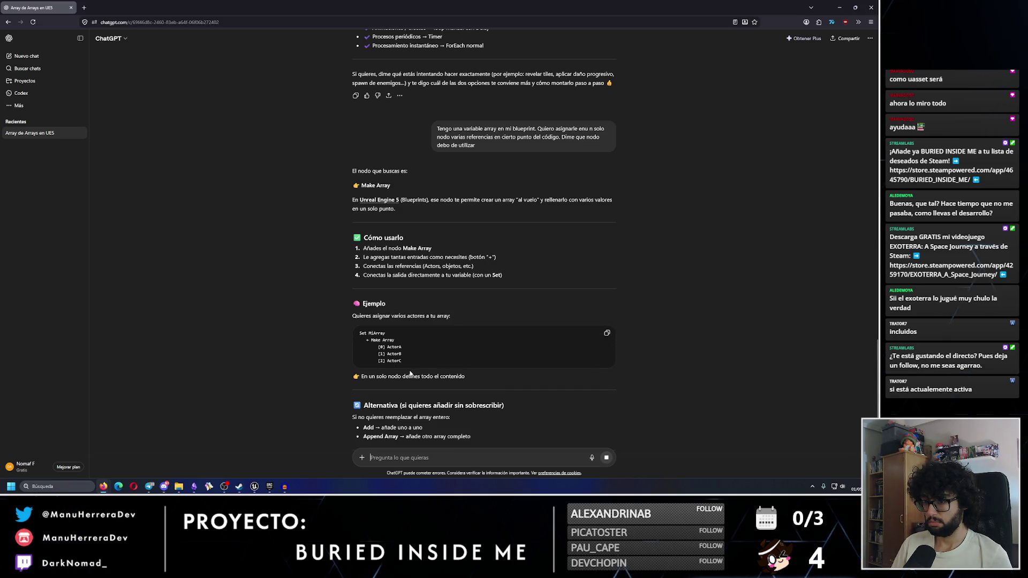
scroll(411, 373, down, 1)
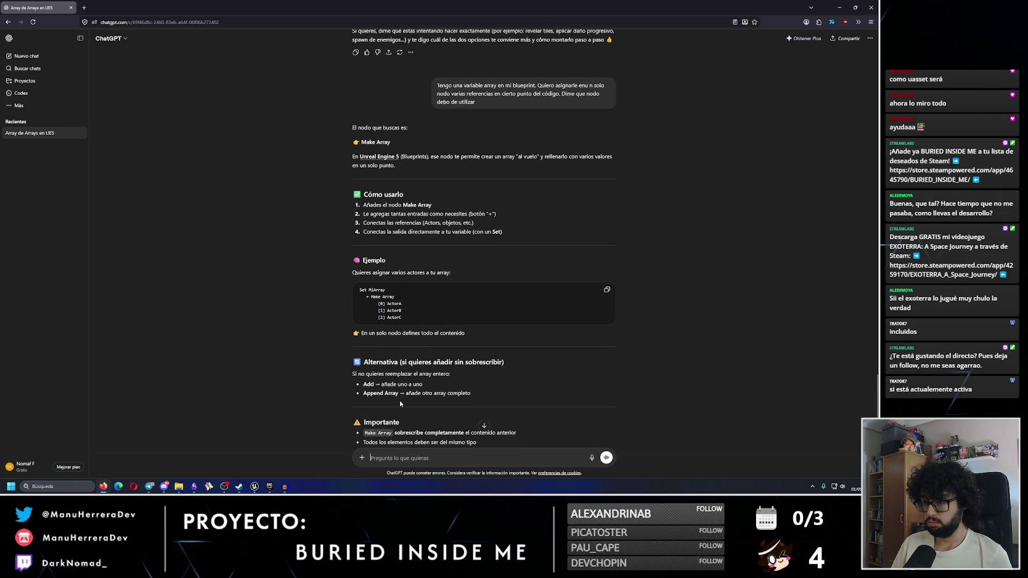
scroll(399, 403, down, 1)
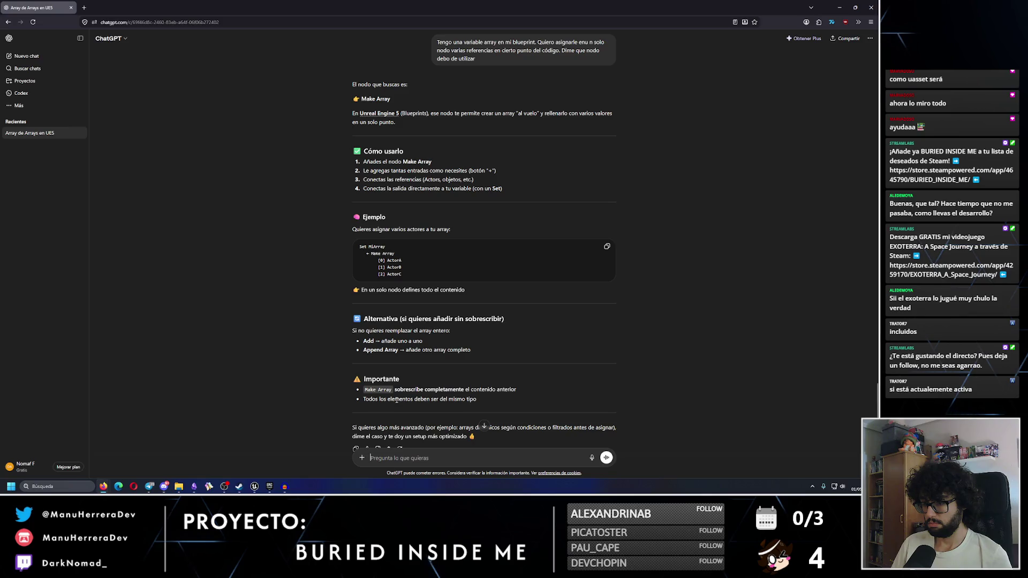
click(839, 7)
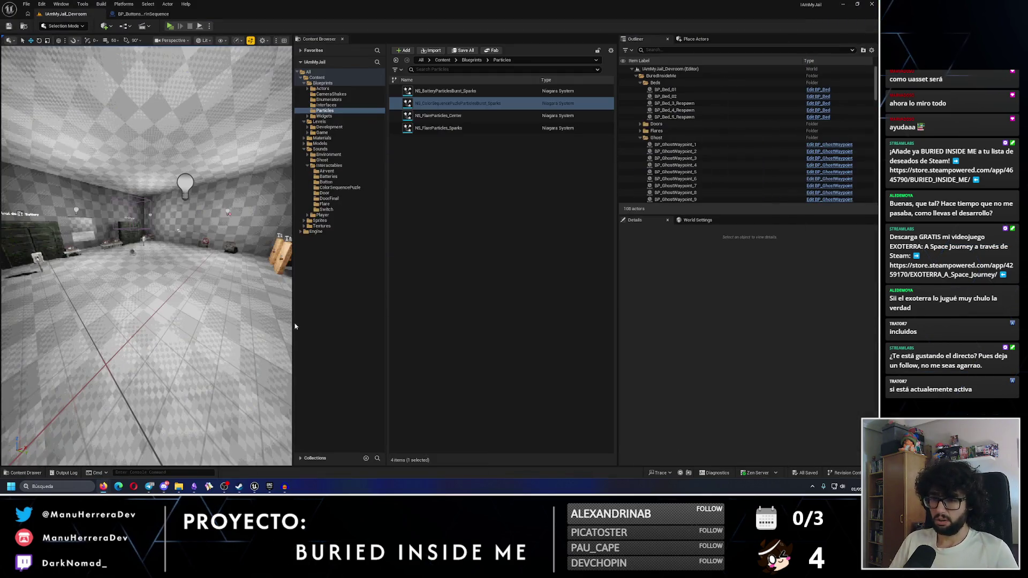
Add a Make Array node in the BP_ButtonsColorInSequence Event Graph, discarding a wrongly added audio node
click(144, 14)
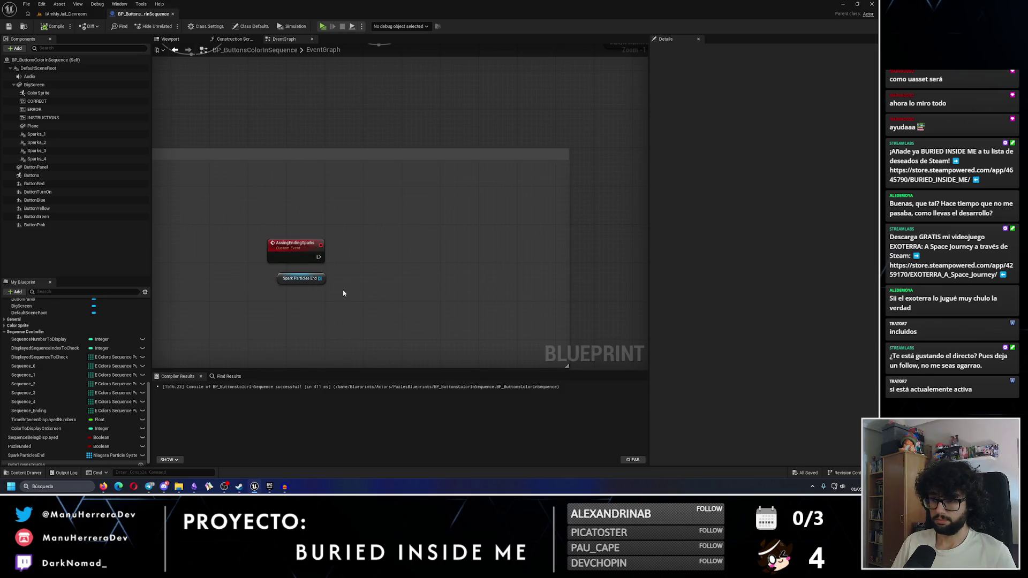
drag(319, 278, 361, 261)
text(make arra)
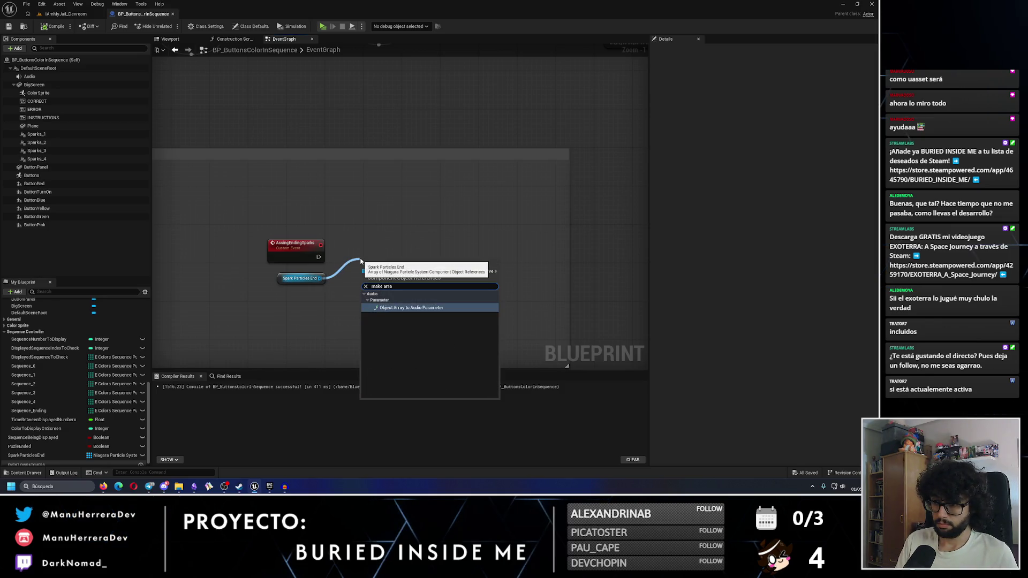
click(383, 308)
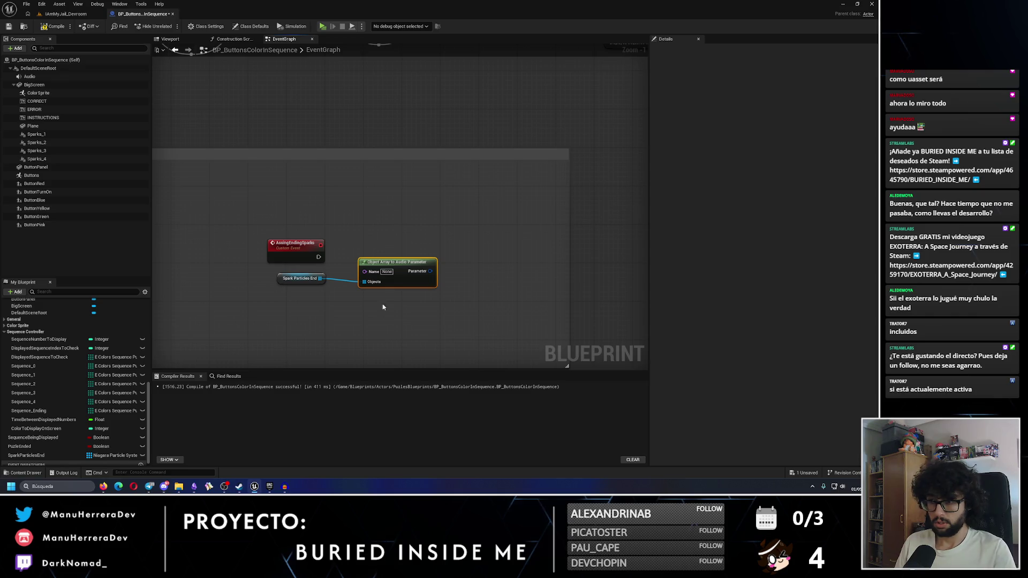
key(Delete)
right_click(372, 269)
text(make array)
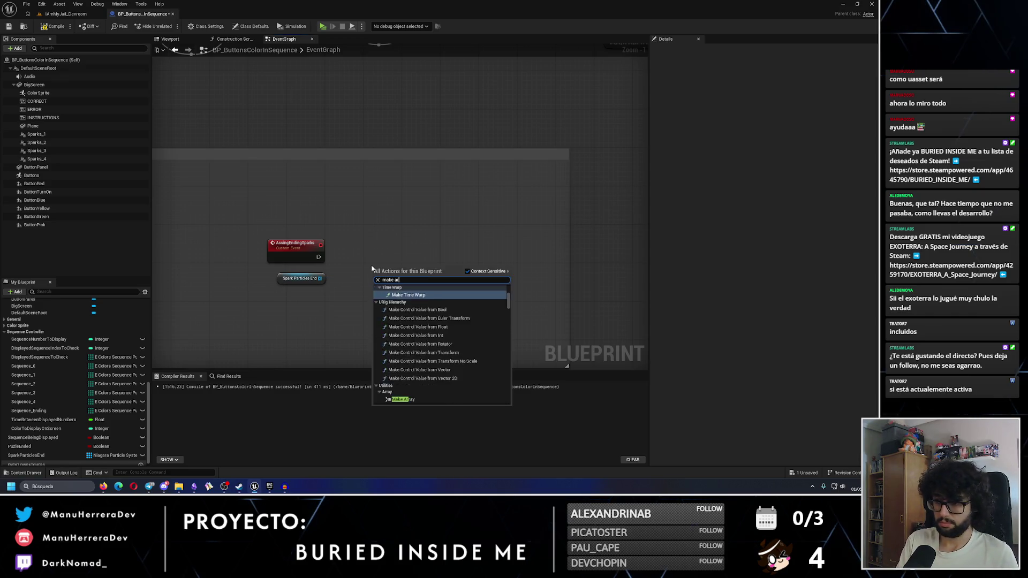
key(Return)
Feed a three-pin Make Array into a SET Spark Particles End node; delete the old event and getter
scroll(482, 326, up, 1)
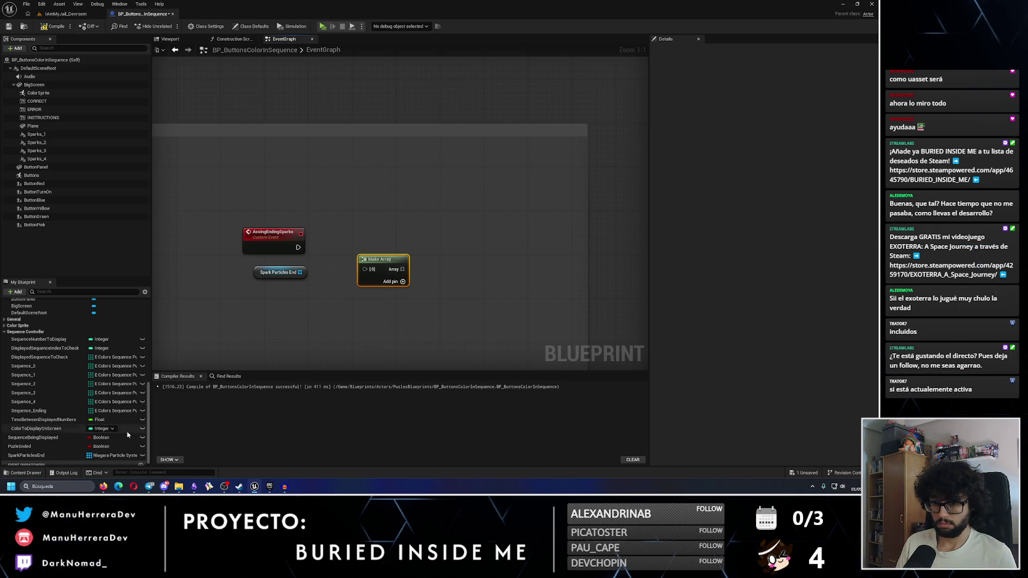
mouse_move(26, 455)
mouse_down()
mouse_move(391, 217)
mouse_move(387, 207)
mouse_up()
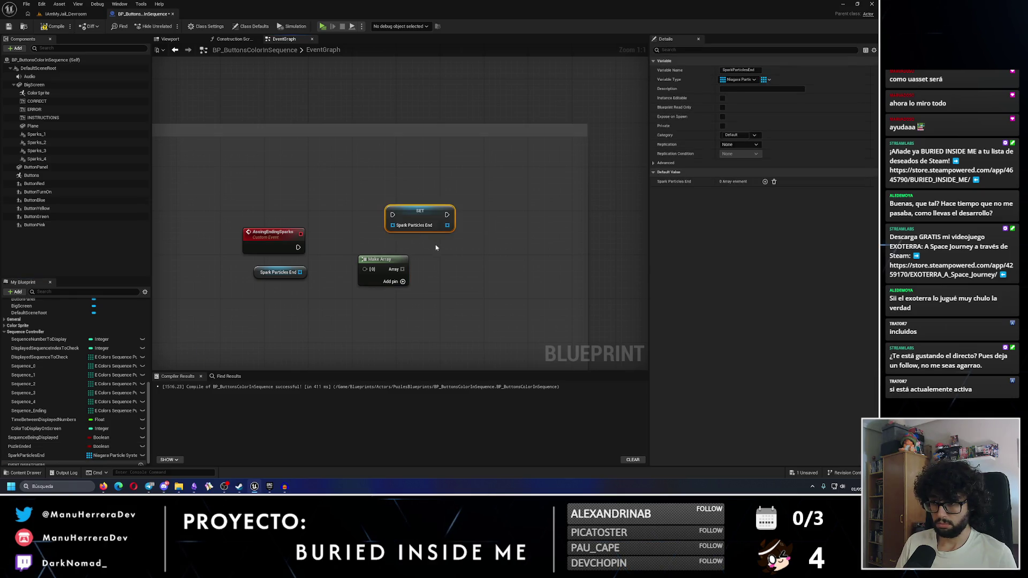
click(403, 282)
drag(402, 269, 392, 226)
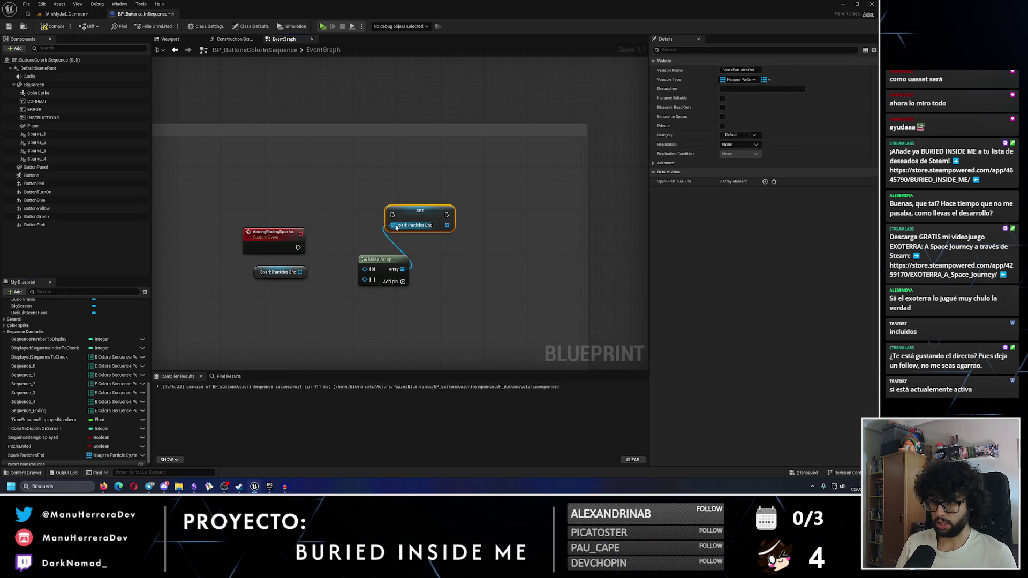
drag(299, 248, 392, 215)
drag(326, 289, 236, 225)
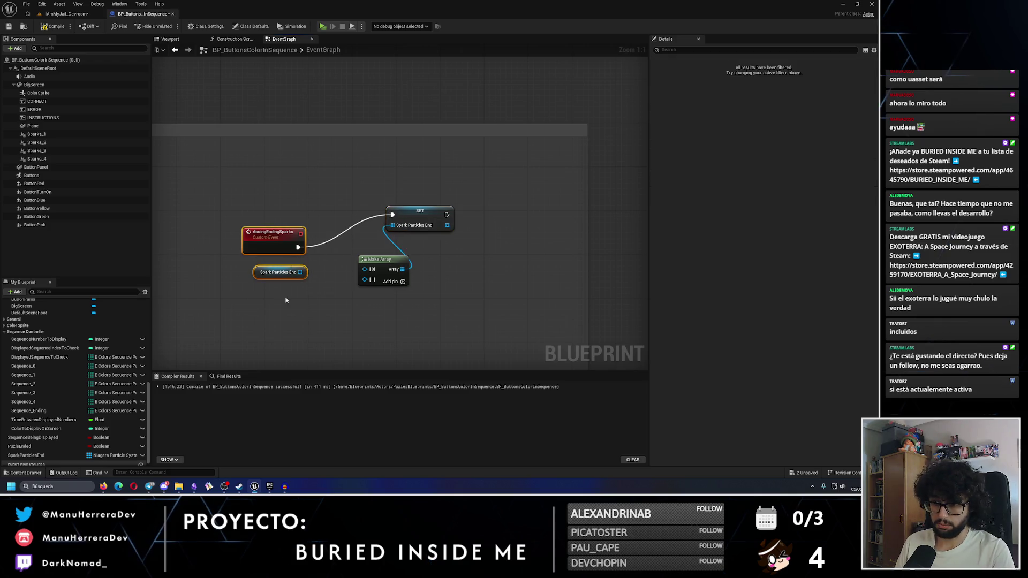
key(Delete)
click(400, 281)
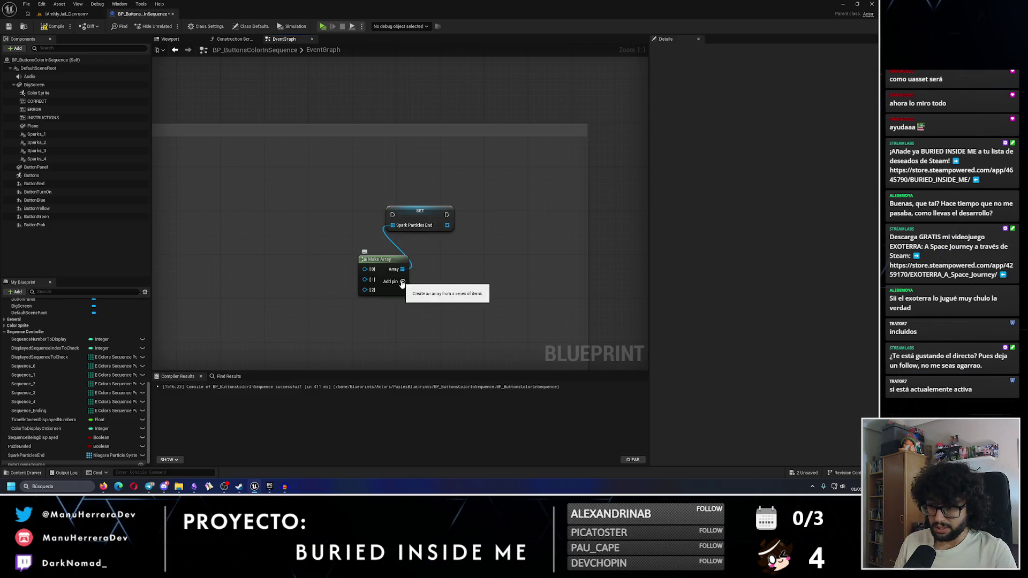
Give Make Array a fourth pin and place Sparks 1–4 getters aligned with its element pins
click(400, 281)
scroll(99, 364, up, 2)
scroll(98, 363, up, 2)
mouse_move(36, 134)
mouse_down()
mouse_move(289, 261)
mouse_move(365, 269)
mouse_move(49, 148)
mouse_move(195, 194)
mouse_move(293, 277)
mouse_move(364, 280)
mouse_up()
mouse_move(36, 150)
mouse_down()
mouse_move(324, 301)
mouse_move(278, 286)
mouse_move(365, 290)
mouse_up()
mouse_move(36, 159)
mouse_down()
mouse_move(312, 299)
mouse_move(302, 305)
mouse_up()
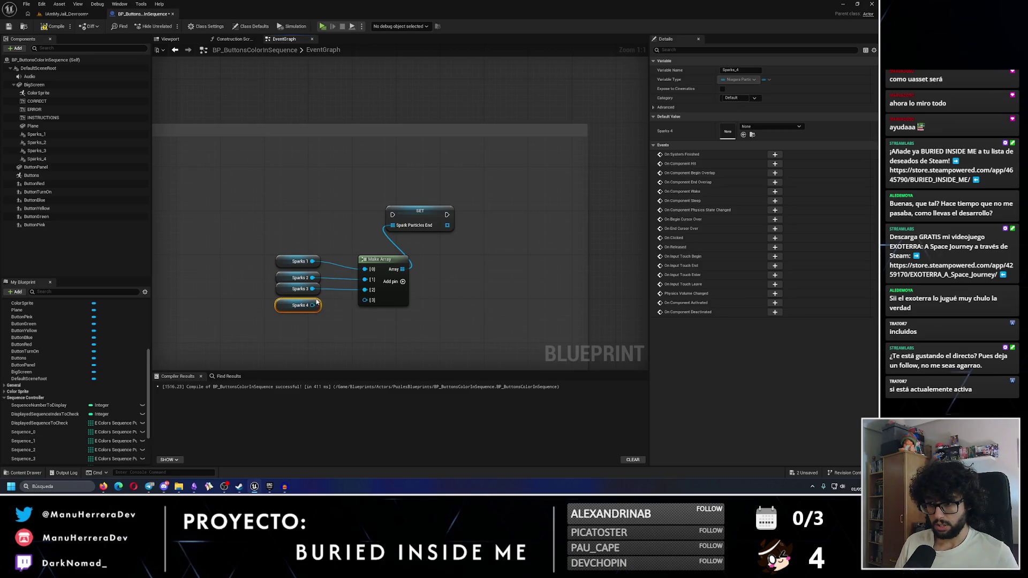
key(q)
mouse_move(271, 246)
mouse_down()
mouse_move(383, 329)
mouse_move(313, 300)
mouse_up()
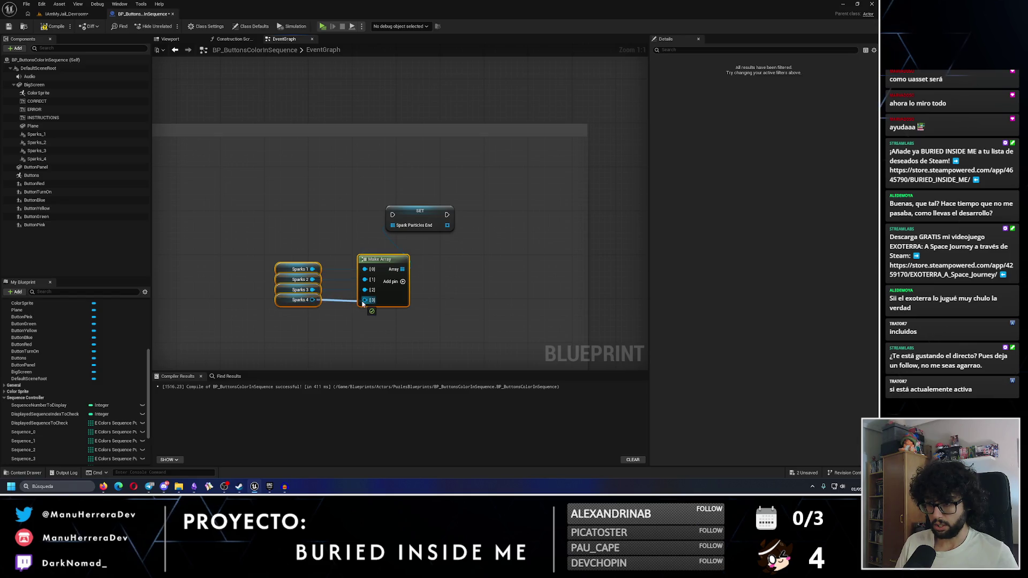
Inspect the broken Assing Ending Sparks call, then bring up All Actions beside the SET and Make Array nodes
scroll(390, 248, down, 2)
scroll(429, 243, down, 2)
scroll(440, 245, up, 2)
scroll(440, 246, down, 2)
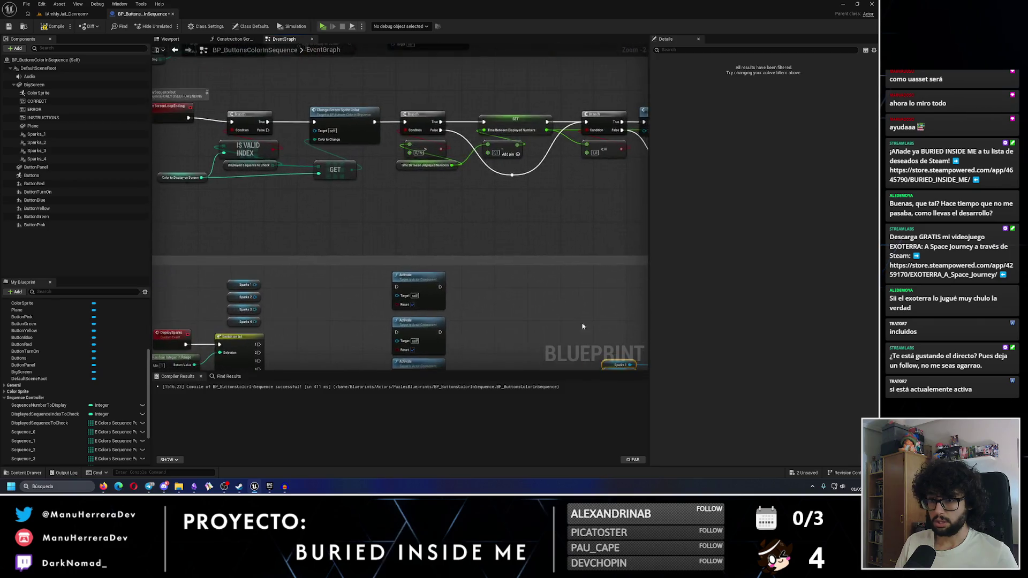
scroll(369, 237, down, 3)
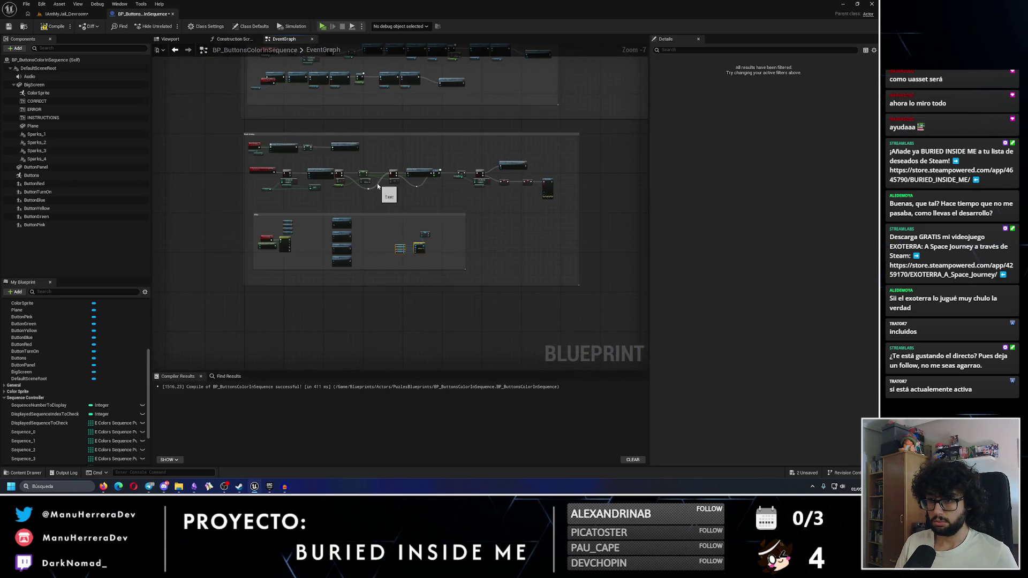
scroll(377, 193, up, 4)
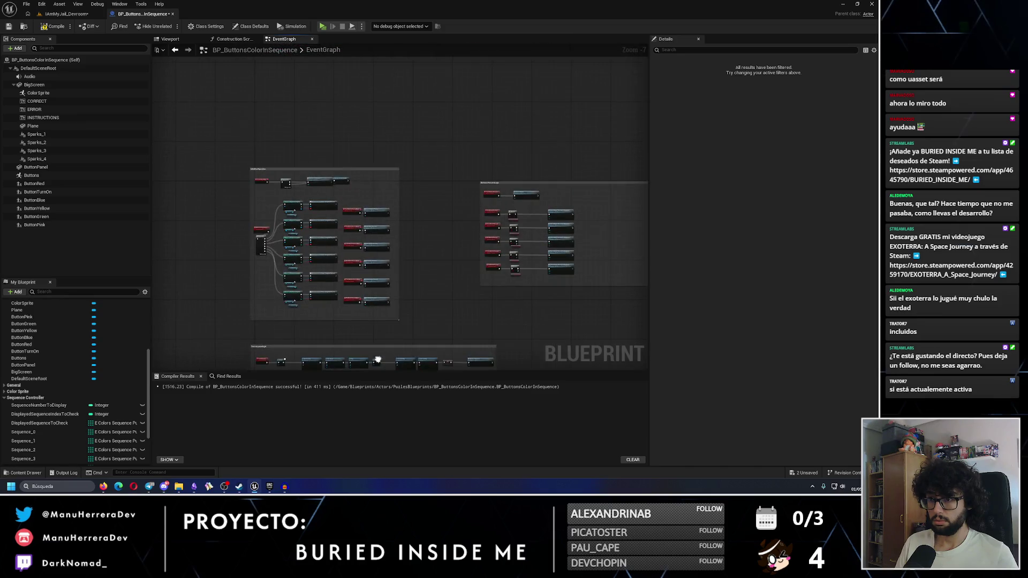
scroll(397, 266, down, 1)
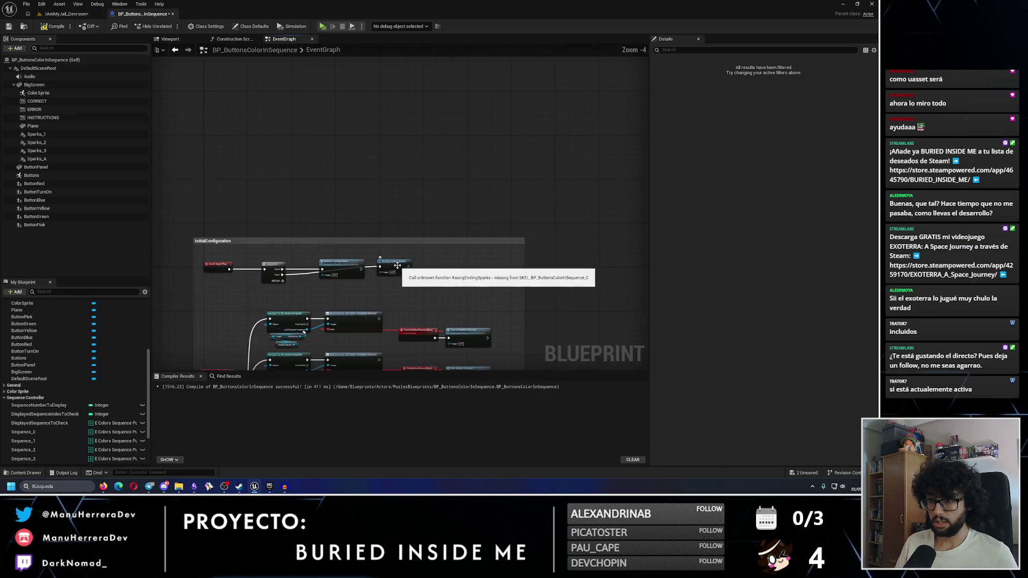
click(397, 266)
scroll(398, 265, down, 3)
scroll(375, 225, up, 3)
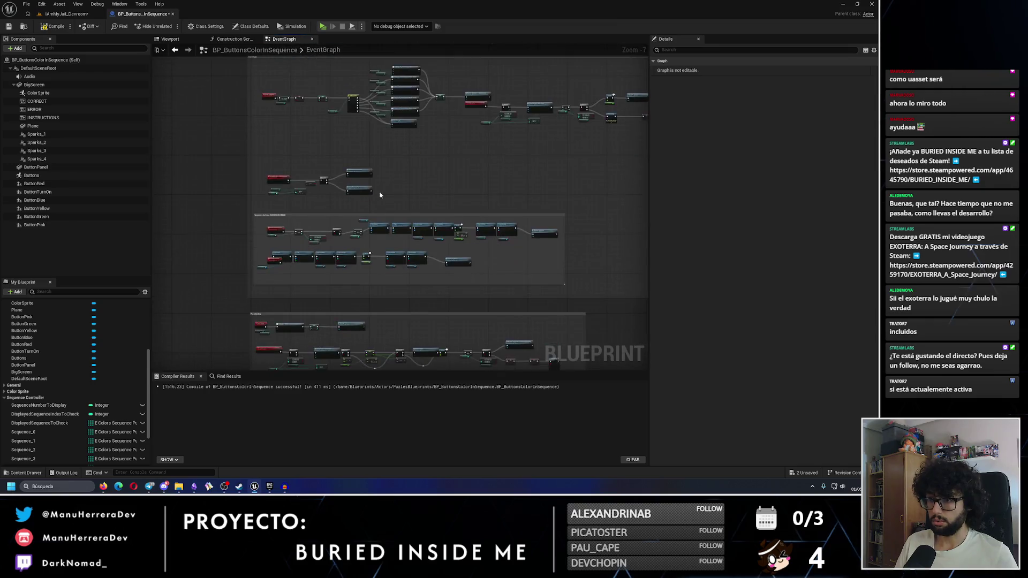
scroll(343, 193, down, 2)
scroll(345, 198, up, 3)
right_click(340, 186)
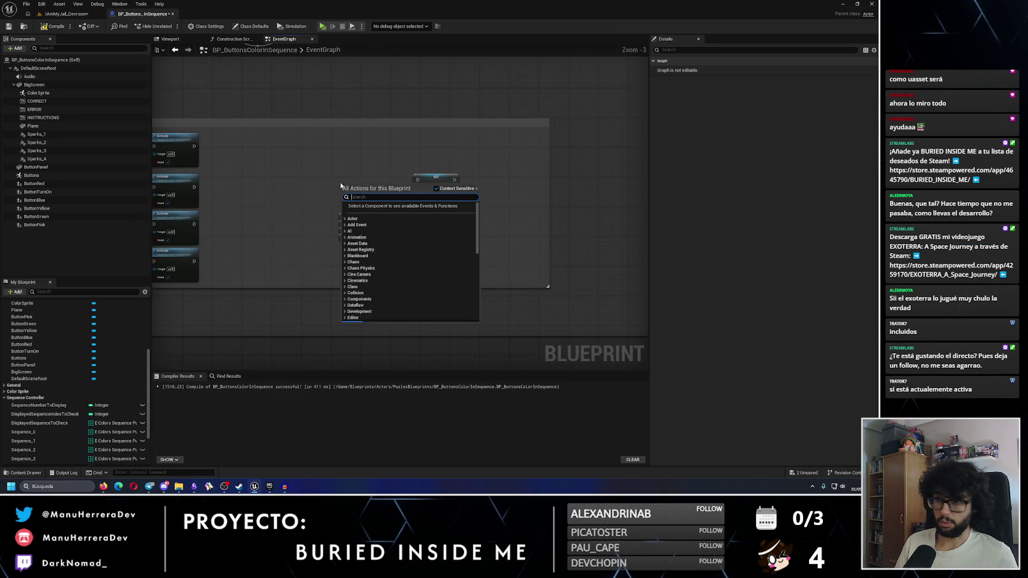
Add a custom event named AssignEndingSparks and wire it into the SET node
text(custom event)
key(Return)
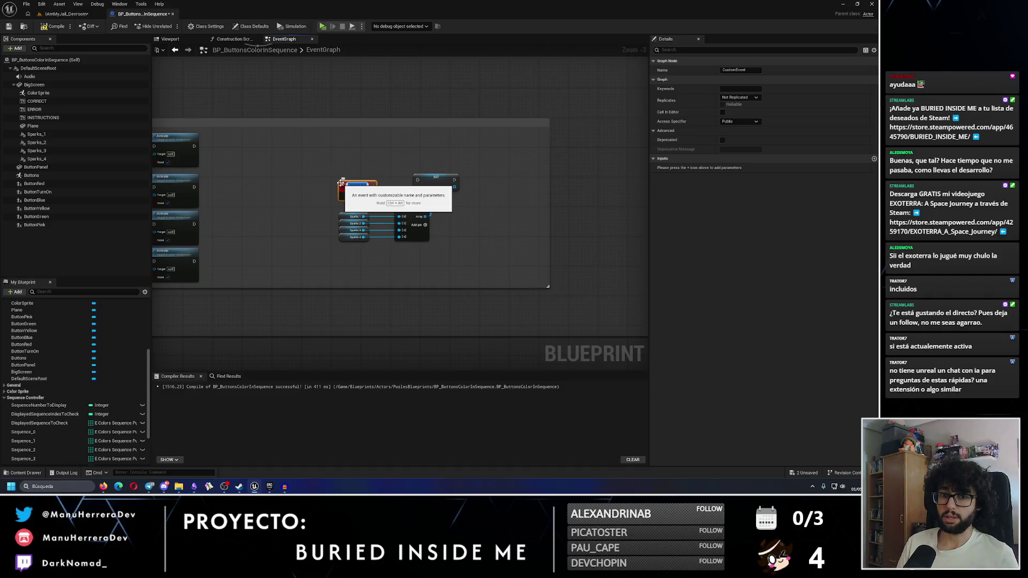
scroll(352, 183, up, 1)
text(Assig)
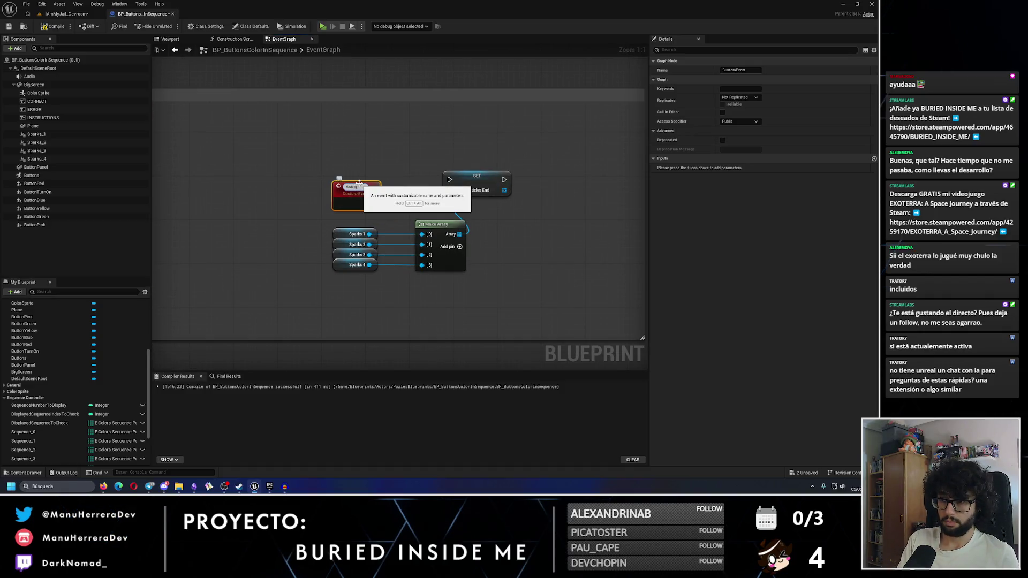
text(Seq)
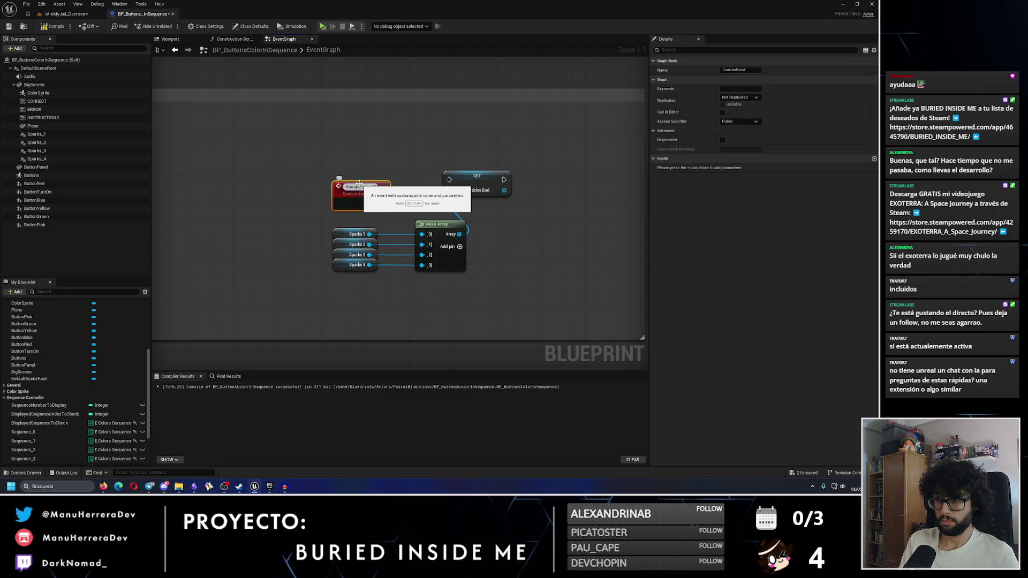
key(Return)
drag(389, 201, 449, 180)
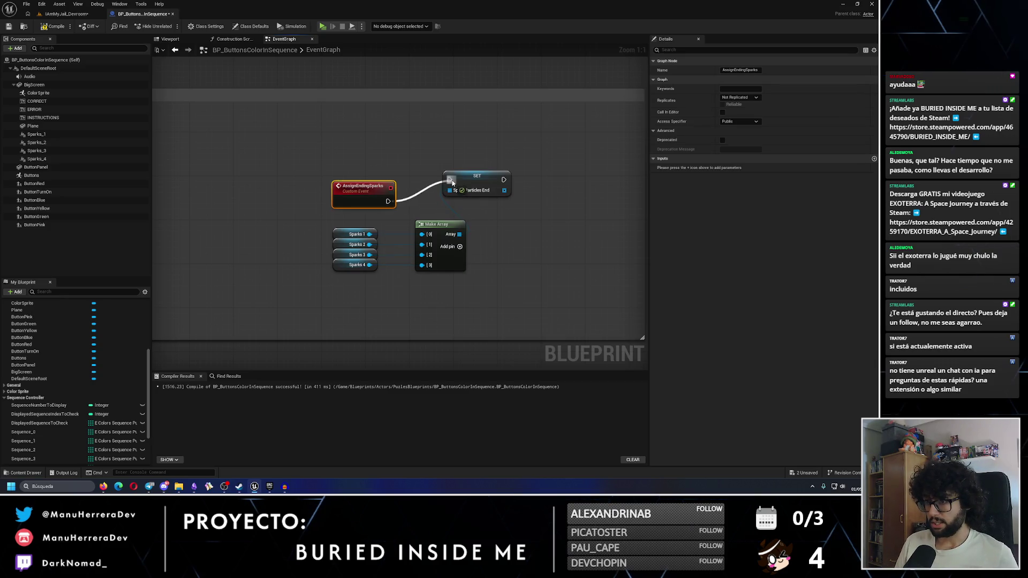
mouse_move(378, 188)
mouse_down()
mouse_move(379, 170)
mouse_move(395, 167)
mouse_up()
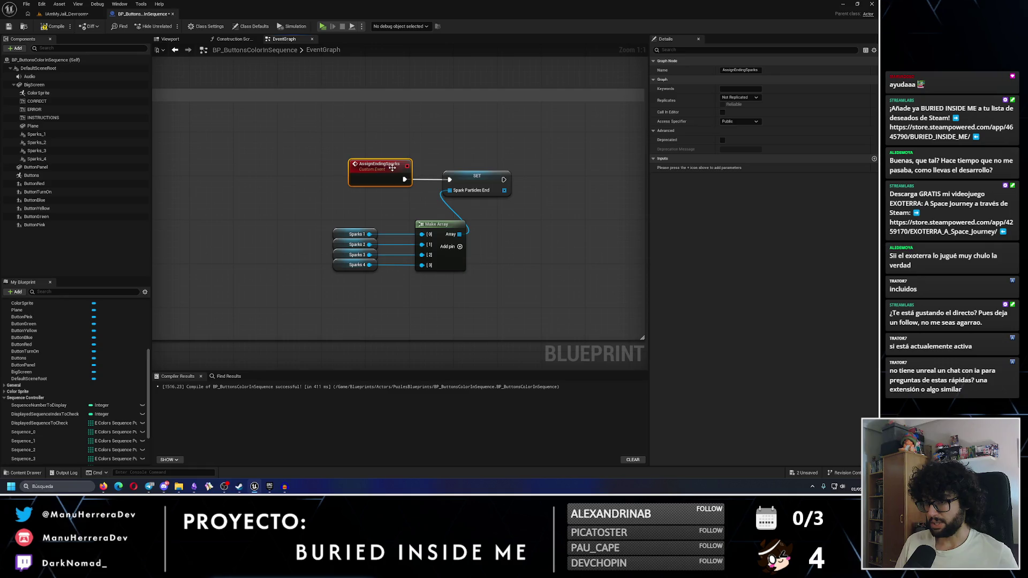
Move the four Sparks nodes and Make Array up and right beside the SET node
drag(324, 212, 540, 298)
drag(437, 231, 481, 213)
scroll(299, 195, down, 8)
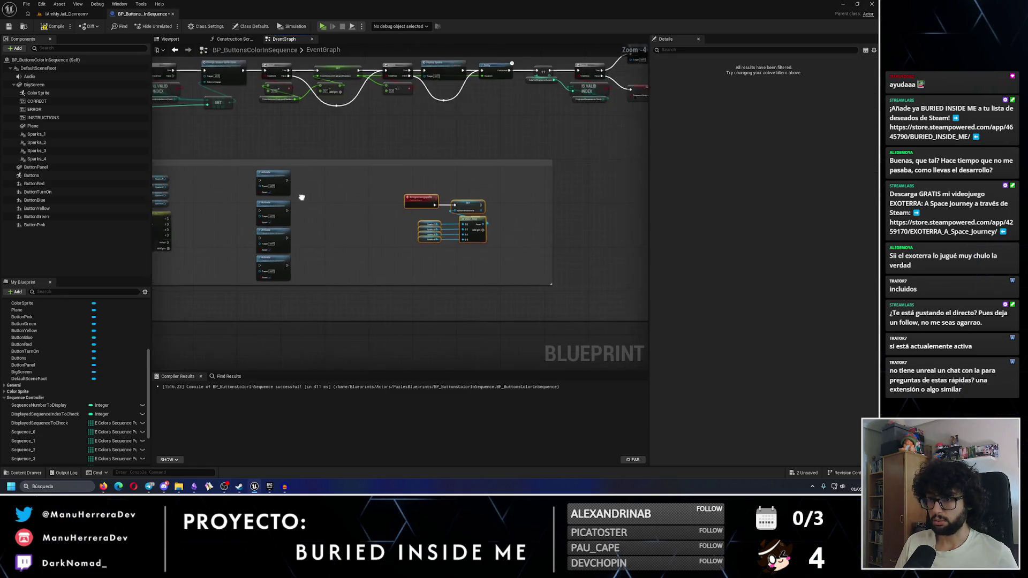
Delete the broken Assing Ending Sparks call node
scroll(423, 155, up, 6)
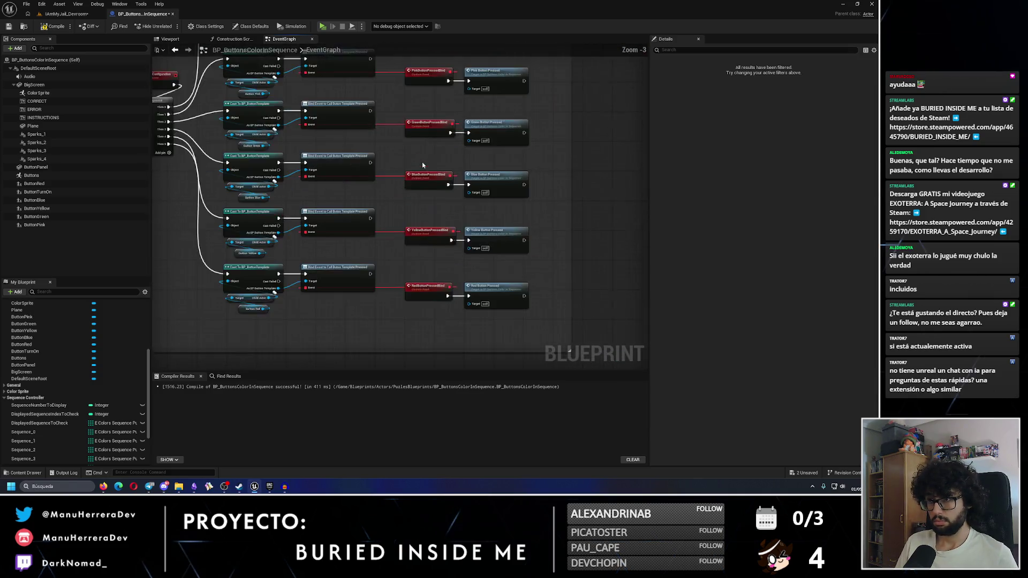
scroll(397, 186, up, 1)
key(Delete)
drag(311, 182, 391, 172)
text(assi)
key(Escape)
Call Assign Ending Sparks after Buttons Configuration, then open Edit > Plugins
drag(323, 245, 448, 248)
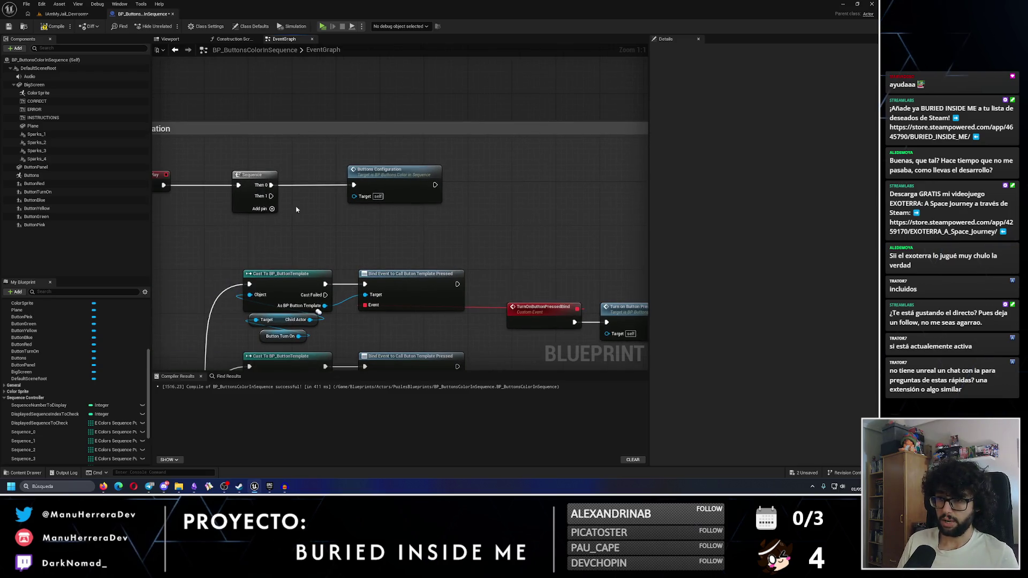
drag(436, 185, 487, 190)
text(assign)
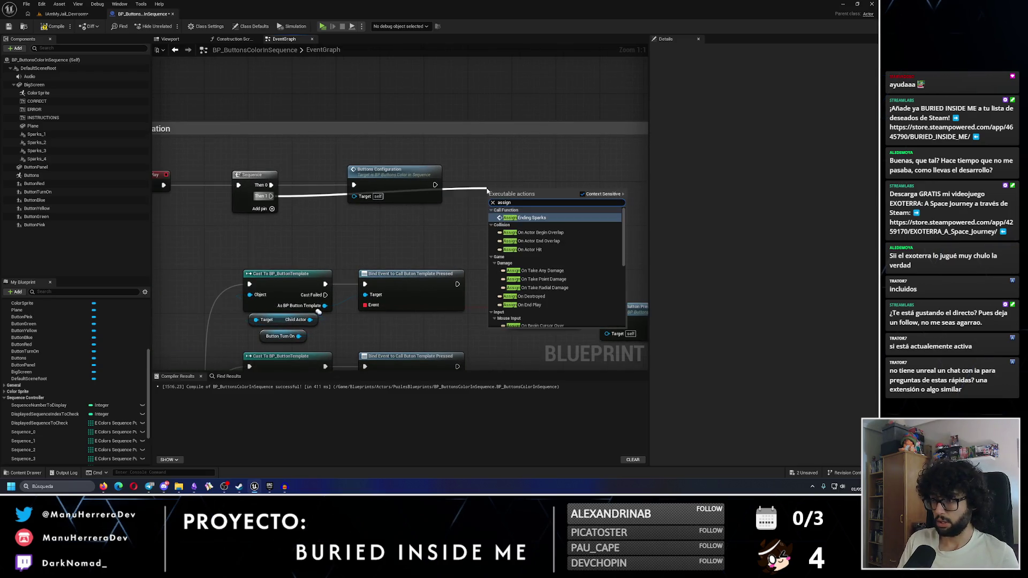
key(Return)
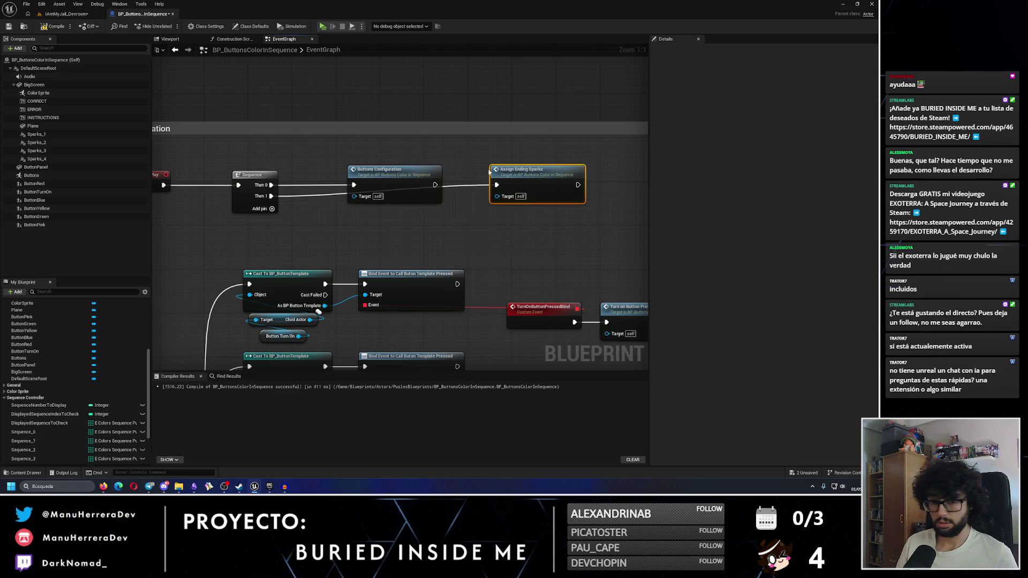
scroll(482, 215, down, 5)
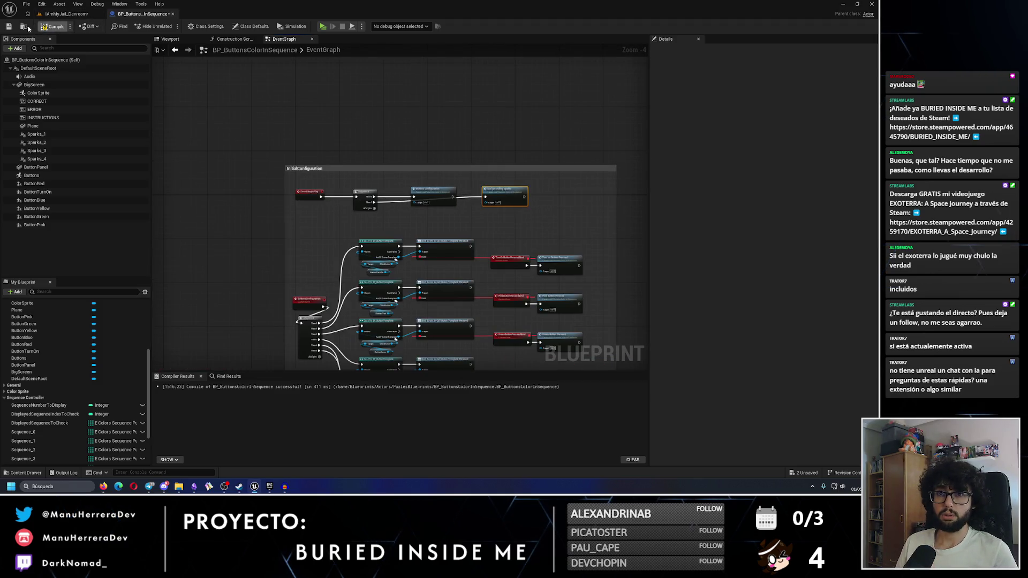
click(41, 4)
click(53, 98)
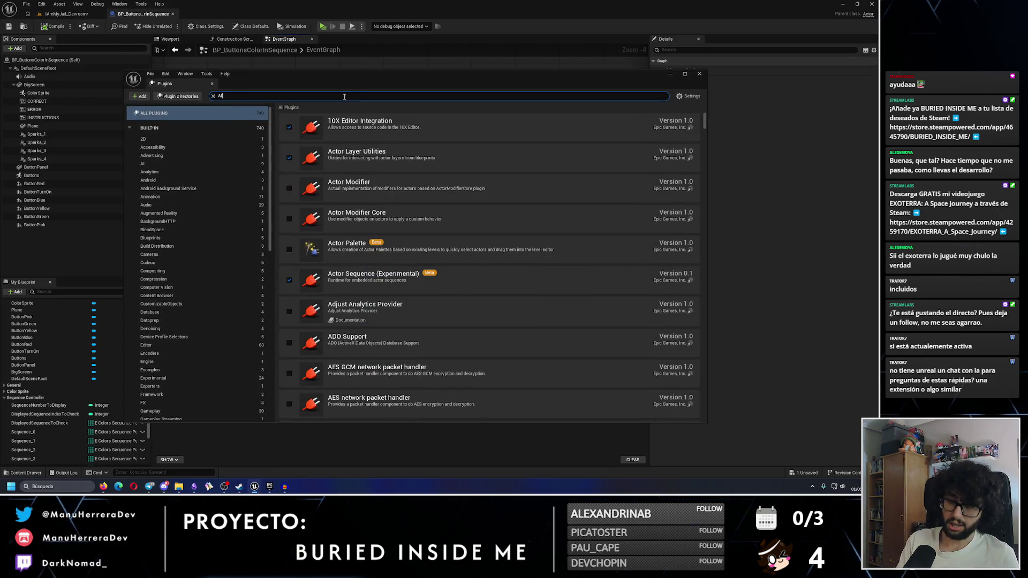
Filter the Plugins list for 'AI', then close the window to return to the Event Graph
click(345, 96)
text(AI)
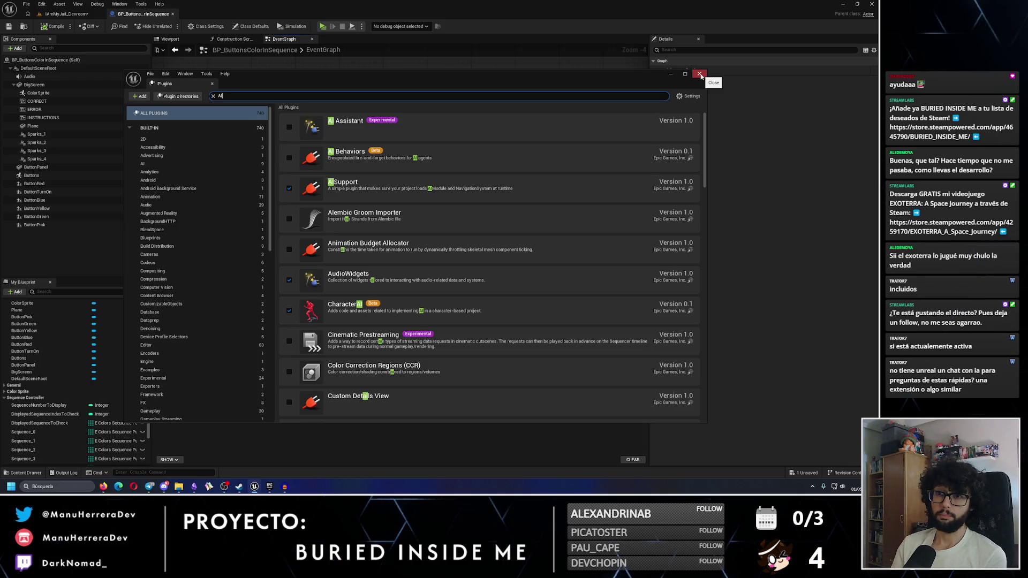
click(699, 74)
scroll(463, 177, up, 7)
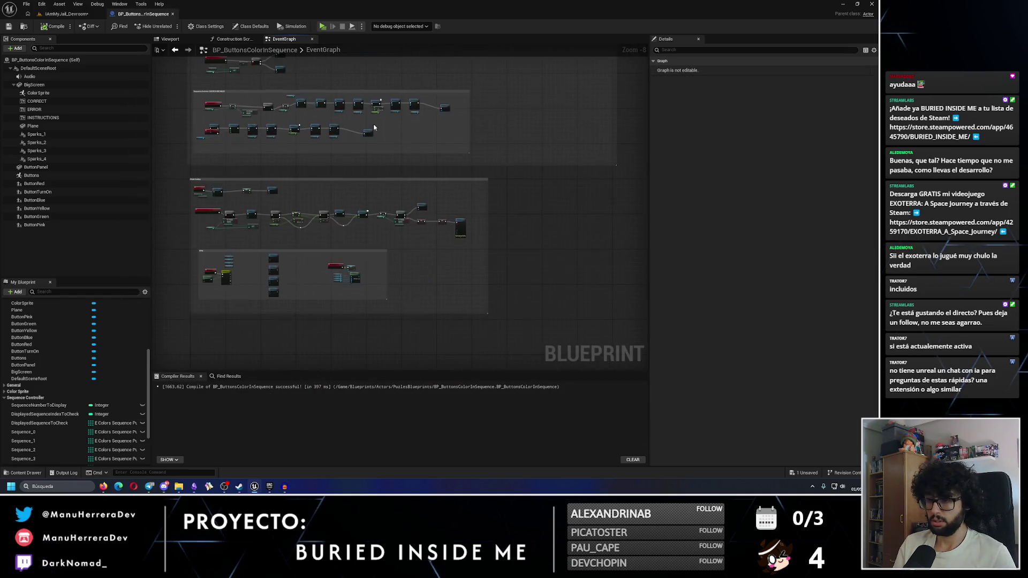
Select Sparks 1–4 and Make Array and nudge them slightly up and left
drag(344, 183, 453, 262)
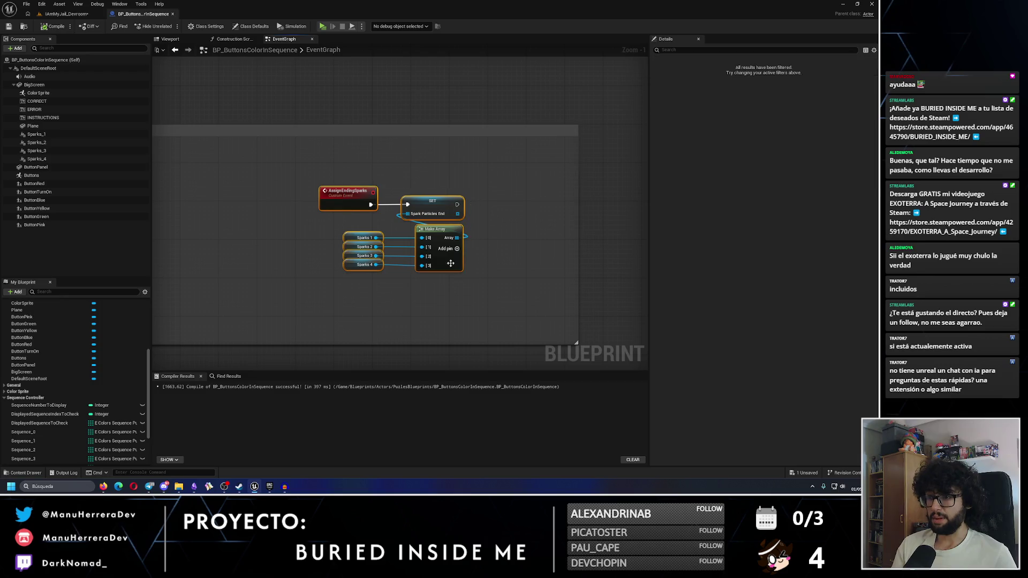
drag(340, 230, 456, 259)
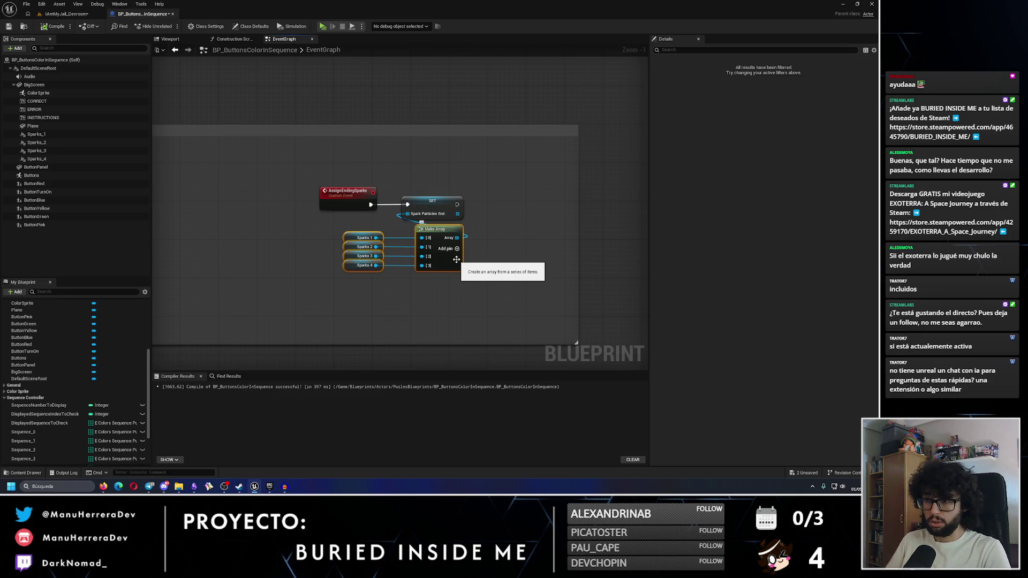
drag(457, 259, 446, 254)
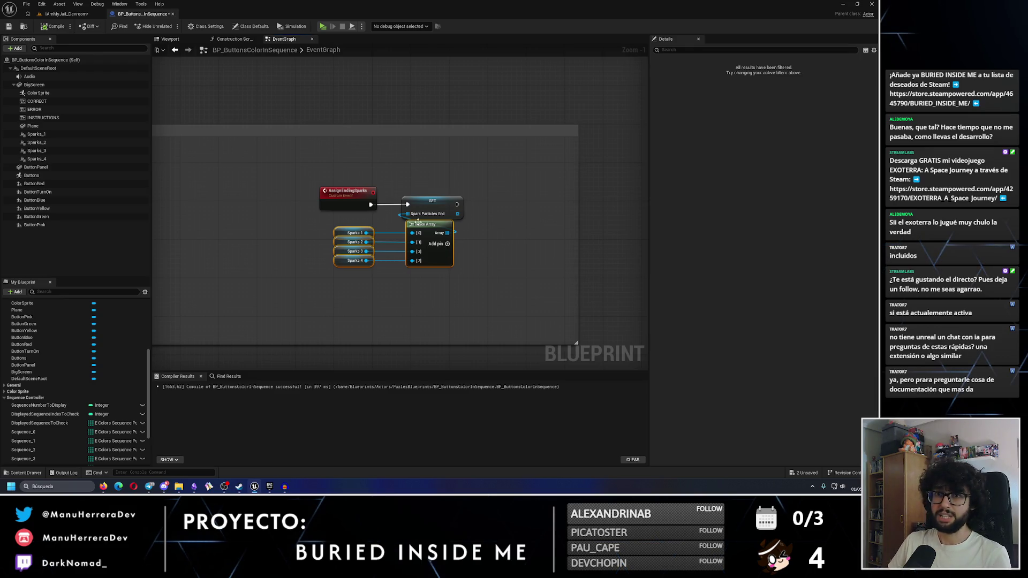
mouse_move(272, 207)
mouse_down()
mouse_move(475, 239)
mouse_move(516, 161)
mouse_move(326, 156)
mouse_up()
Delete the four Sparks getters and the lower three Activate nodes
drag(264, 111, 220, 163)
key(Delete)
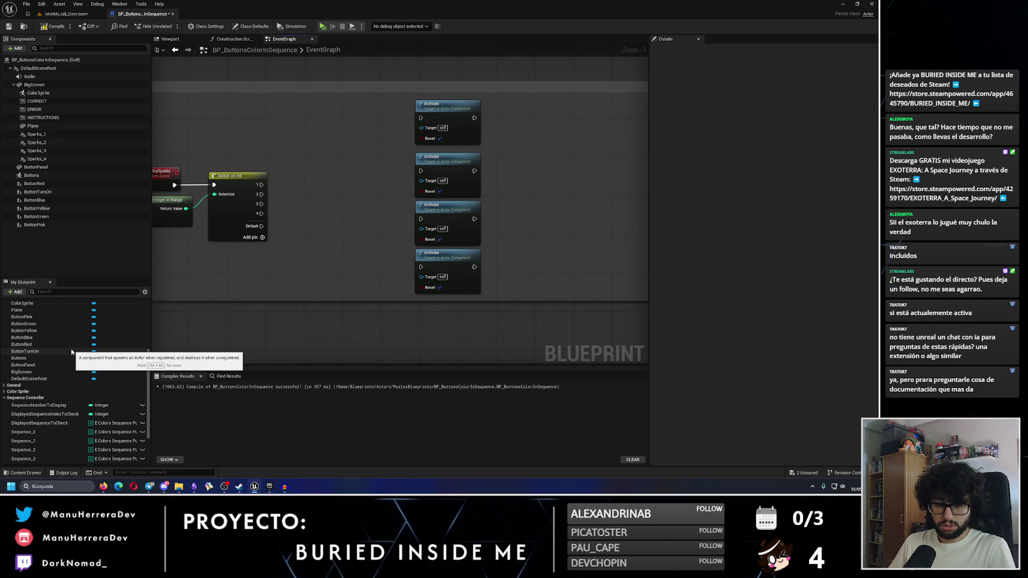
drag(499, 283, 456, 161)
key(Delete)
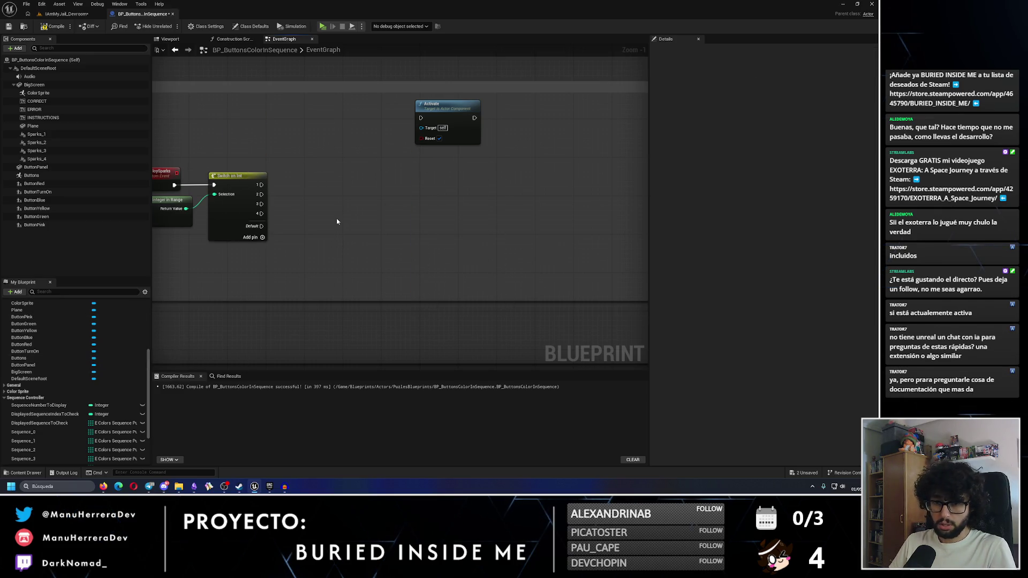
Place a Spark Particles End getter below the DeploySparks switch
scroll(80, 426, down, 3)
mouse_move(27, 452)
mouse_down()
mouse_move(264, 264)
mouse_move(256, 256)
mouse_up()
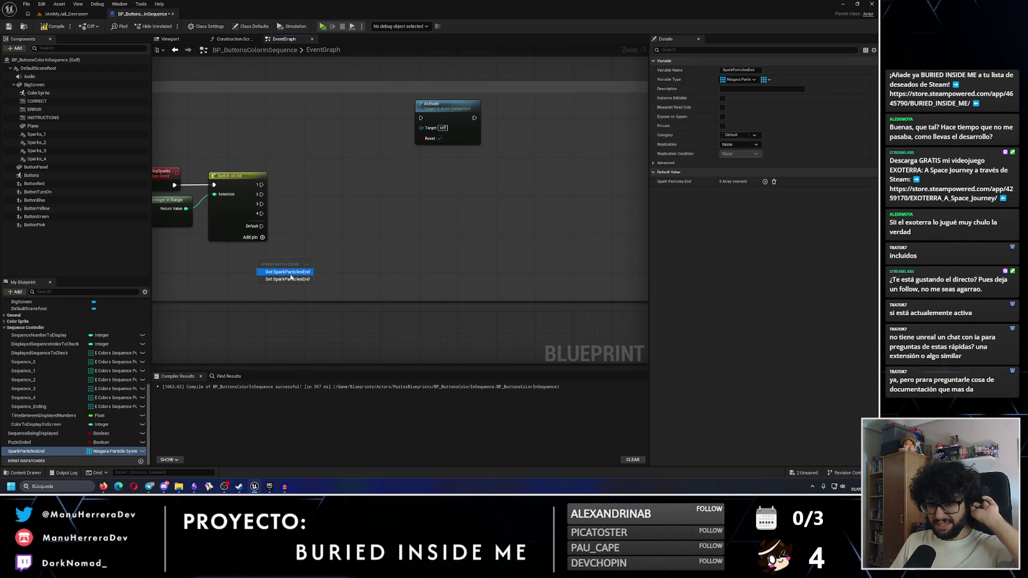
click(270, 264)
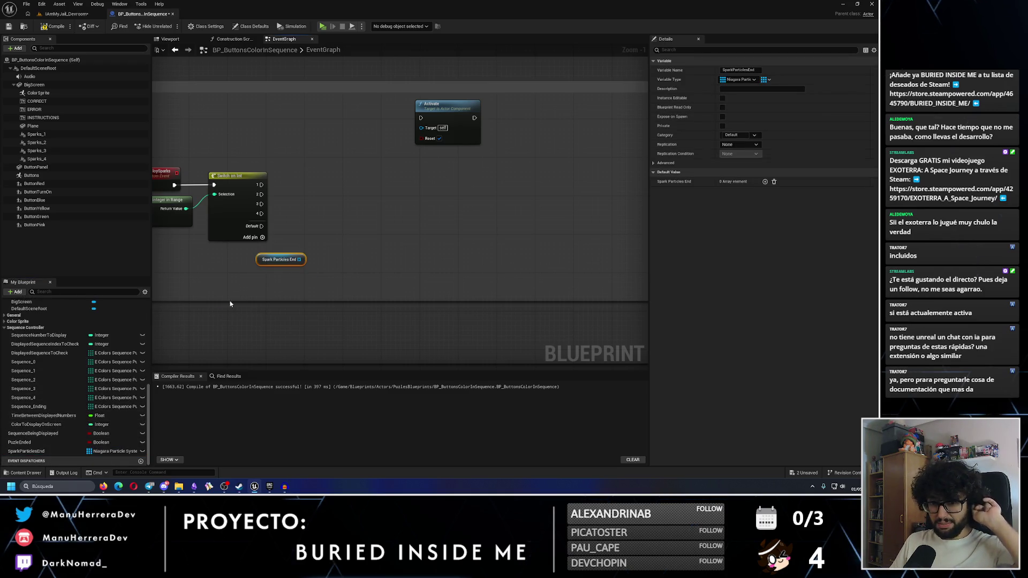
click(8, 329)
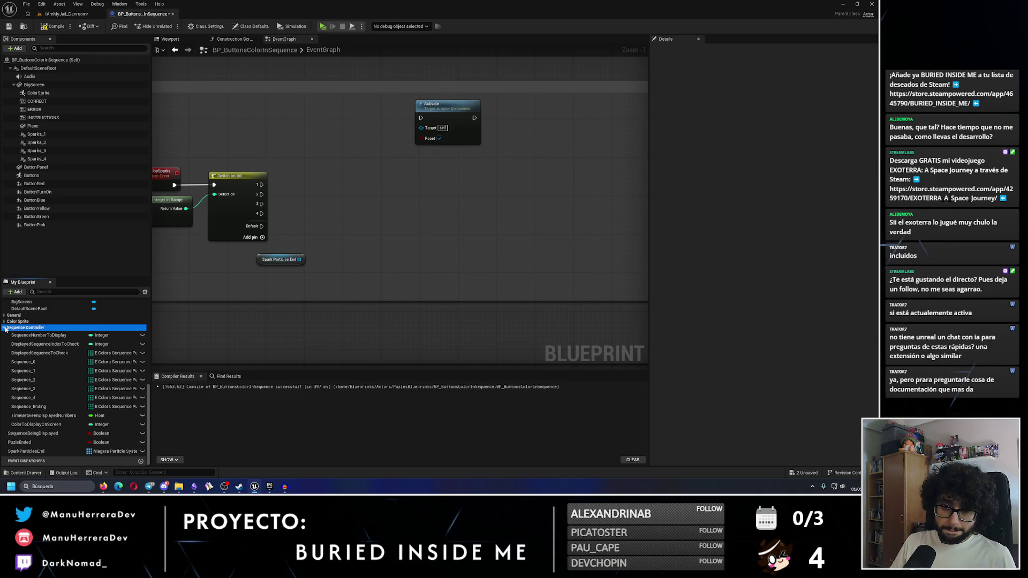
Move the PuzleEnded variable into a new 'Puzle Ending' category
click(48, 443)
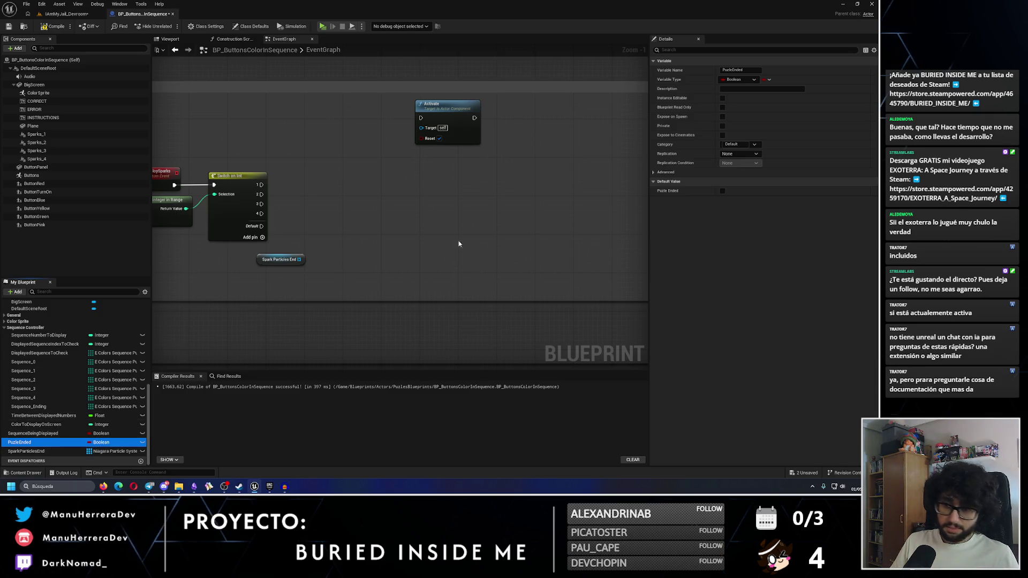
click(753, 145)
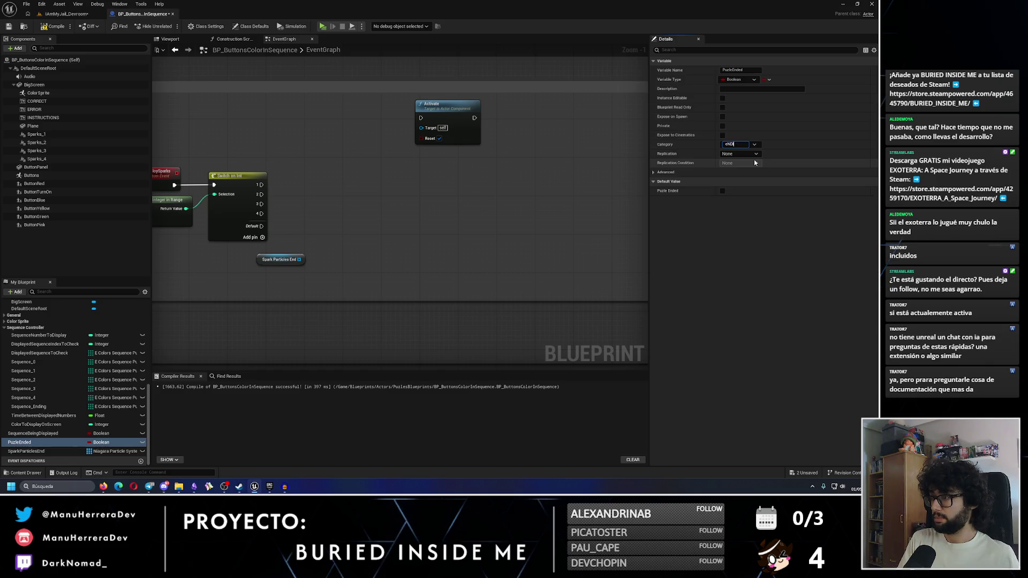
key(BackSpace)
key(BackSpace)
key(BackSpace)
text(Puzle Ending)
key(Return)
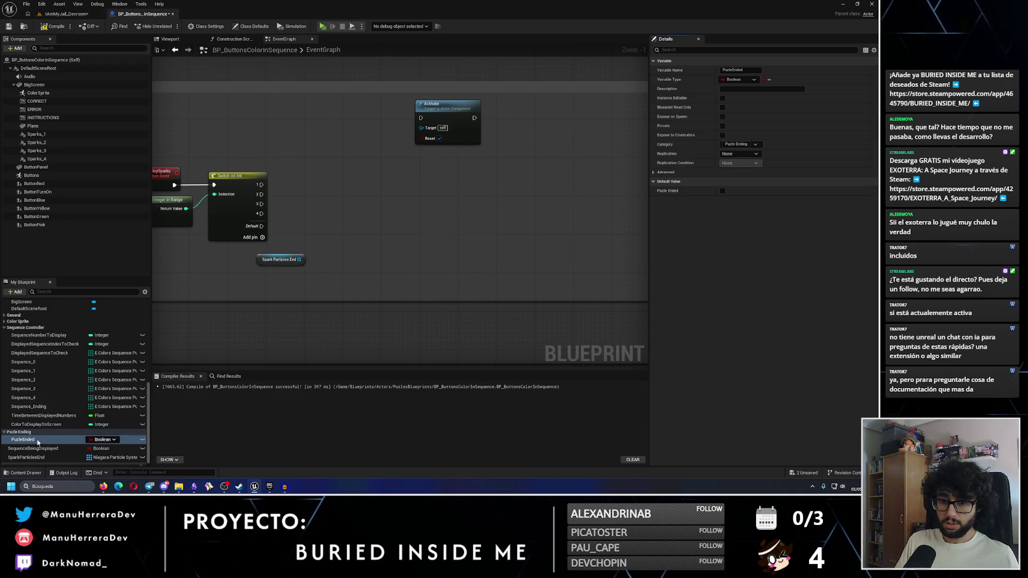
File SparkParticlesEnd under the Puzle Ending category
click(45, 449)
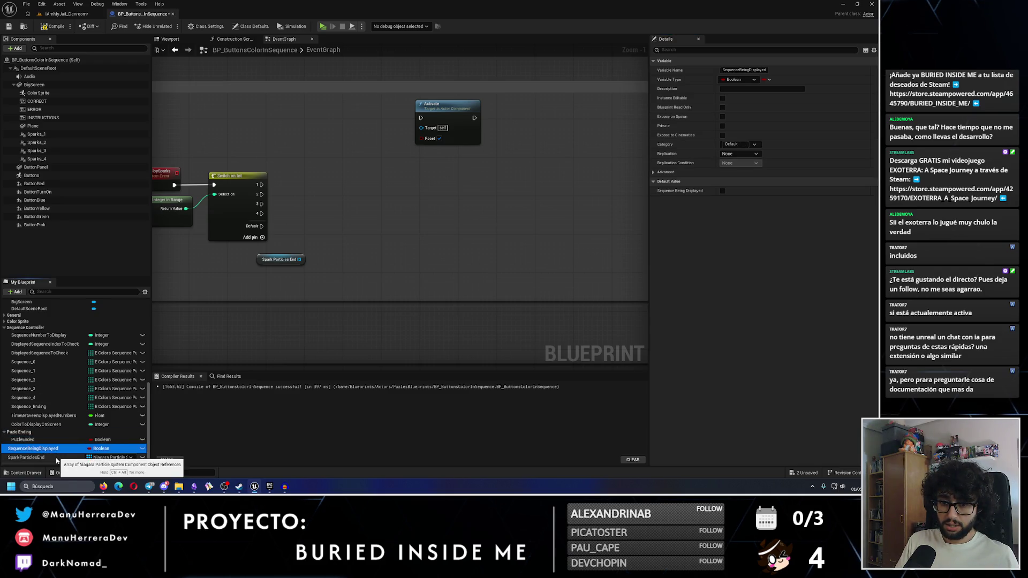
click(57, 458)
click(756, 139)
click(739, 157)
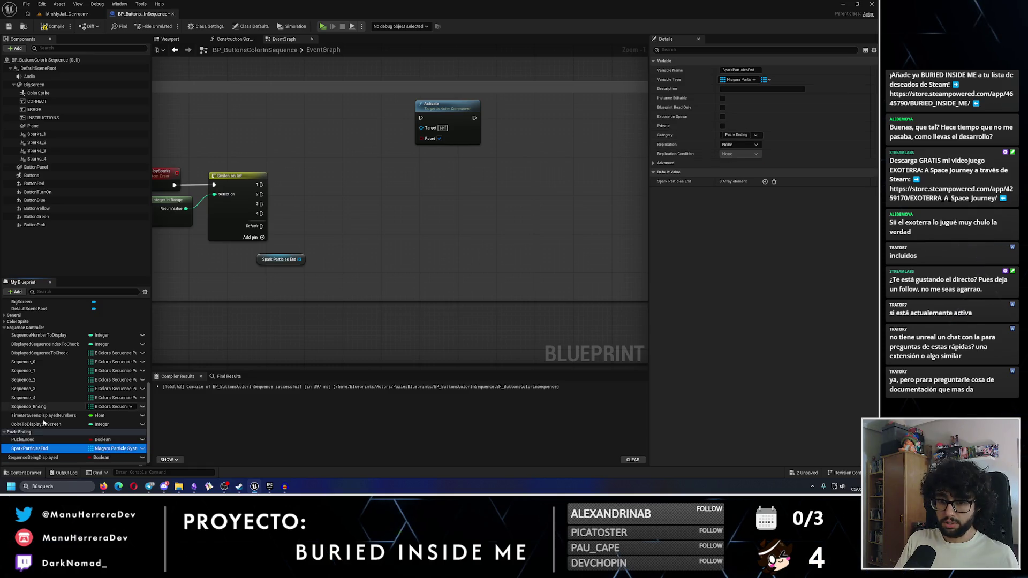
click(7, 432)
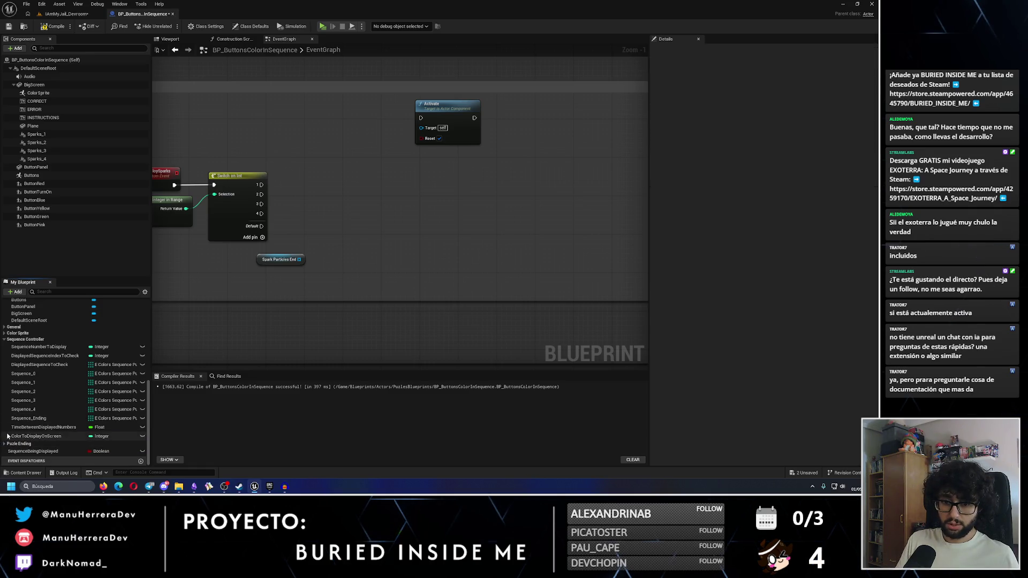
Assign SequenceBeingDisplayed to the SequenceController category
click(69, 452)
click(739, 144)
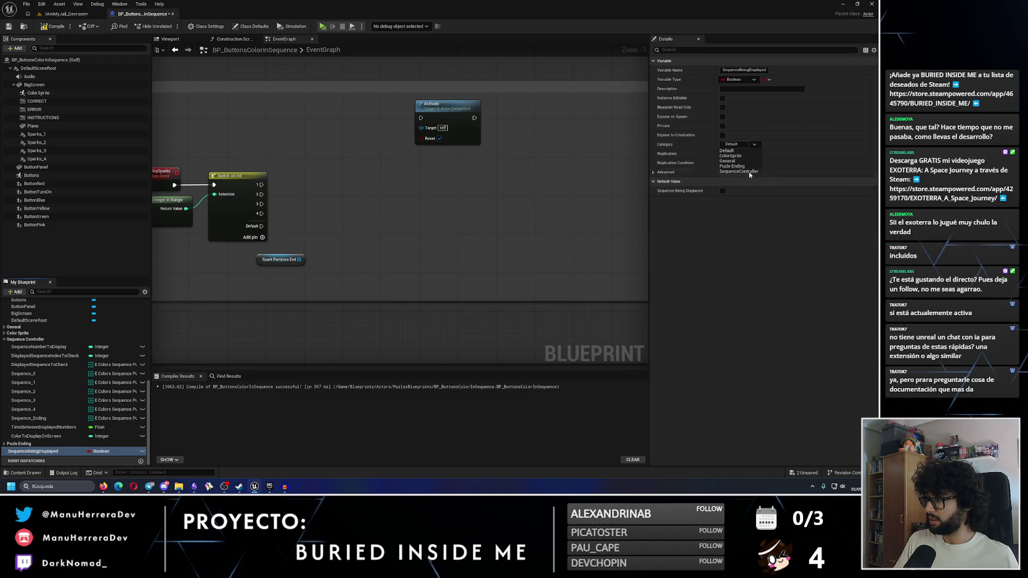
click(749, 172)
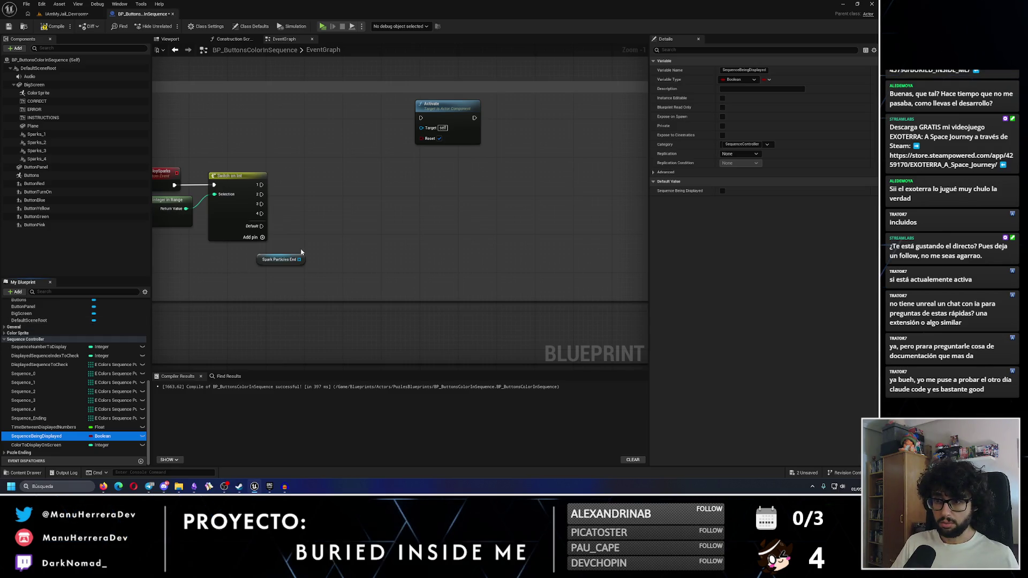
Rearrange Spark Particles End and the Activate node around DeploySparks and Random Integer
drag(383, 225, 395, 279)
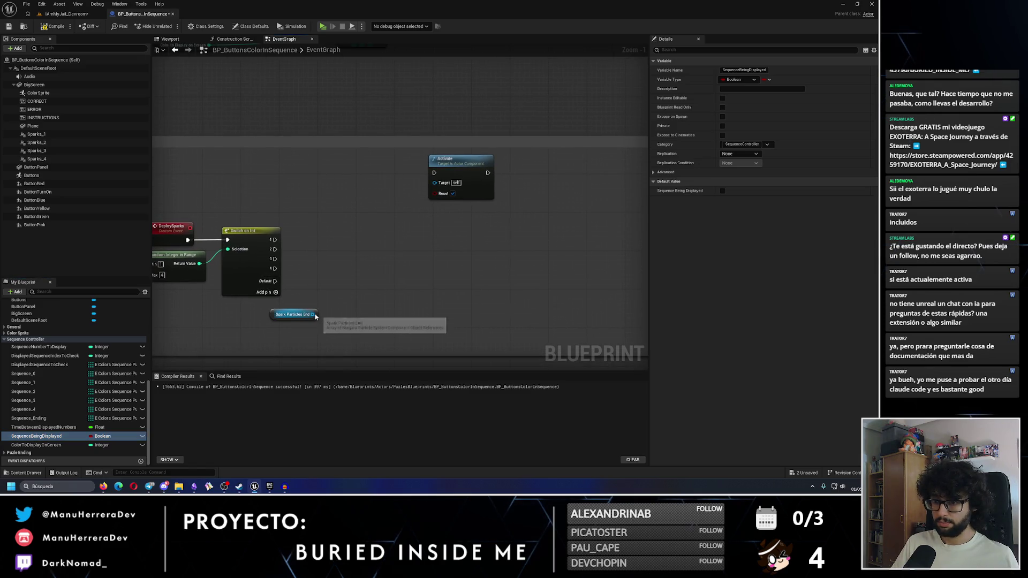
click(290, 314)
drag(289, 315, 265, 315)
mouse_move(368, 298)
mouse_down()
mouse_move(253, 360)
mouse_move(340, 231)
mouse_up()
drag(407, 121, 415, 171)
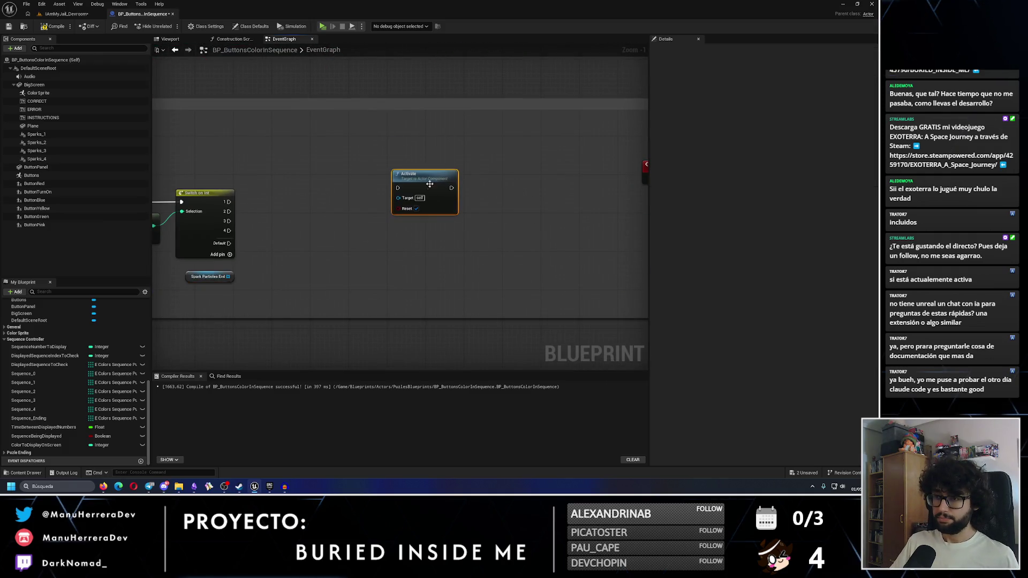
scroll(301, 233, up, 1)
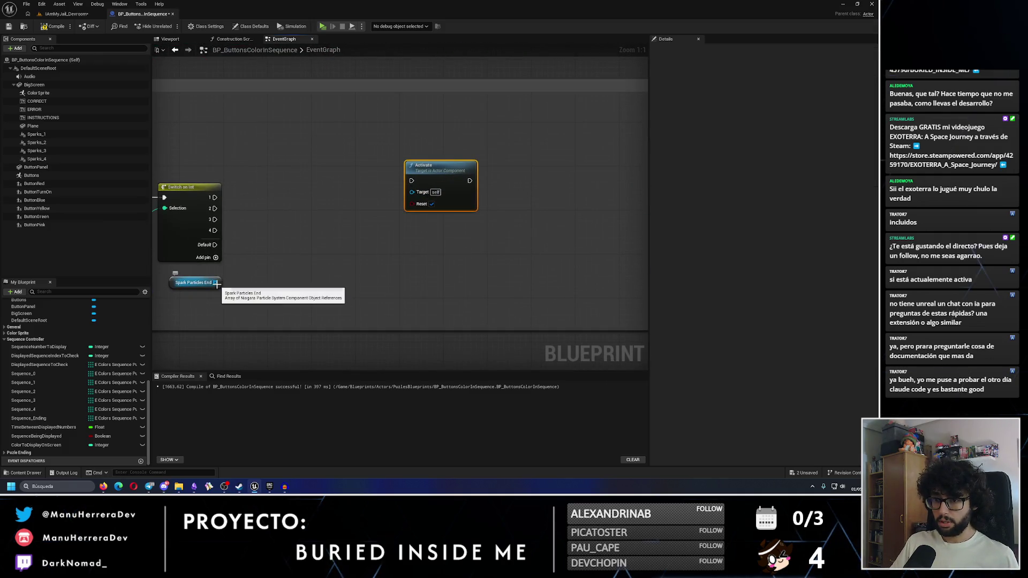
drag(262, 275, 374, 275)
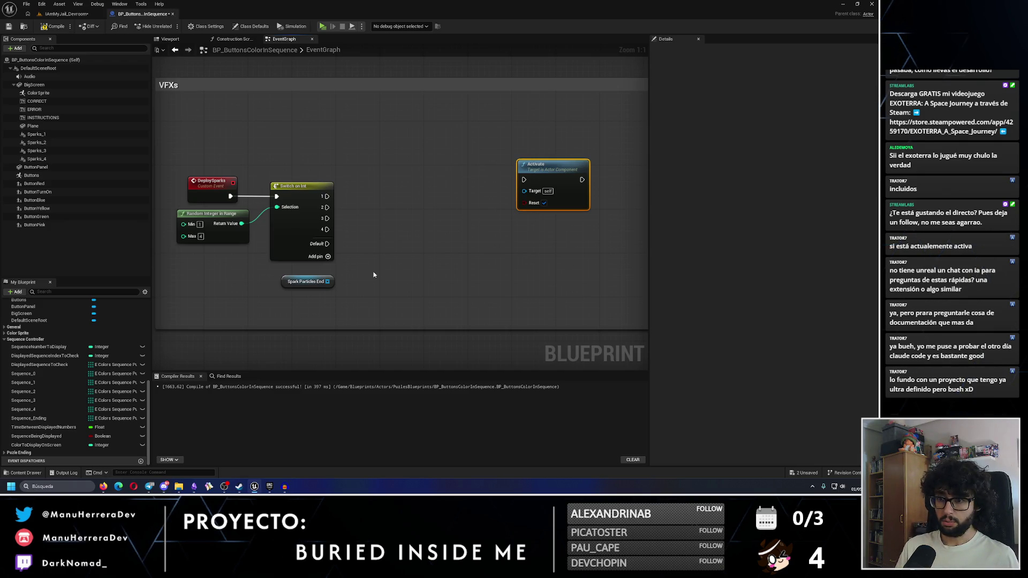
Add a Random Array Item node fed by the Spark Particles End array
drag(327, 281, 383, 230)
text(random)
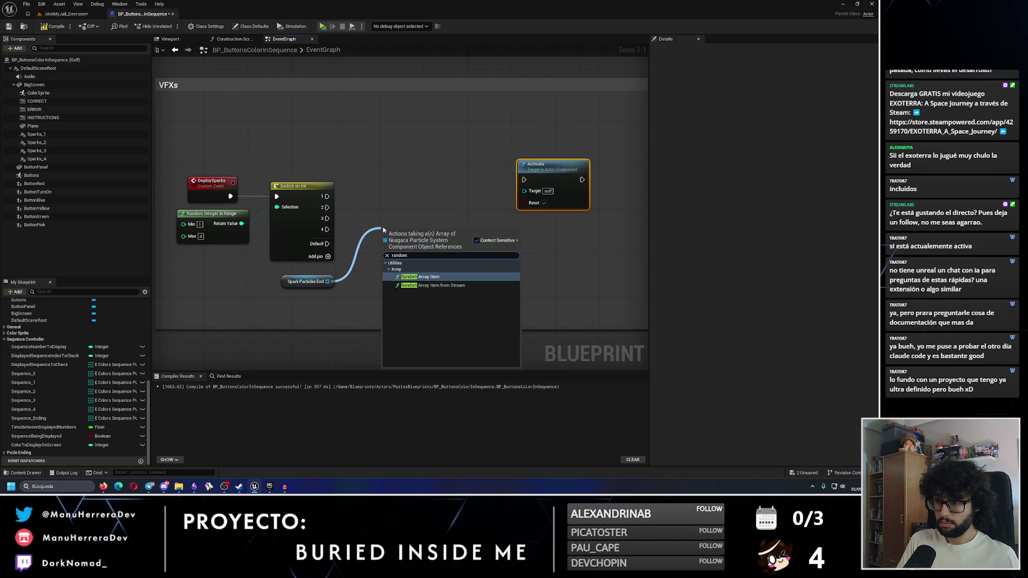
key(Return)
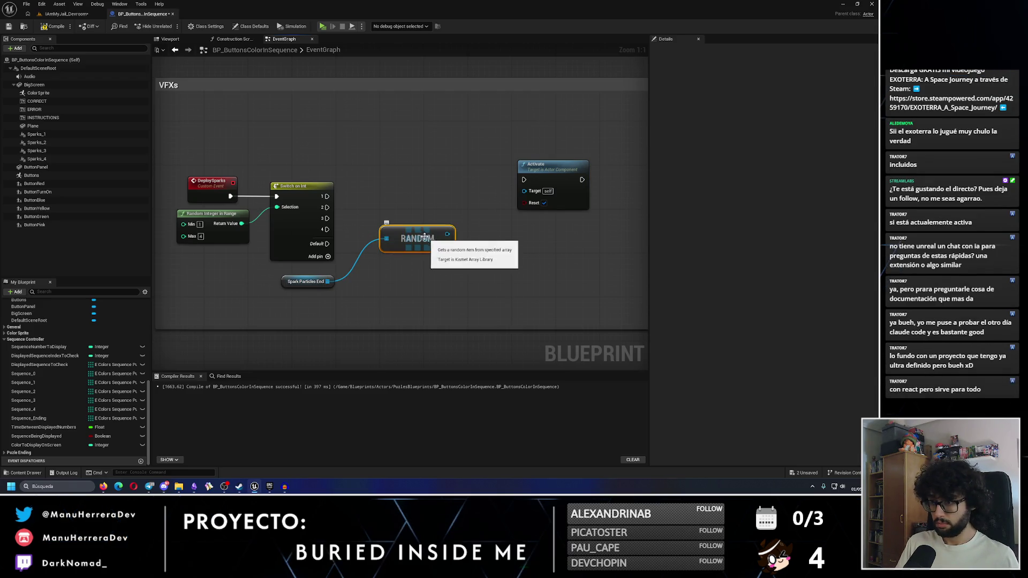
drag(423, 237, 395, 278)
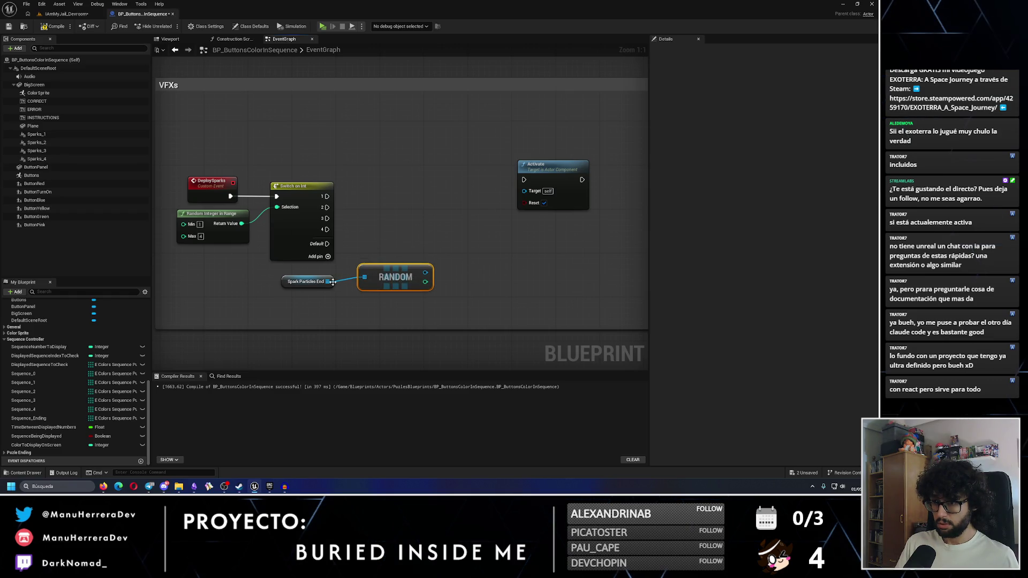
Add a For Each Loop with Break from the array, then delete it again
drag(328, 282, 405, 198)
text(for)
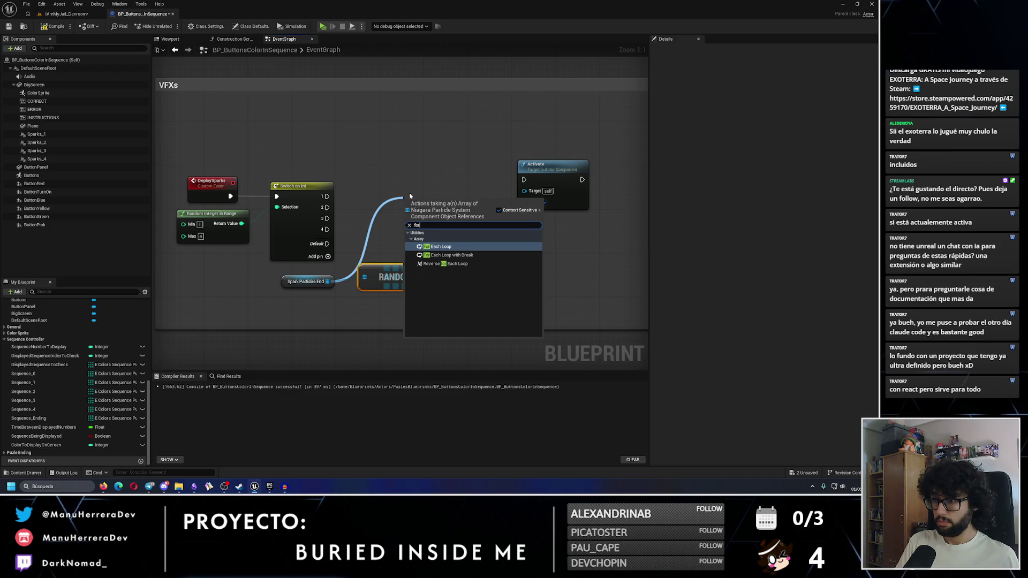
key(Down)
key(Return)
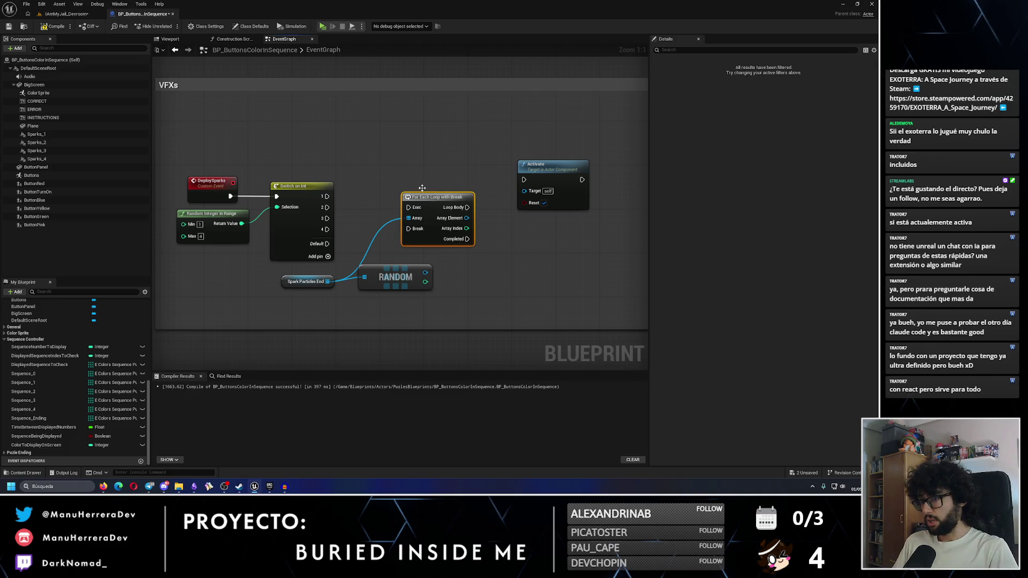
key(Delete)
right_click(422, 190)
Delete the Switch on Int node
text(for)
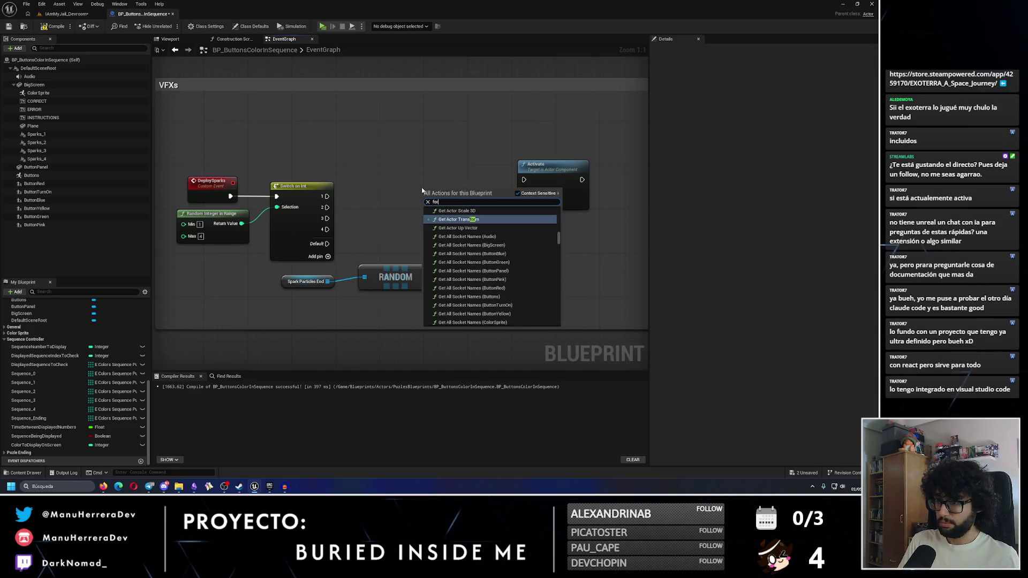
scroll(559, 238, up, 10)
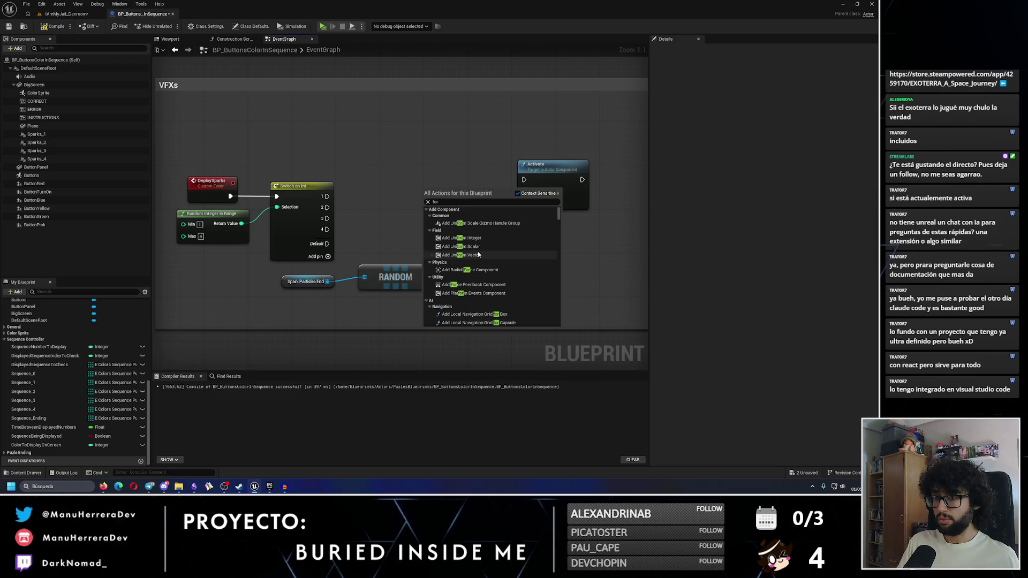
click(300, 186)
key(Delete)
Search 'for loop' in the graph actions list and place a For Loop node
right_click(348, 207)
text(for)
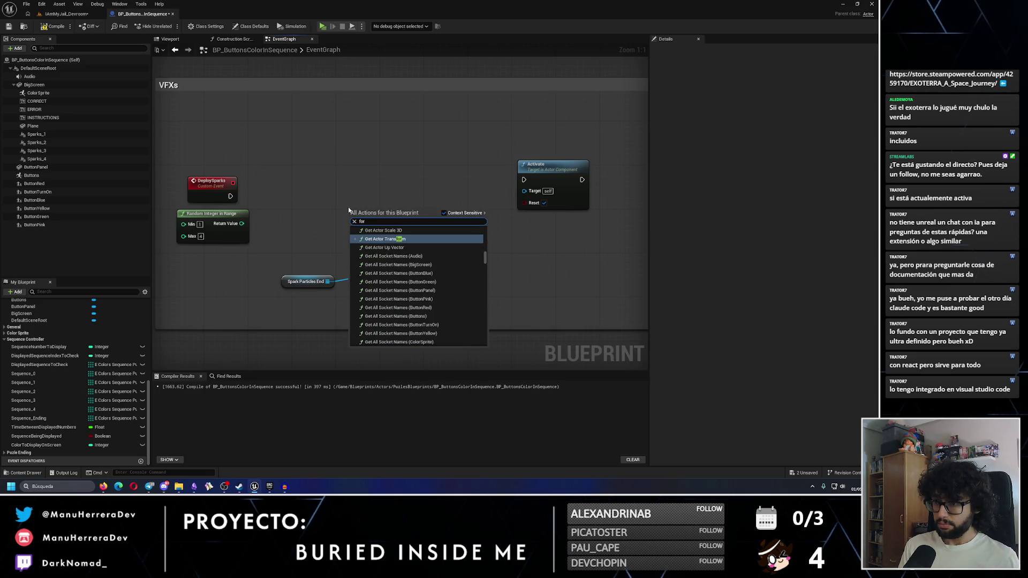
scroll(467, 281, up, 4)
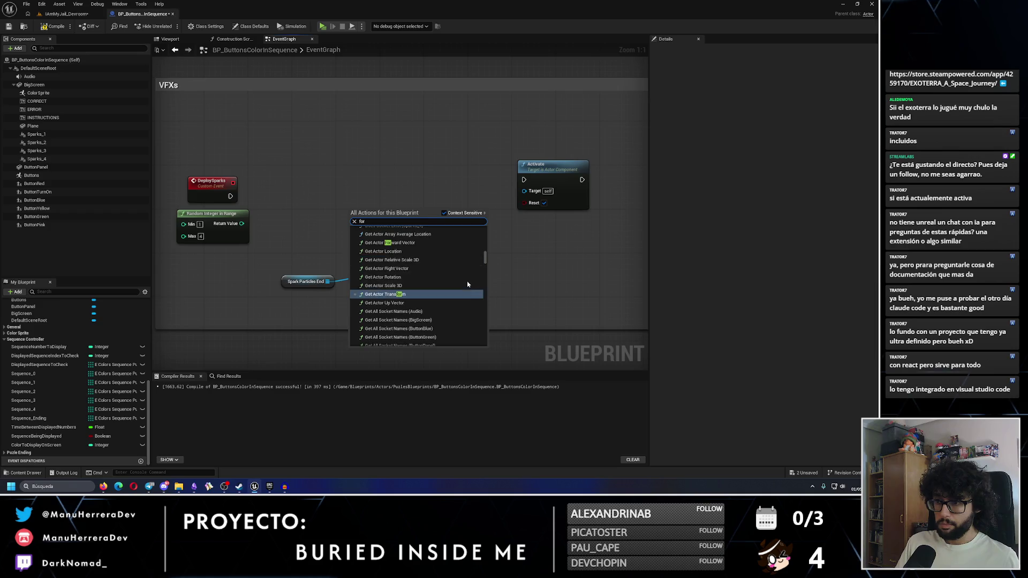
drag(485, 255, 492, 229)
double_click(396, 222)
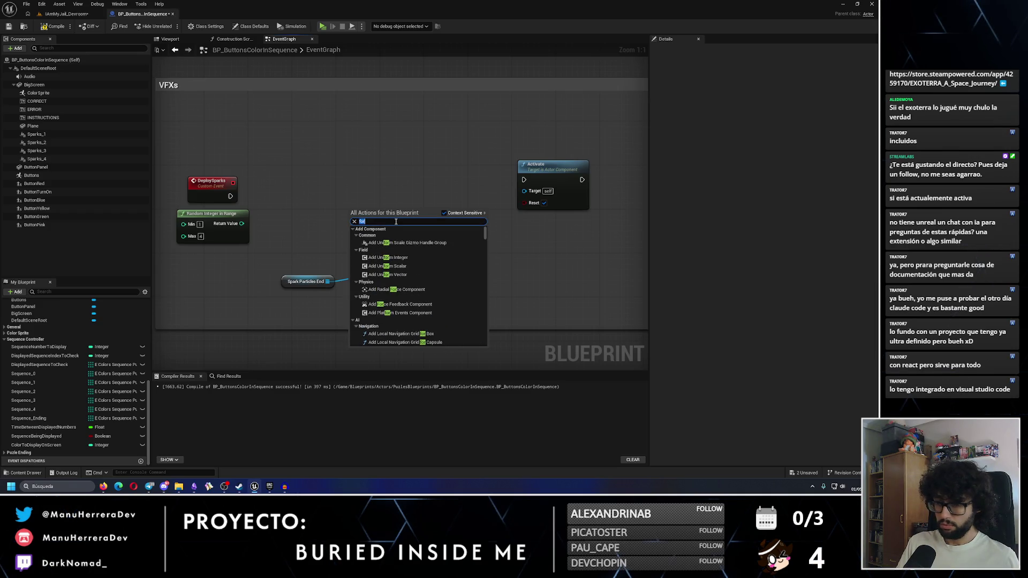
text(for loop)
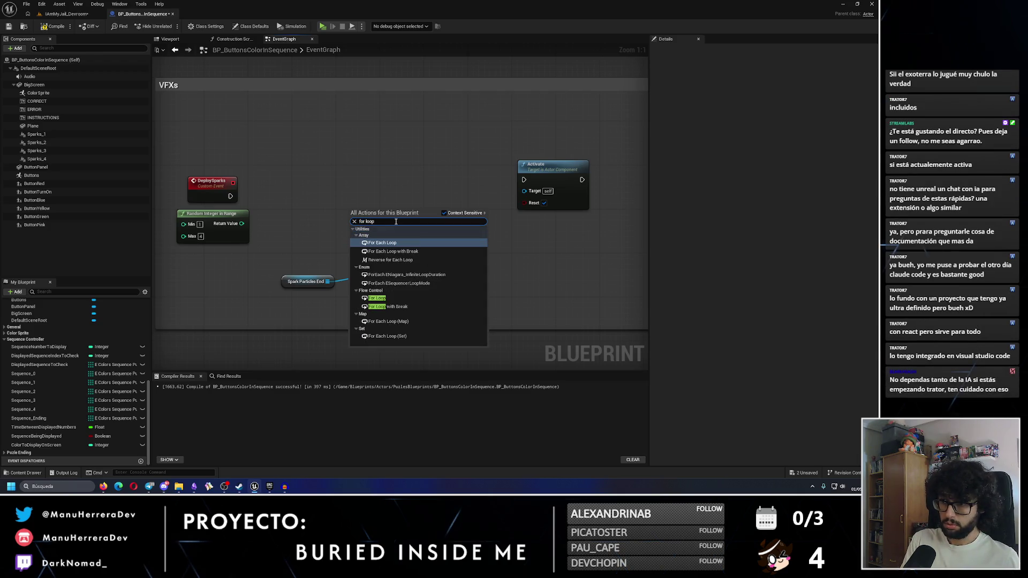
key(Down)
key(Down)
key(Down)
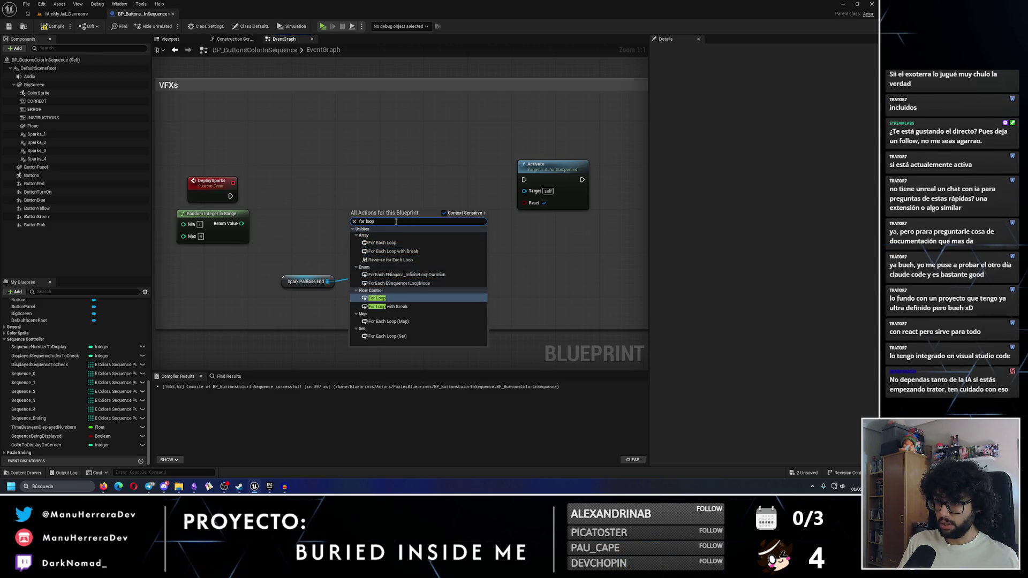
key(Return)
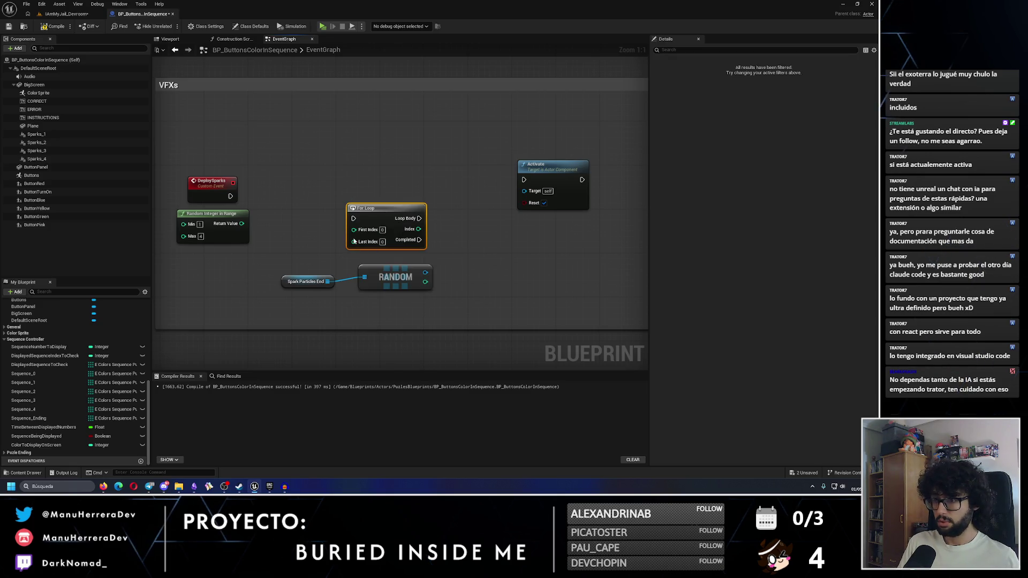
Feed the Random Integer in Range result to For Loop Last Index and trigger it from DeploySparks
click(383, 230)
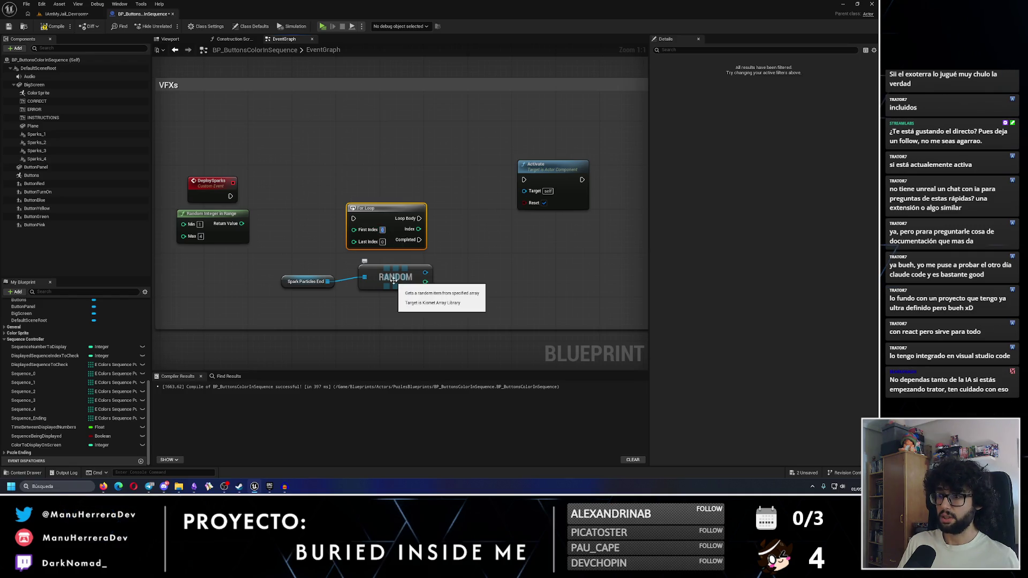
mouse_move(242, 223)
mouse_down()
mouse_move(354, 242)
mouse_move(362, 204)
mouse_up()
drag(230, 196, 342, 202)
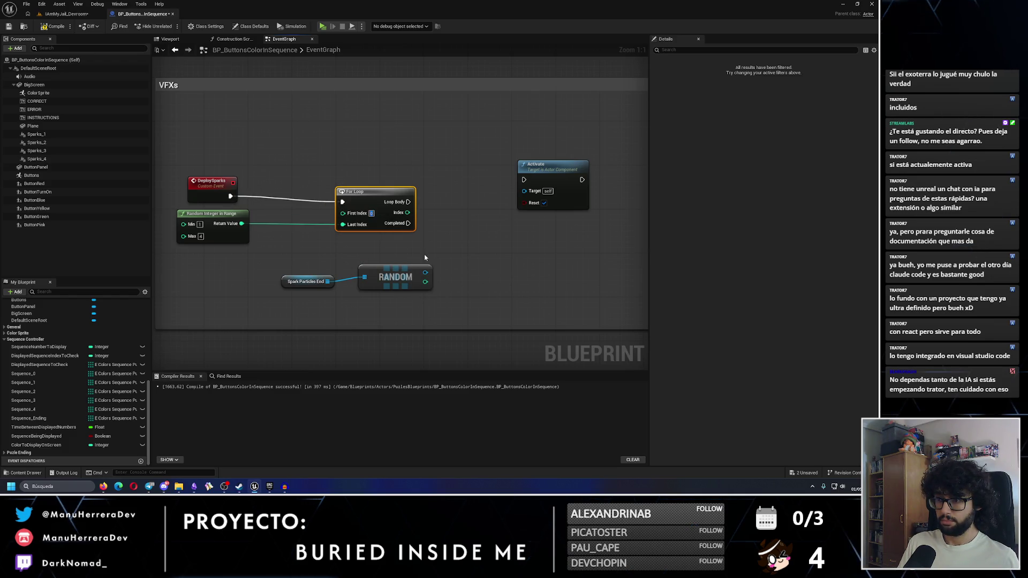
Reposition the Spark Particles End and RANDOM nodes
drag(298, 264, 396, 284)
key(q)
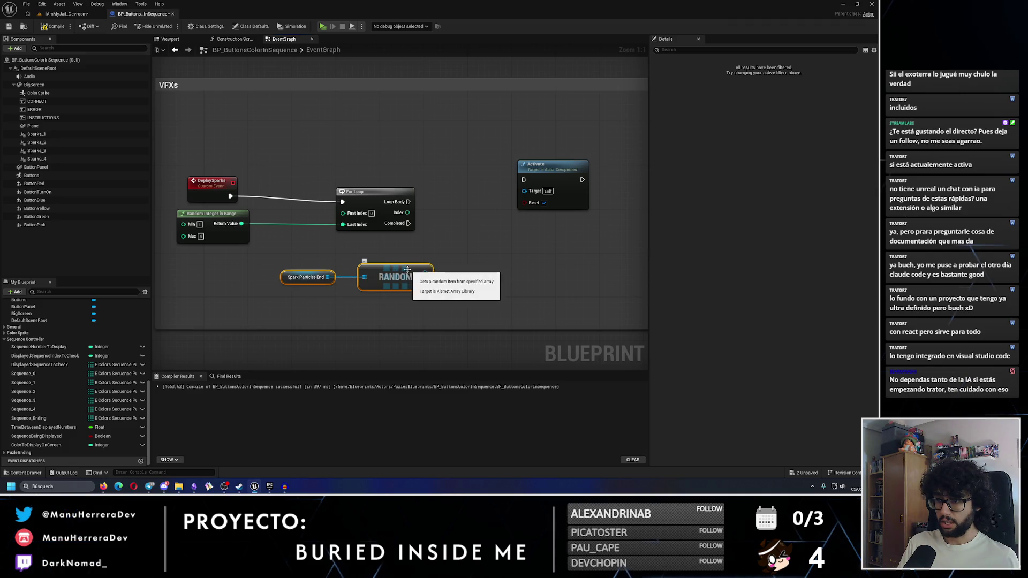
click(308, 277)
drag(327, 282, 370, 276)
ctrl+click(387, 276)
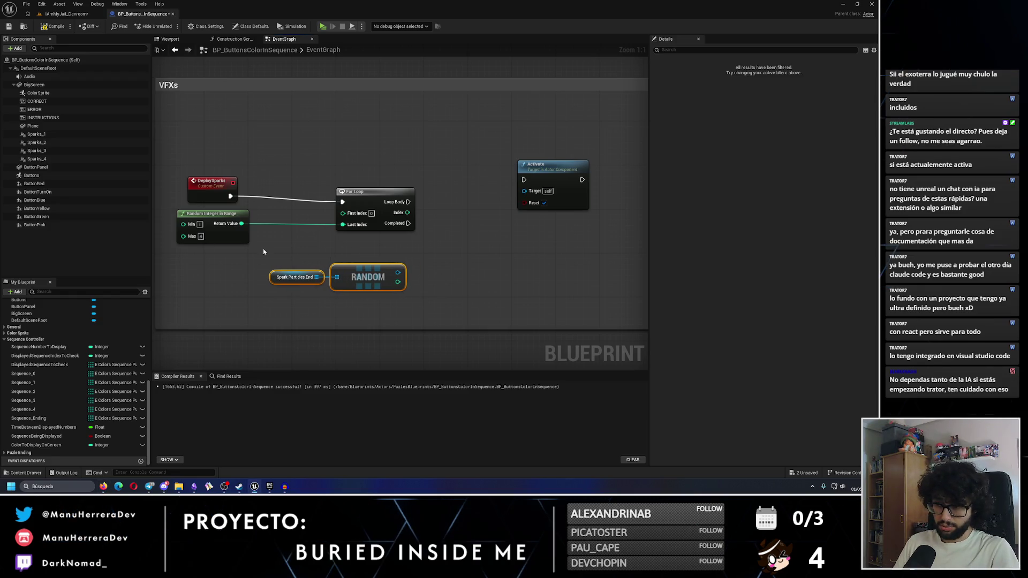
key(ctrl+z)
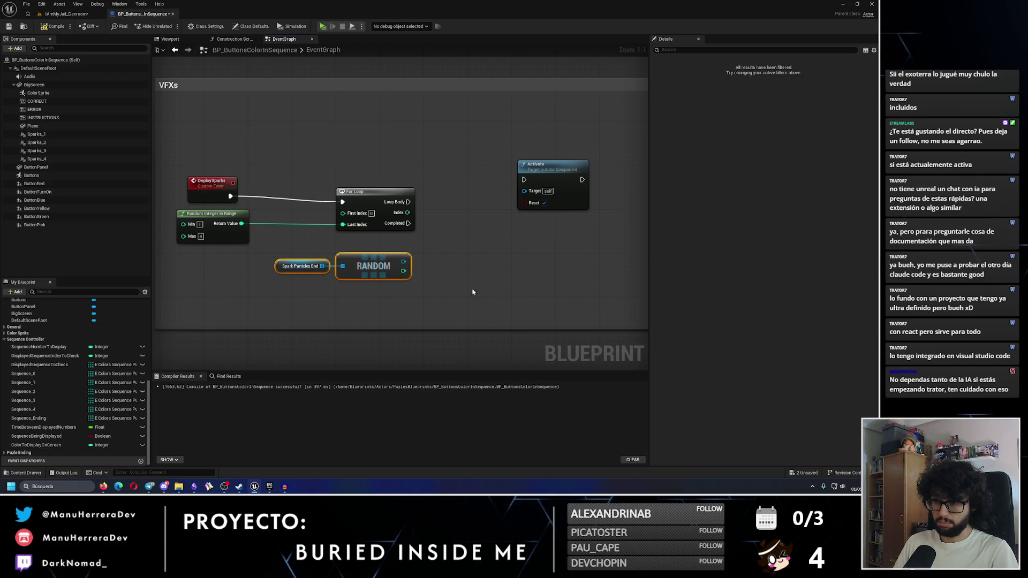
Add a Branch whose condition comes from an Is Active check on the random spark
drag(472, 278, 427, 292)
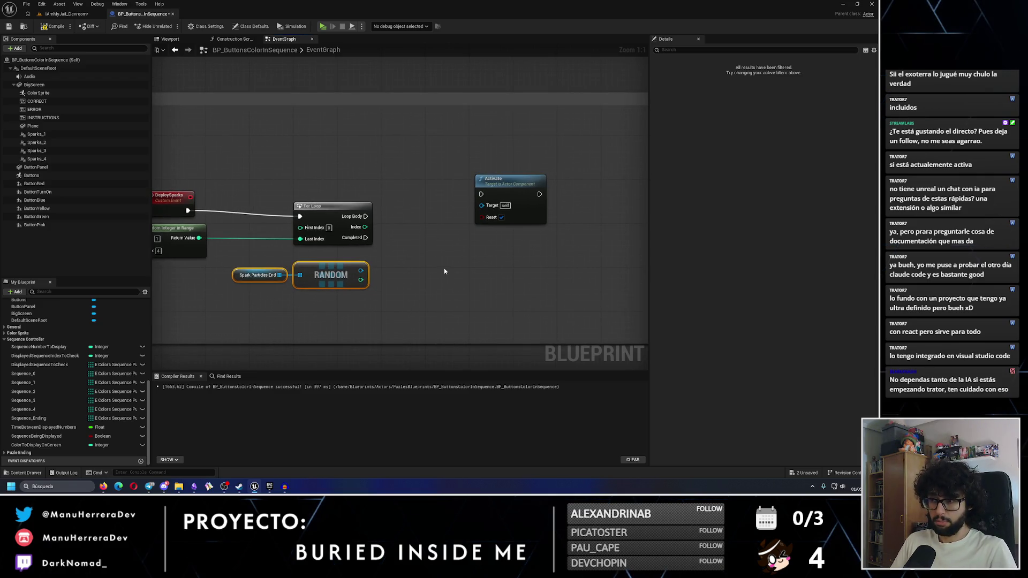
click(421, 234)
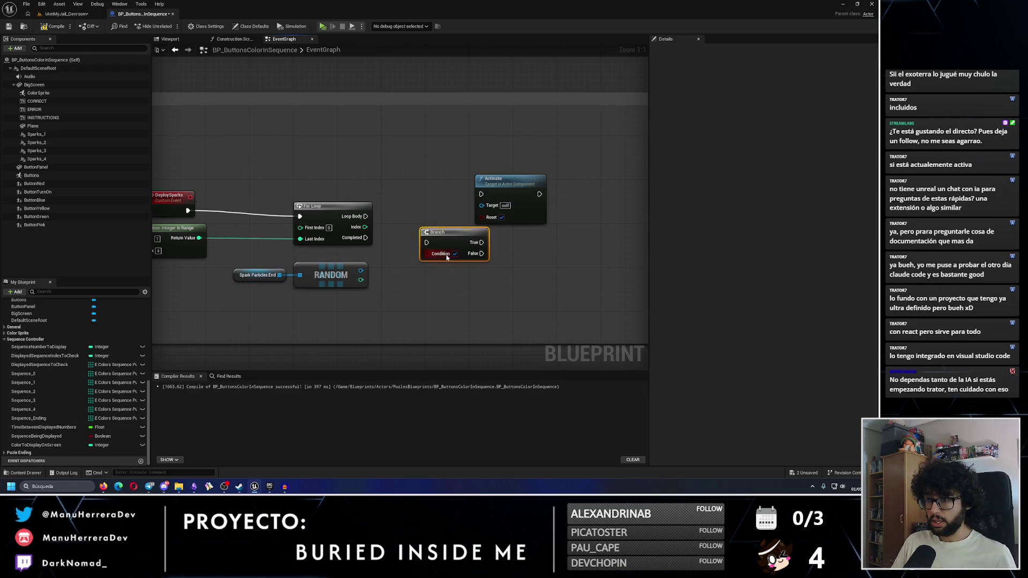
drag(365, 276, 453, 296)
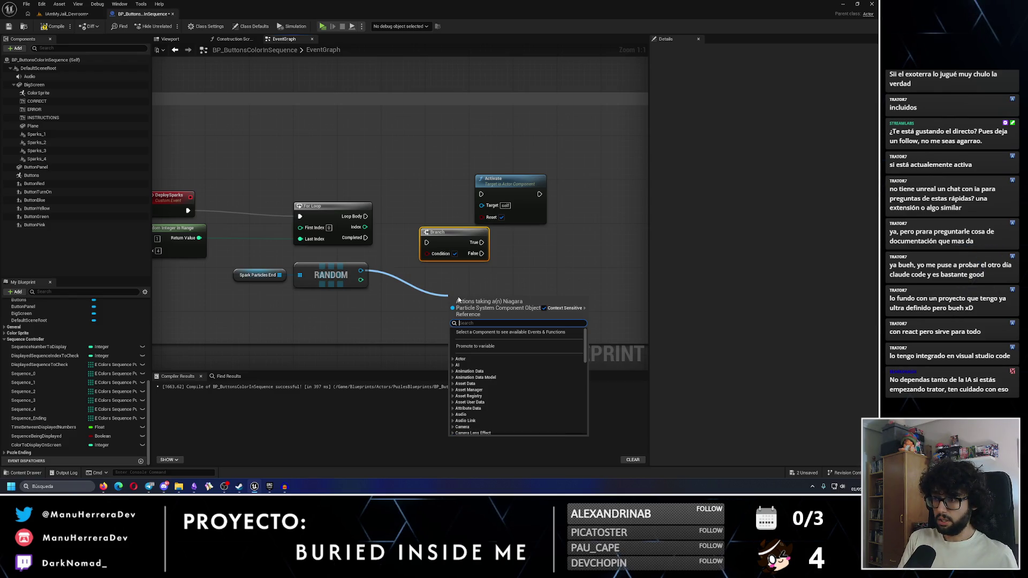
text(is active)
key(Return)
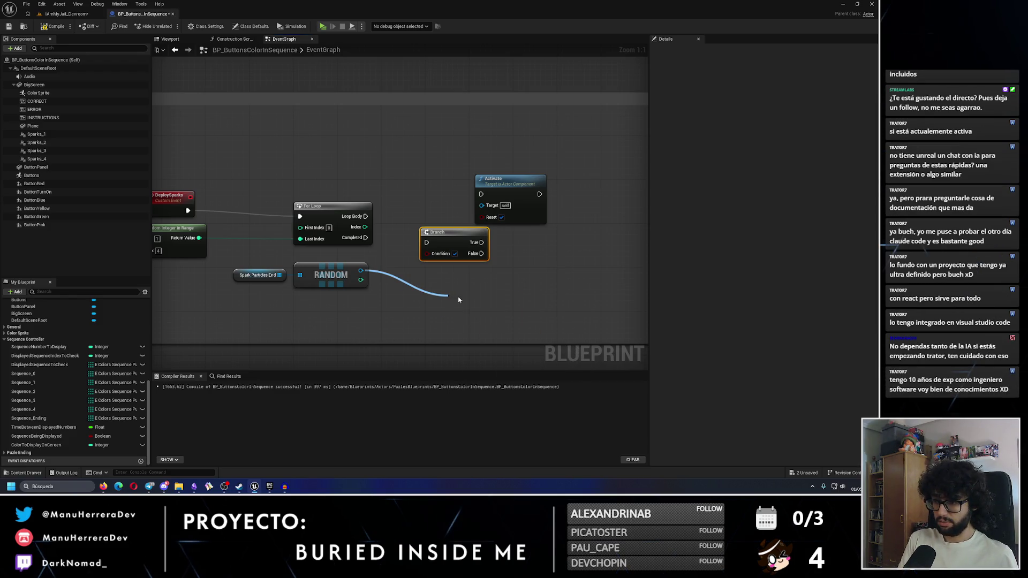
drag(513, 314, 428, 253)
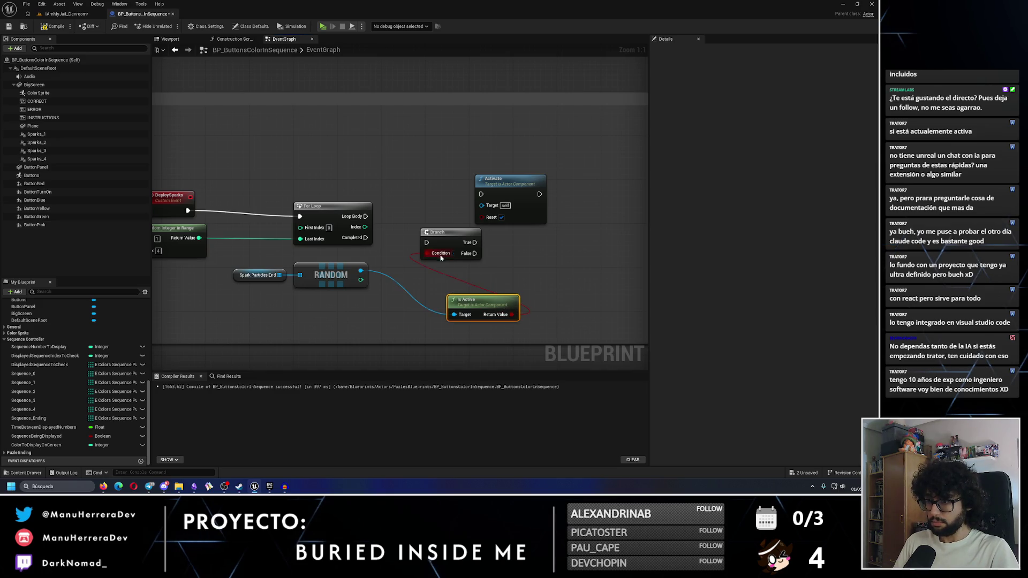
drag(473, 302, 439, 274)
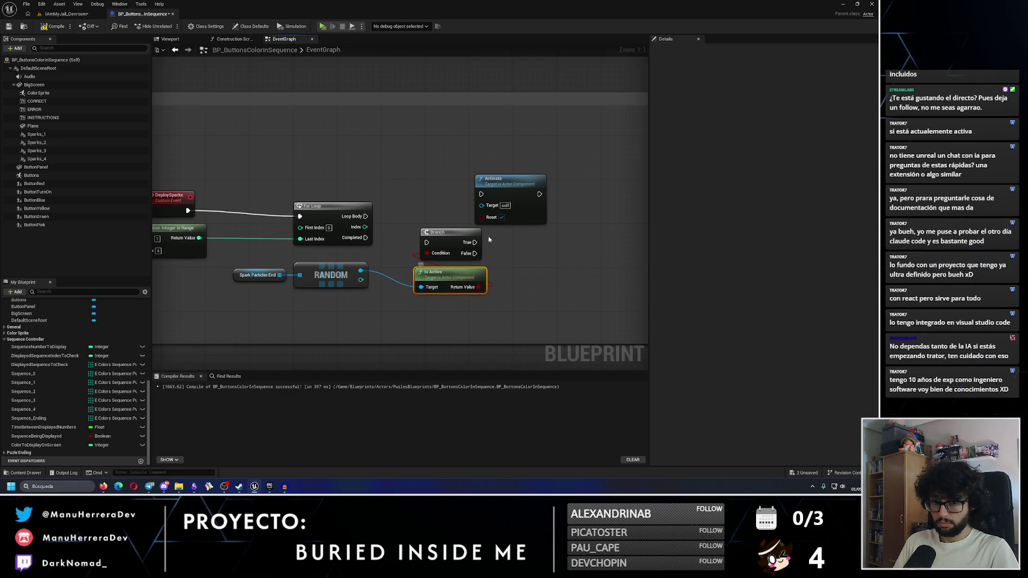
Tidy the node layout, then connect Loop Body to Branch and disconnect it again
drag(511, 187, 553, 187)
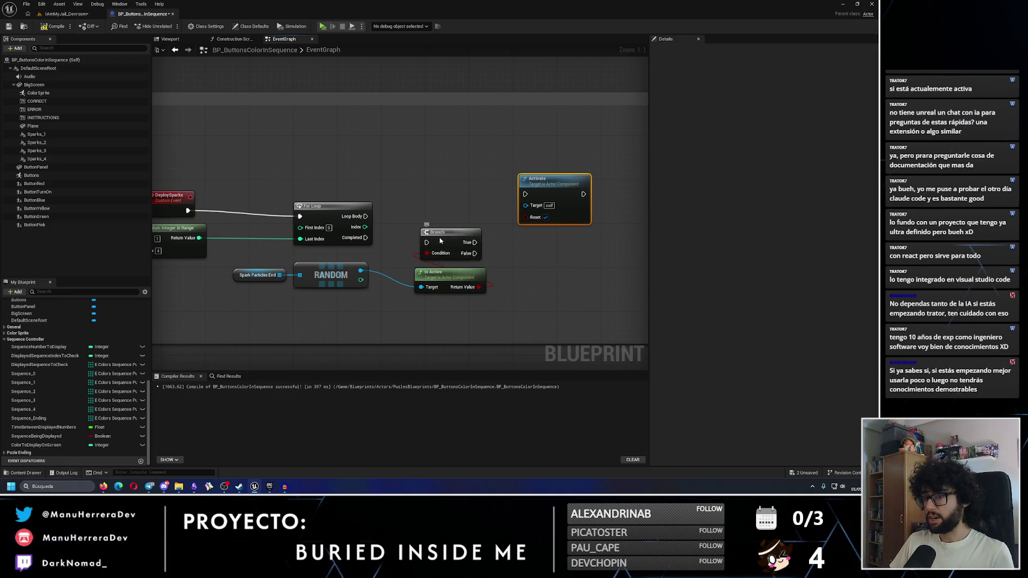
drag(440, 237, 440, 244)
mouse_move(448, 321)
mouse_down()
mouse_move(279, 270)
mouse_move(302, 292)
mouse_up()
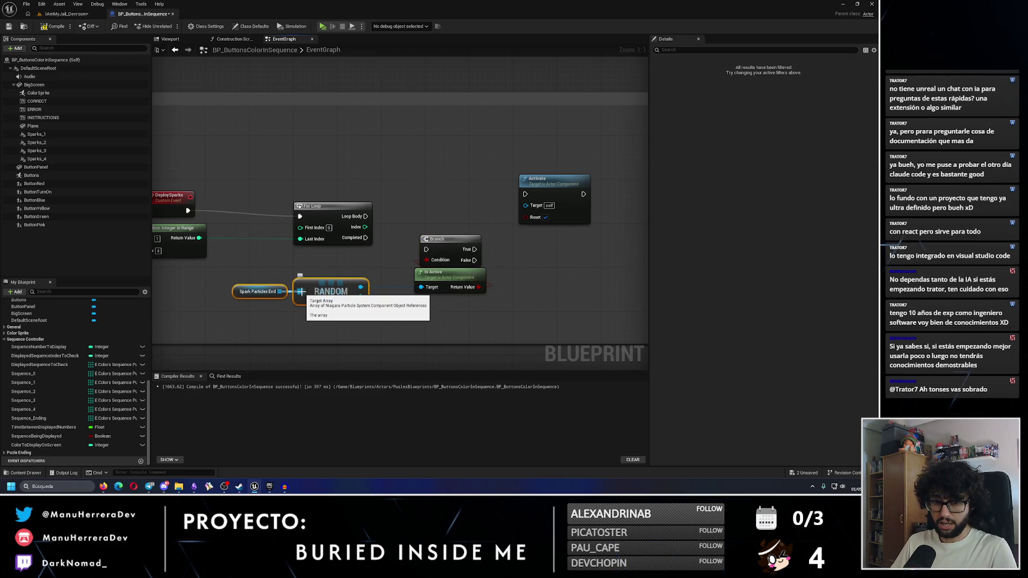
mouse_move(551, 308)
mouse_down()
mouse_move(450, 281)
mouse_move(437, 268)
mouse_move(444, 239)
mouse_up()
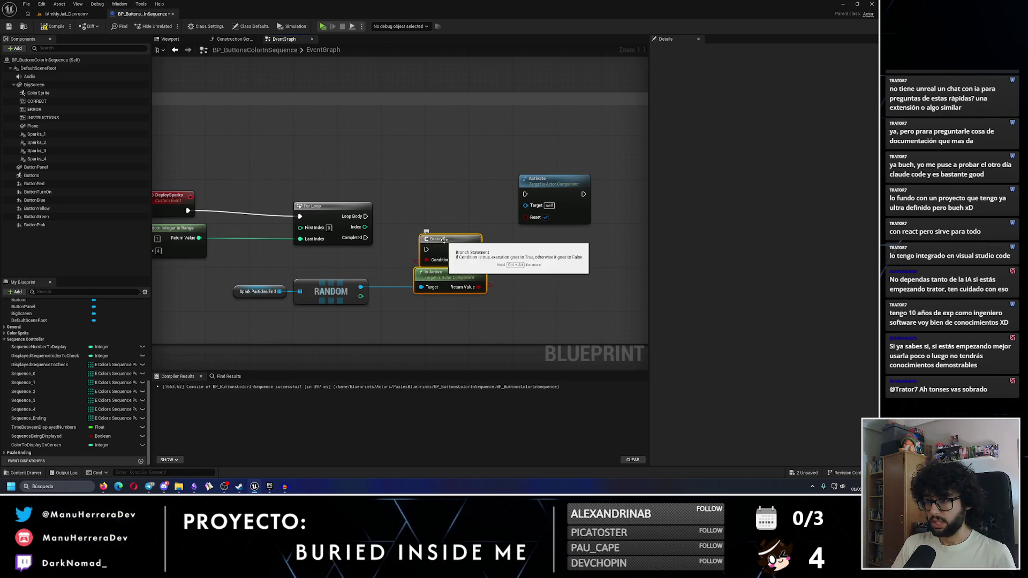
drag(444, 239, 444, 215)
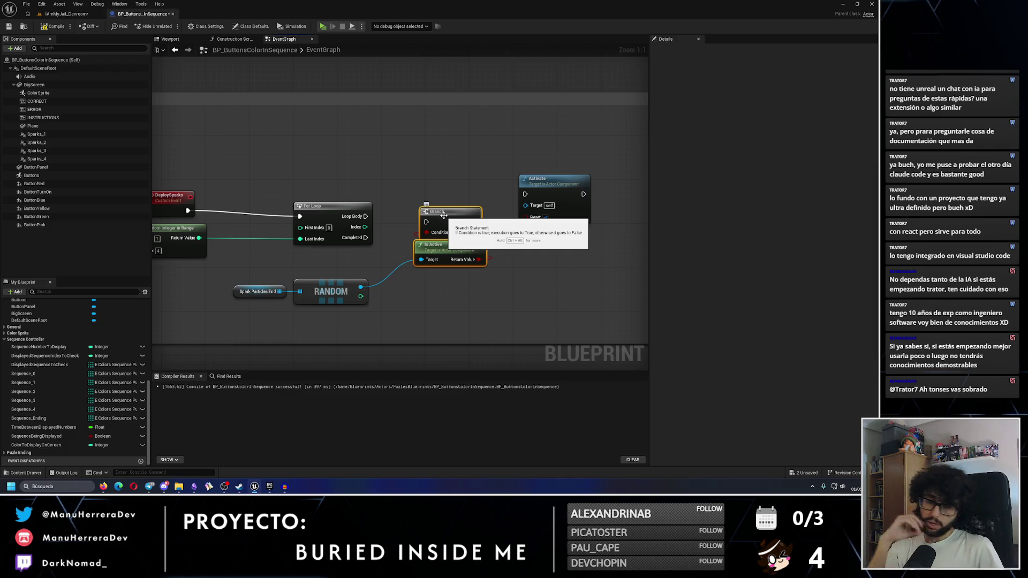
drag(366, 216, 429, 222)
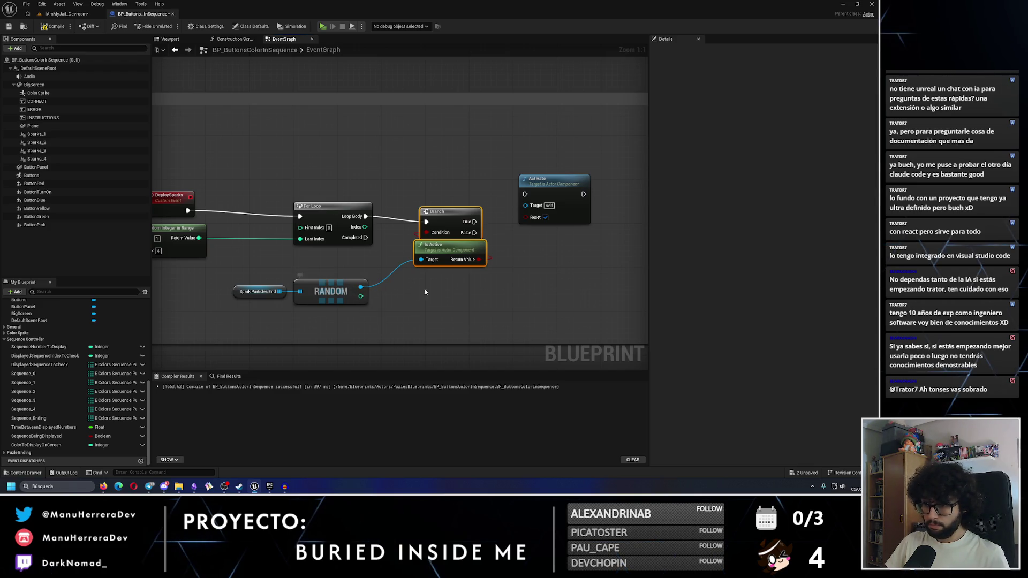
drag(366, 216, 418, 225)
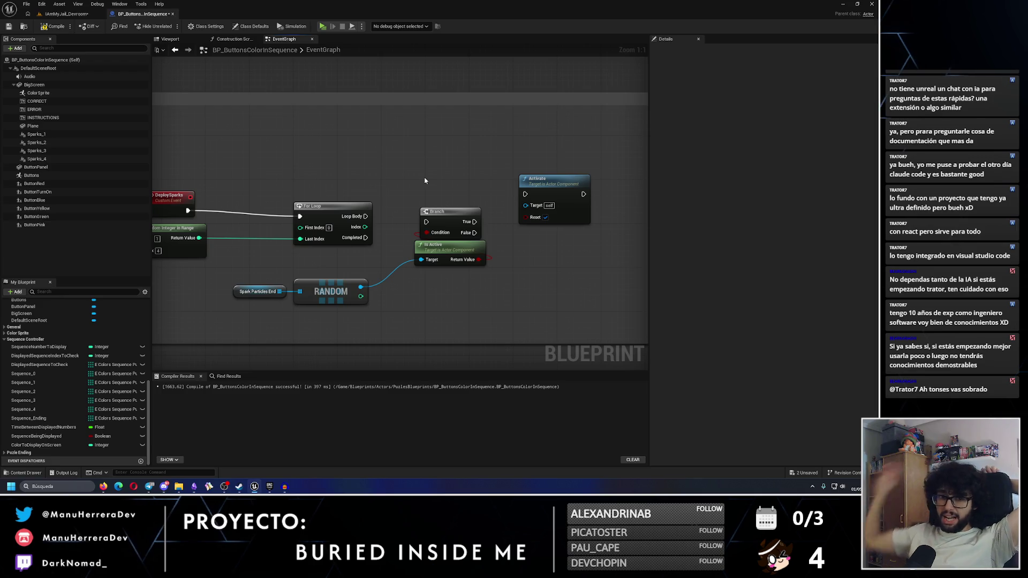
Abandon the attempts to wire RANDOM's integer output and delete the RANDOM node
drag(361, 296, 427, 292)
drag(294, 233, 294, 233)
drag(361, 287, 421, 260)
right_click(396, 281)
key(Escape)
drag(361, 296, 419, 296)
text(N)
key(BackSpace)
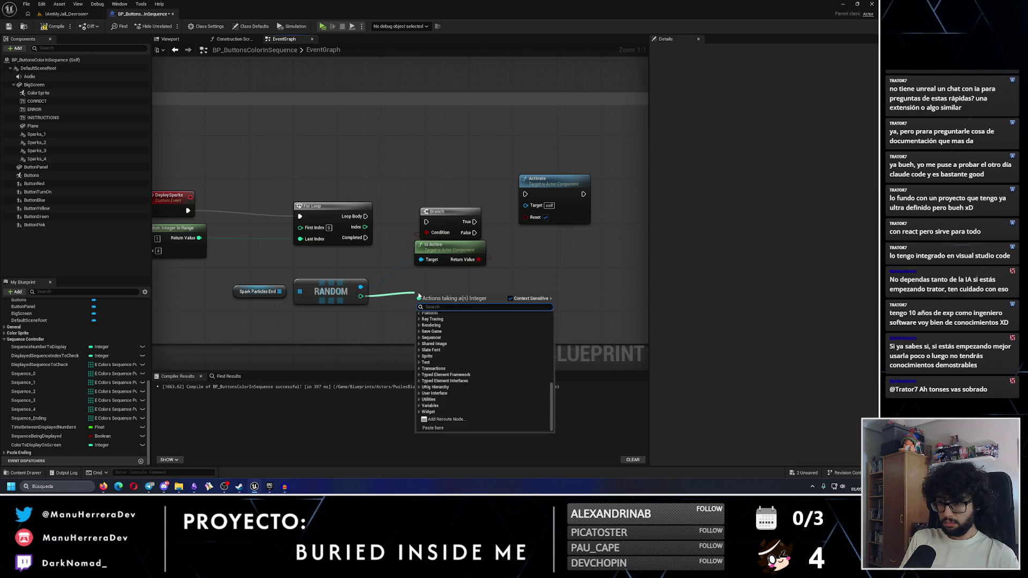
key(Escape)
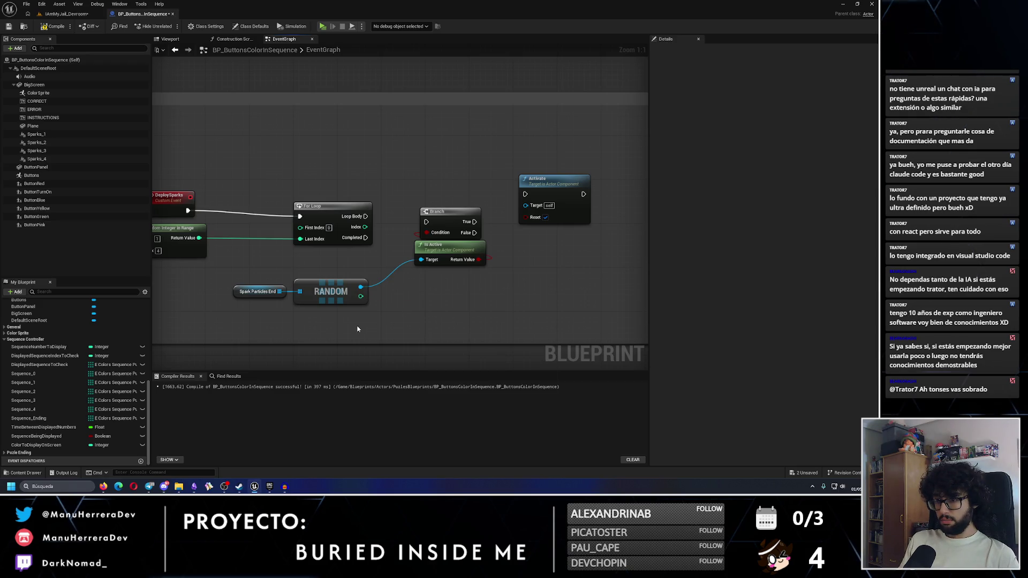
click(332, 298)
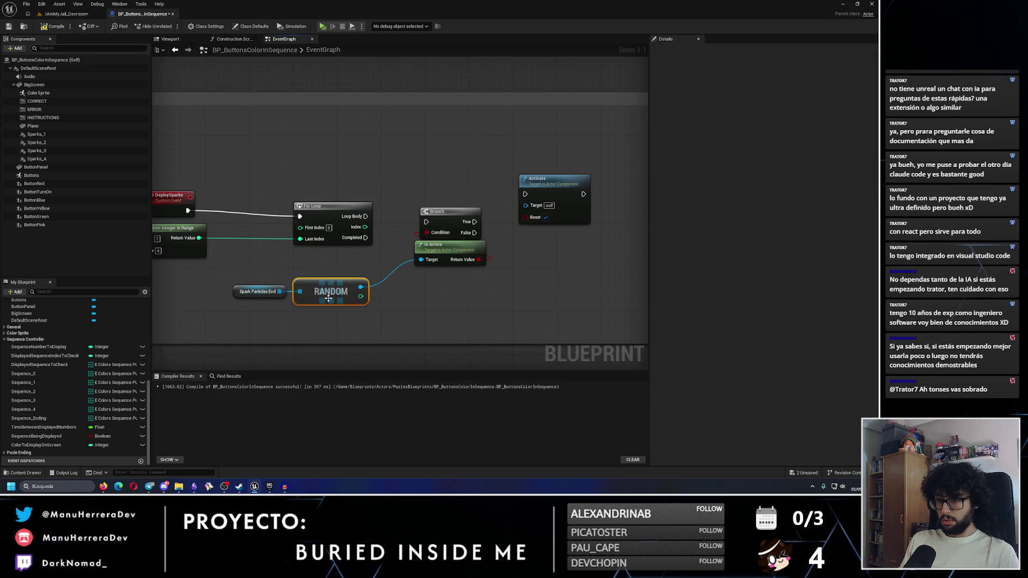
key(Delete)
Try an array GET off Spark Particles End, shifting Branch, Is Active and Activate right
drag(279, 291, 355, 301)
text(get array)
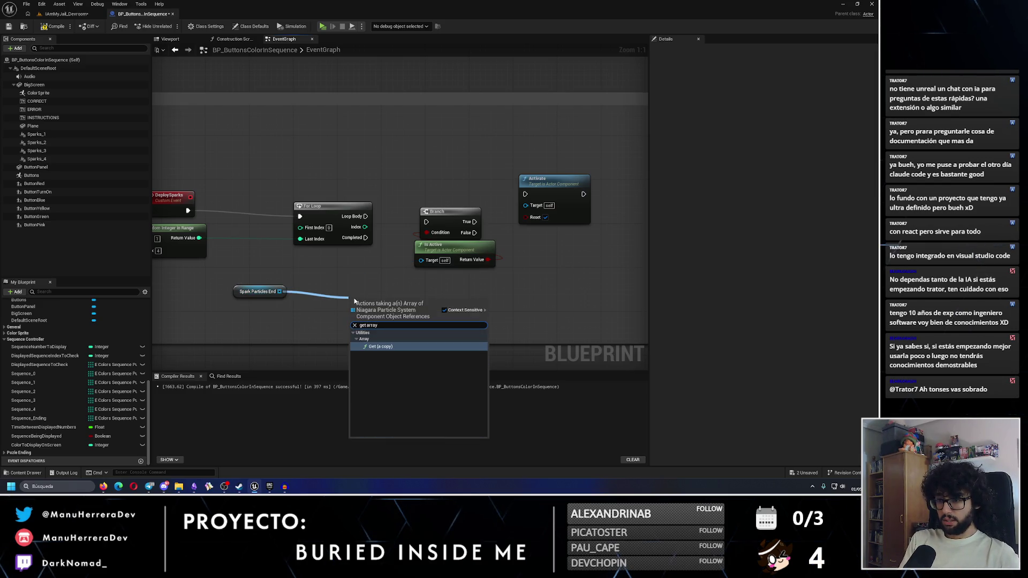
key(Return)
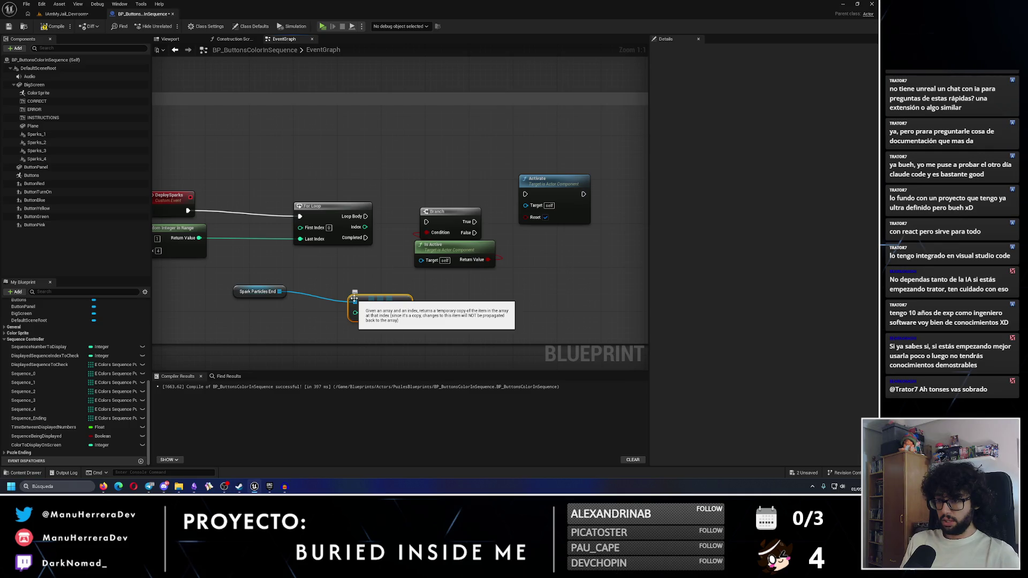
drag(383, 303, 410, 301)
mouse_move(412, 169)
mouse_down()
mouse_move(487, 230)
mouse_move(594, 270)
mouse_up()
drag(450, 211, 499, 212)
click(399, 292)
key(Delete)
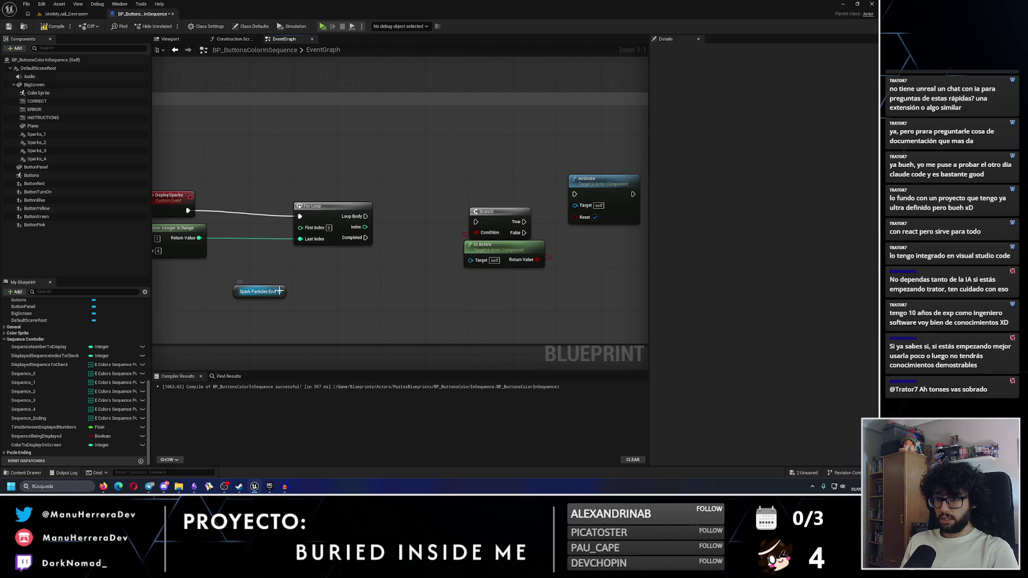
Add a GET node reading Spark Particles End and feed it the For Loop Index
drag(279, 291, 354, 298)
text(get)
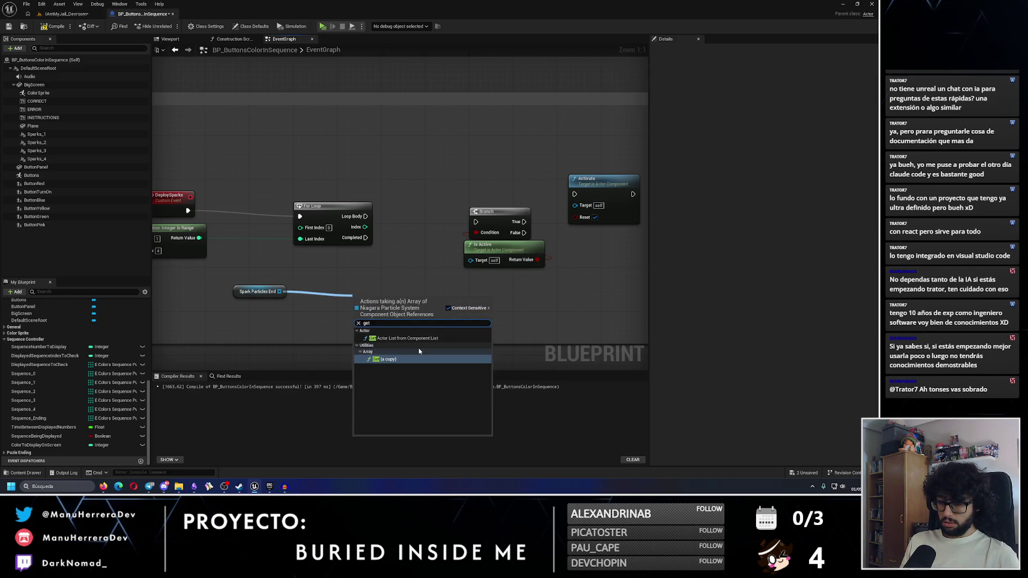
click(418, 359)
mouse_move(364, 228)
mouse_down()
mouse_move(356, 312)
mouse_move(477, 265)
mouse_up()
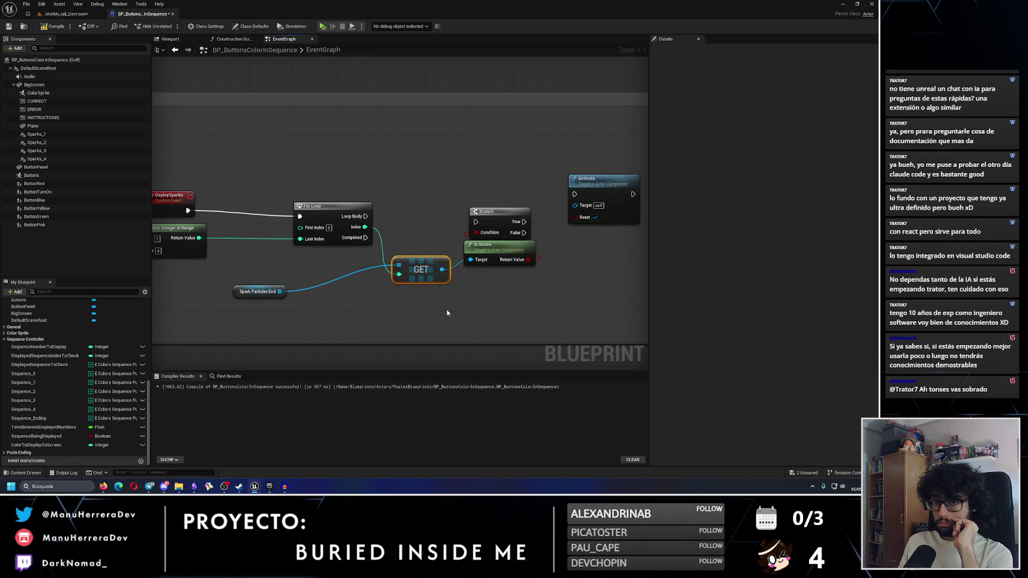
mouse_move(423, 266)
mouse_down()
mouse_move(416, 230)
mouse_move(410, 290)
mouse_up()
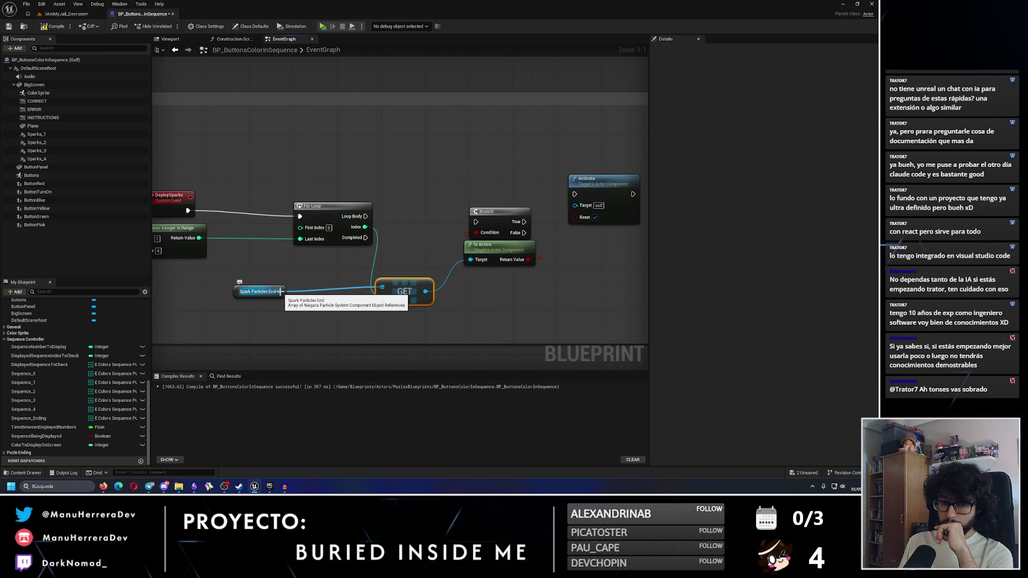
Move Spark Particles End beside GET and connect Loop Body to the Branch
drag(285, 291, 340, 260)
text(random)
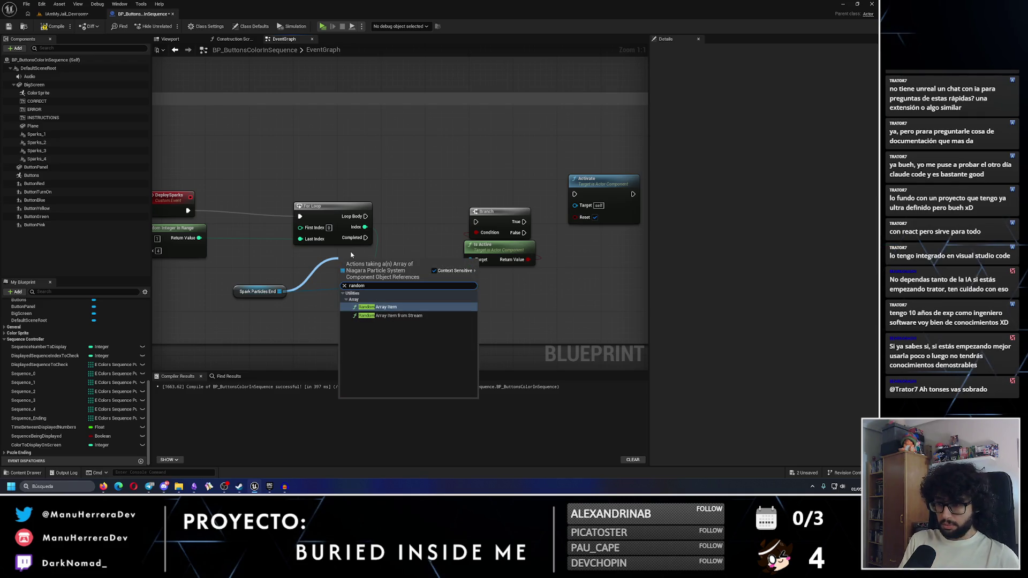
key(Return)
drag(385, 269, 333, 329)
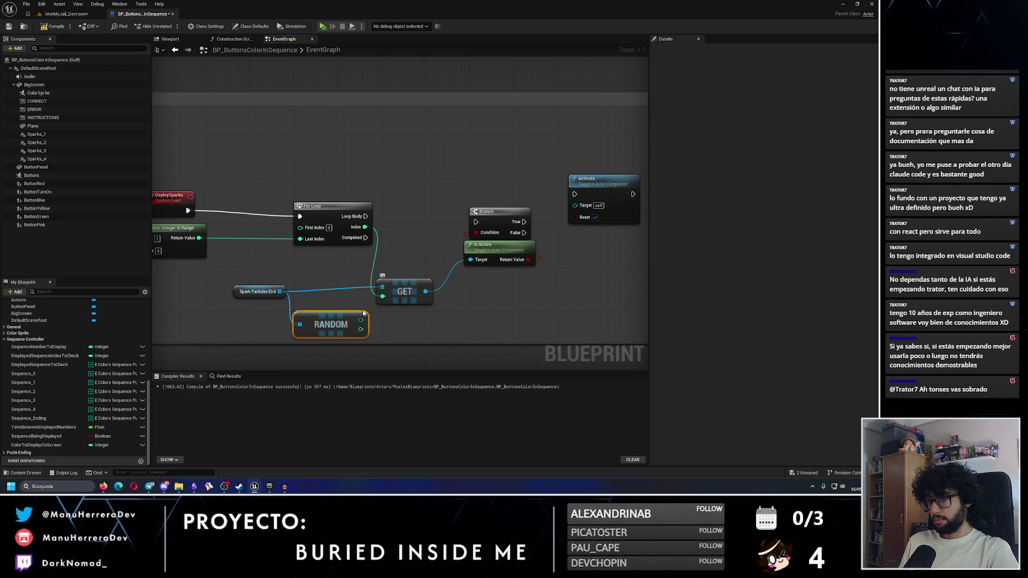
key(Delete)
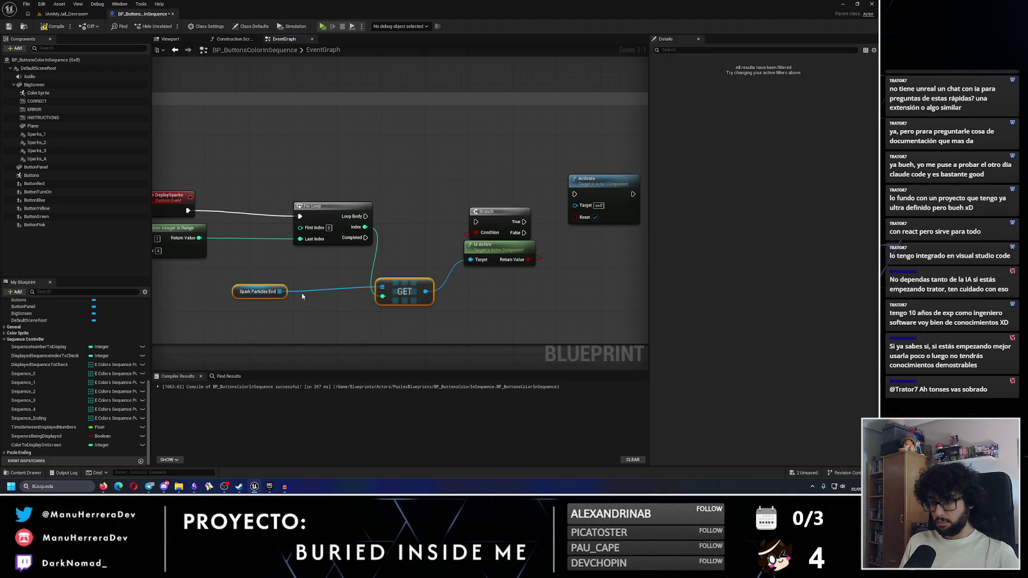
drag(283, 289, 333, 283)
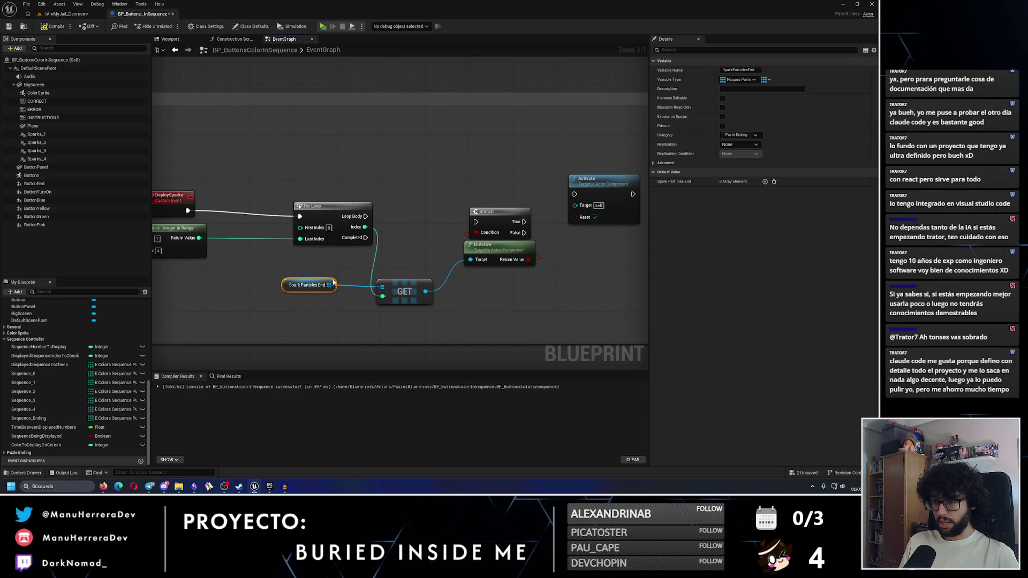
mouse_move(362, 216)
mouse_down()
mouse_move(482, 225)
mouse_move(472, 215)
mouse_move(576, 198)
mouse_move(572, 214)
mouse_up()
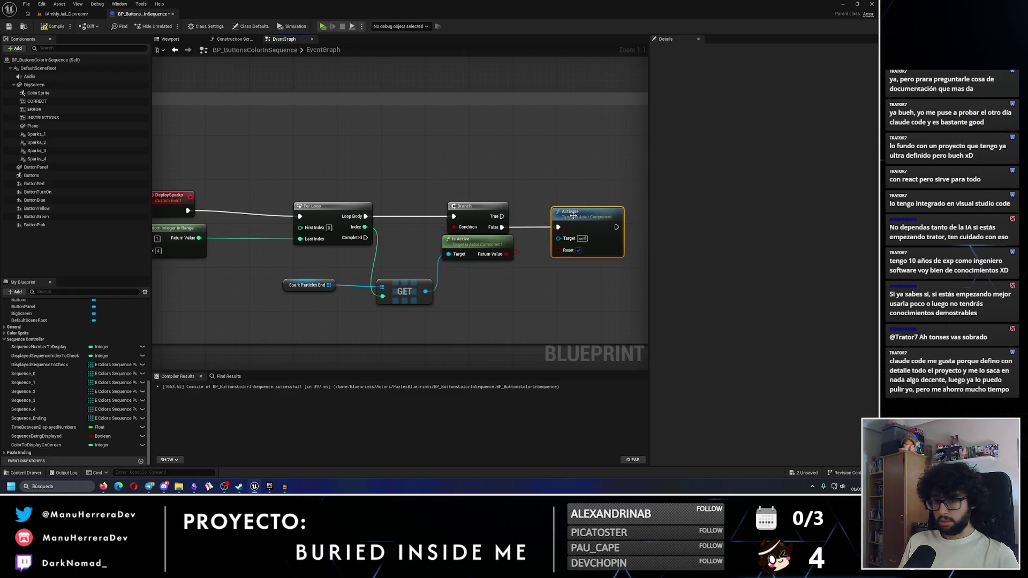
Wire the GET output into Activate's Target to fix the compile error, then recompile
click(54, 26)
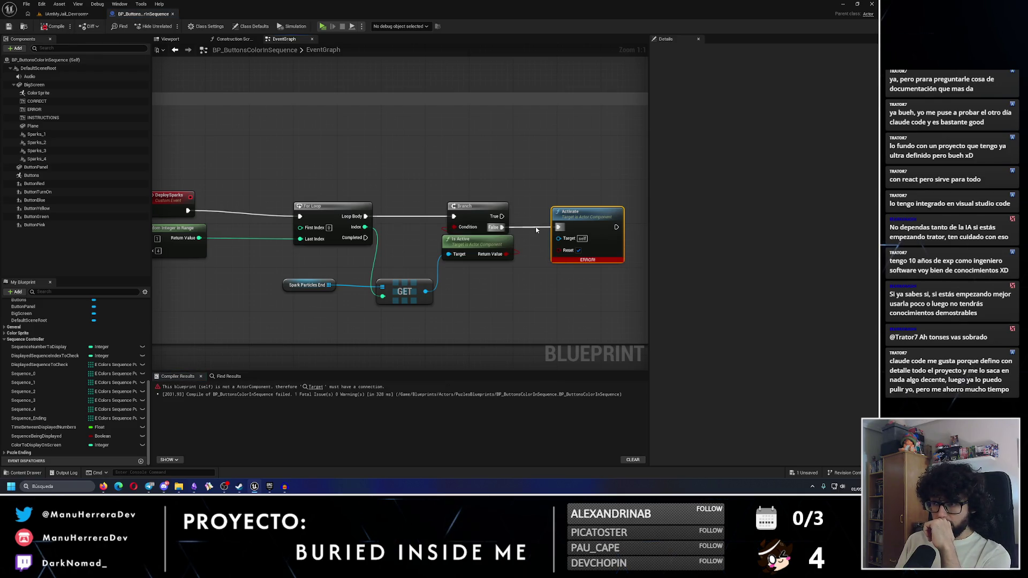
drag(426, 291, 559, 238)
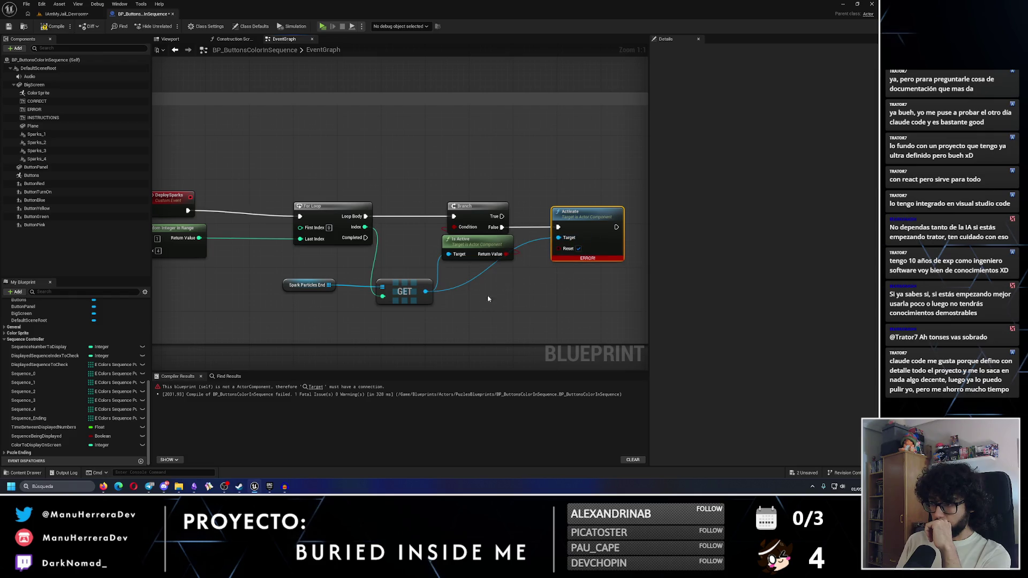
click(54, 26)
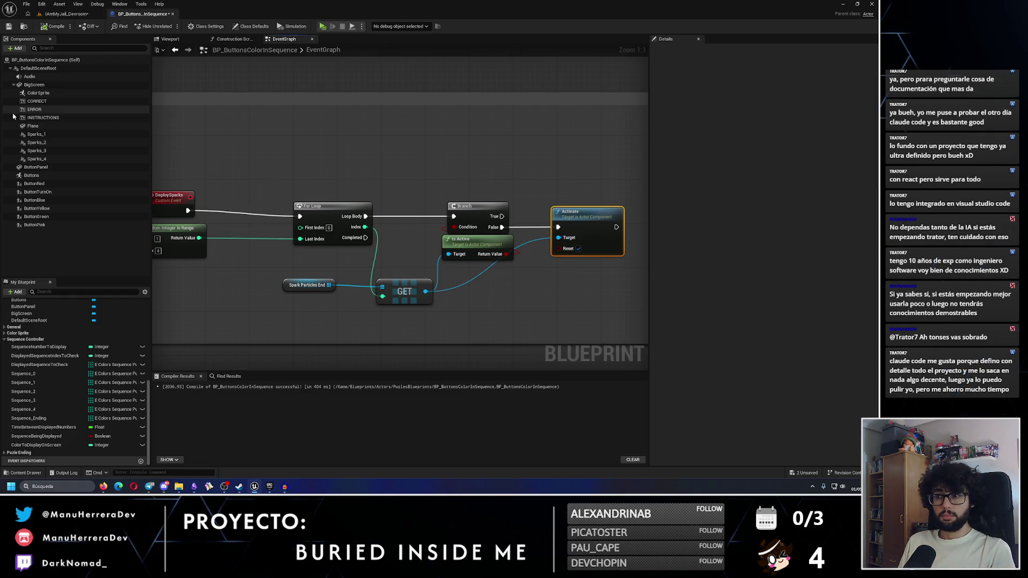
Bring the VFXs section into view and select Spark Particles End together with GET
drag(283, 223, 369, 207)
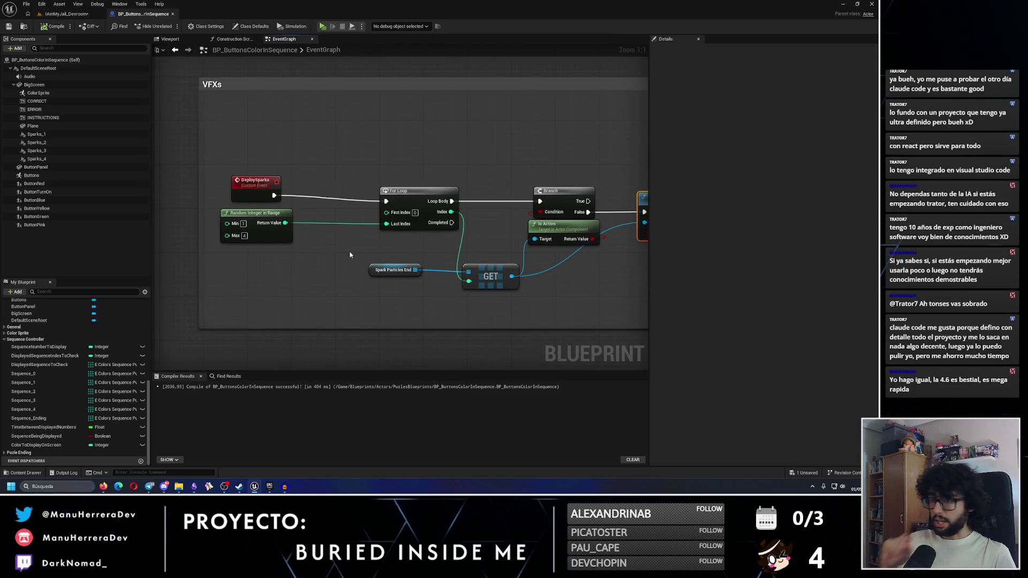
click(418, 191)
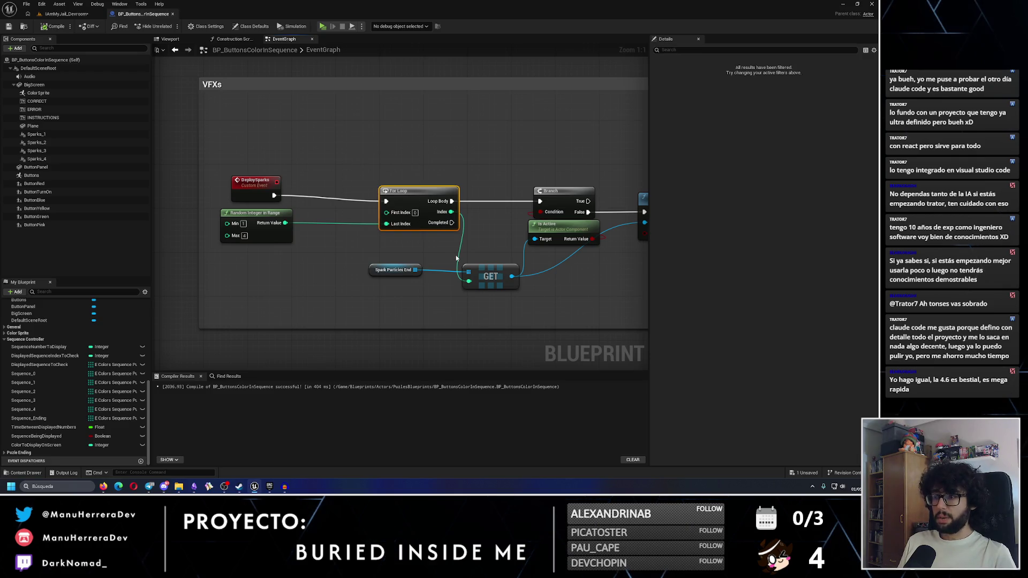
drag(364, 257, 525, 293)
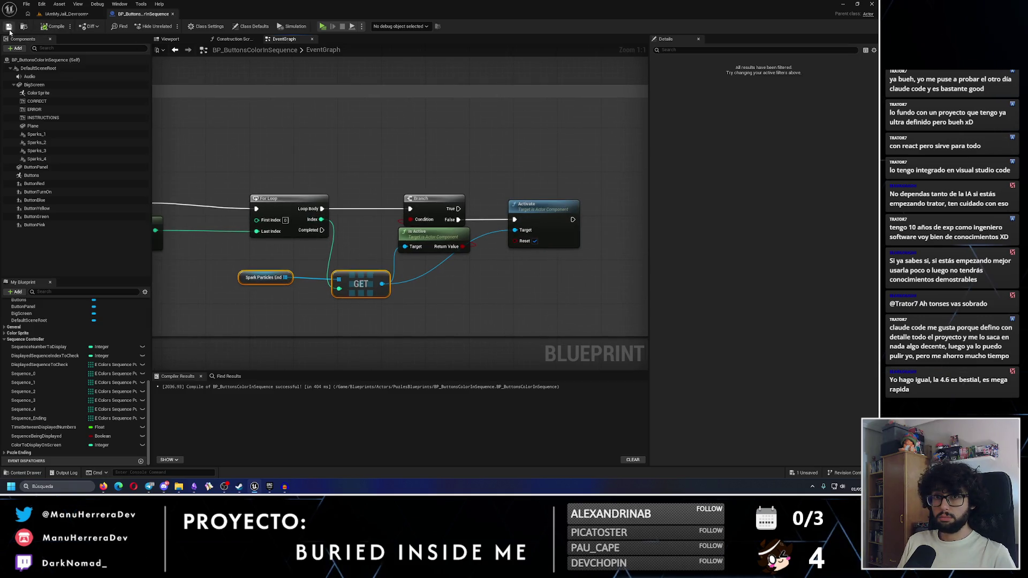
Play the level, aim the viewport at the button pedestal, replay and walk toward it
click(66, 14)
key(alt+p)
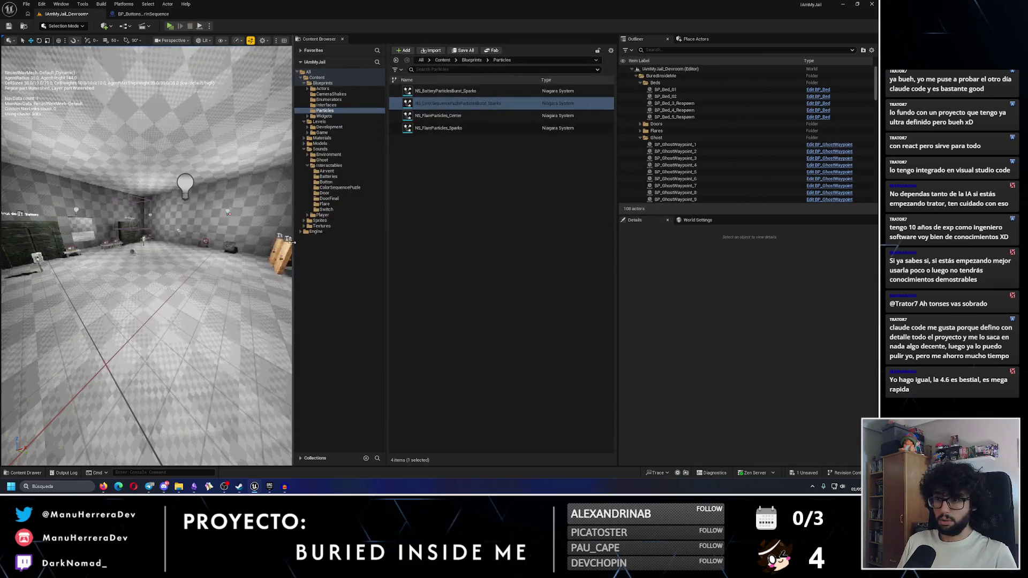
mouse_move(200, 196)
mouse_down()
mouse_move(203, 161)
mouse_move(199, 195)
mouse_up()
drag(147, 257, 146, 206)
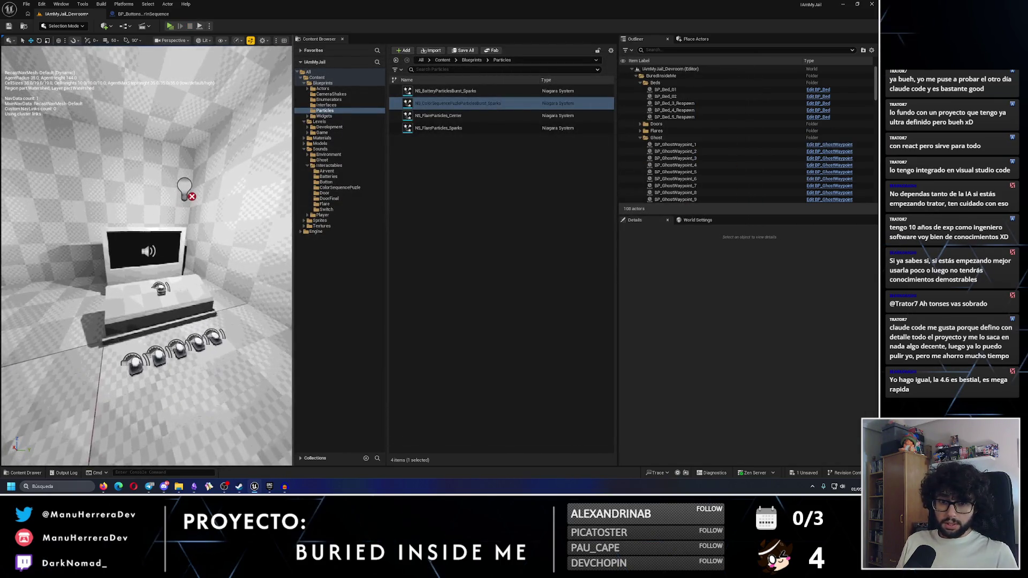
key(alt+p)
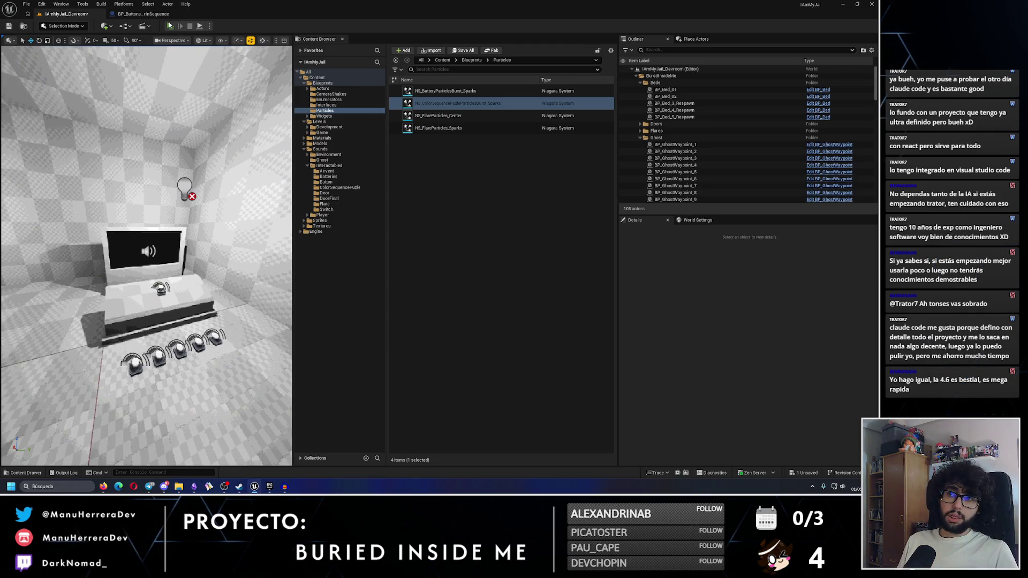
key(w)
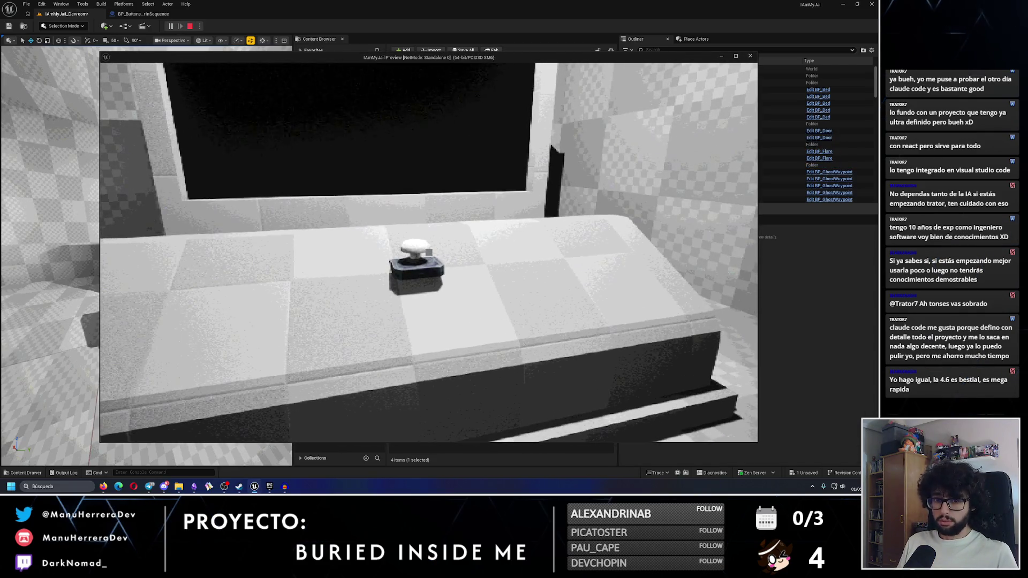
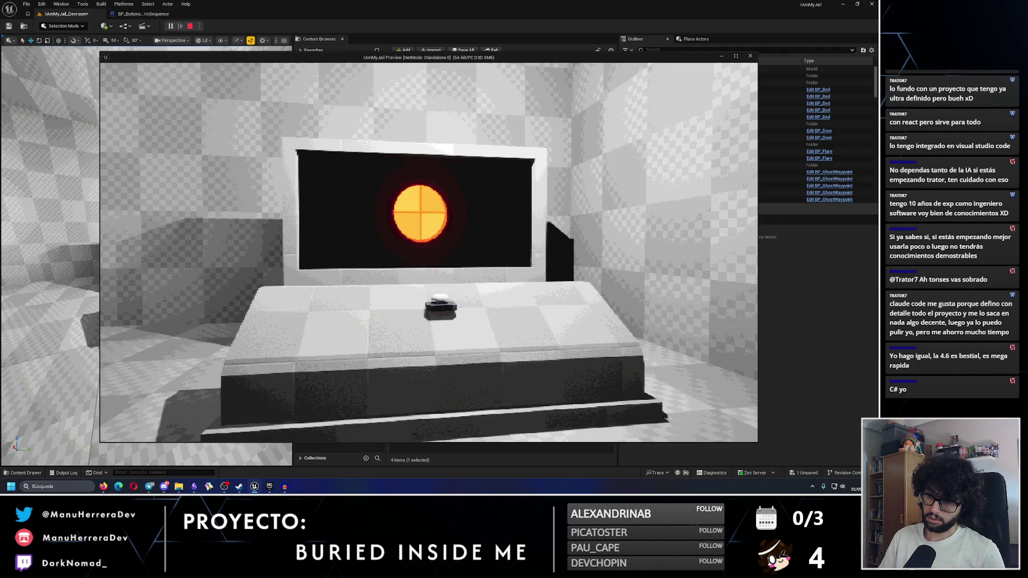
Stop the play session and jump to the EventGraph node flagged by the 'Accessed None' error
key(Escape)
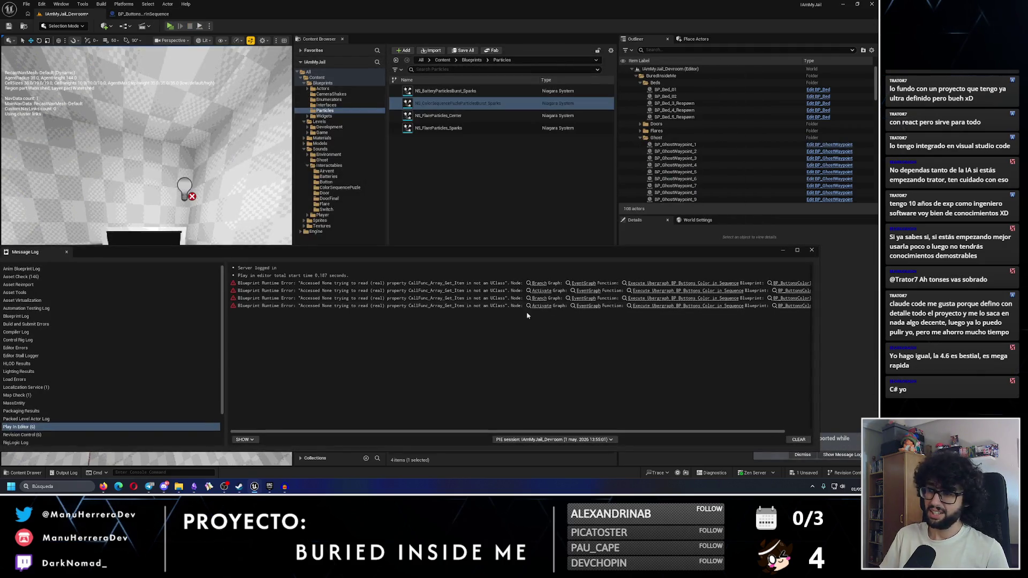
click(579, 290)
mouse_move(582, 254)
mouse_down()
mouse_move(562, 368)
mouse_move(557, 274)
mouse_up()
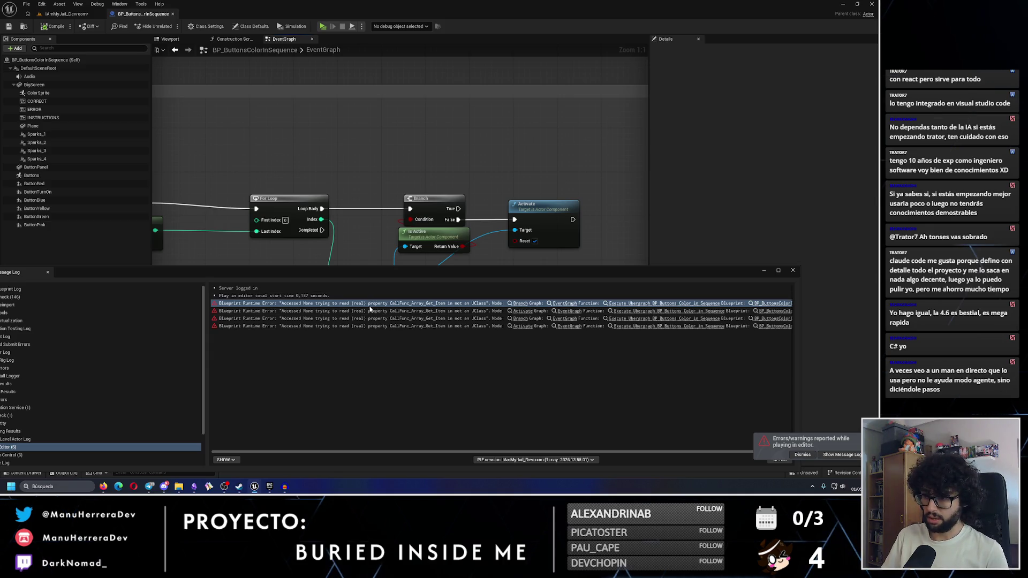
Close the error log, select the four Sparks getters and add a For Each Loop over the sparks array
click(793, 270)
drag(526, 294, 227, 305)
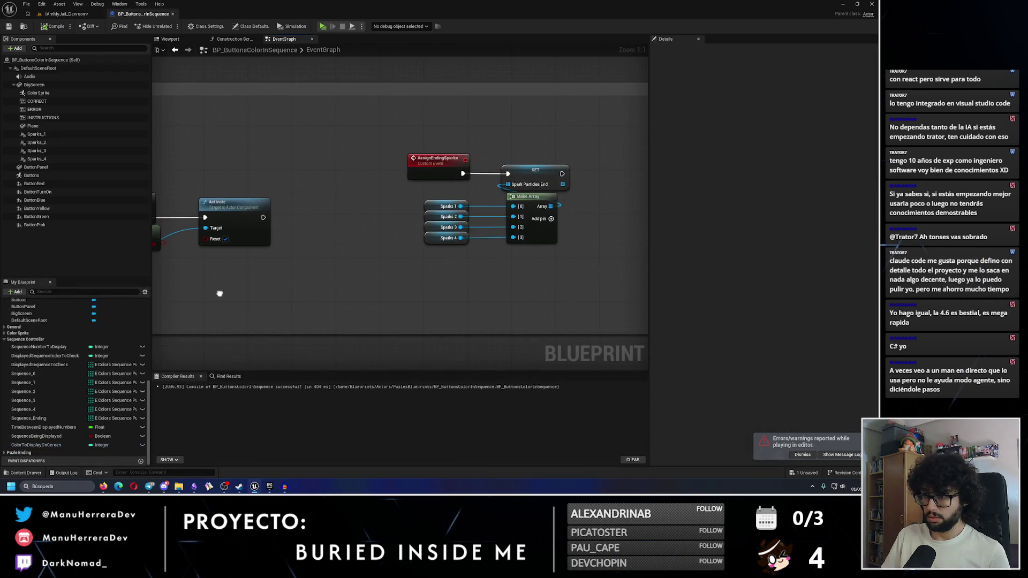
drag(489, 287, 423, 202)
drag(523, 303, 264, 336)
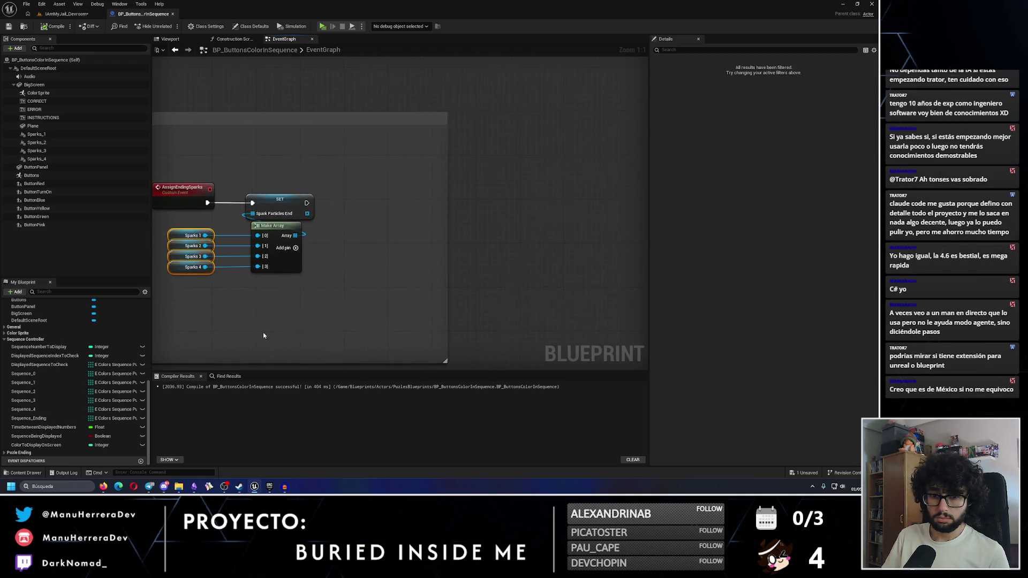
drag(296, 236, 357, 234)
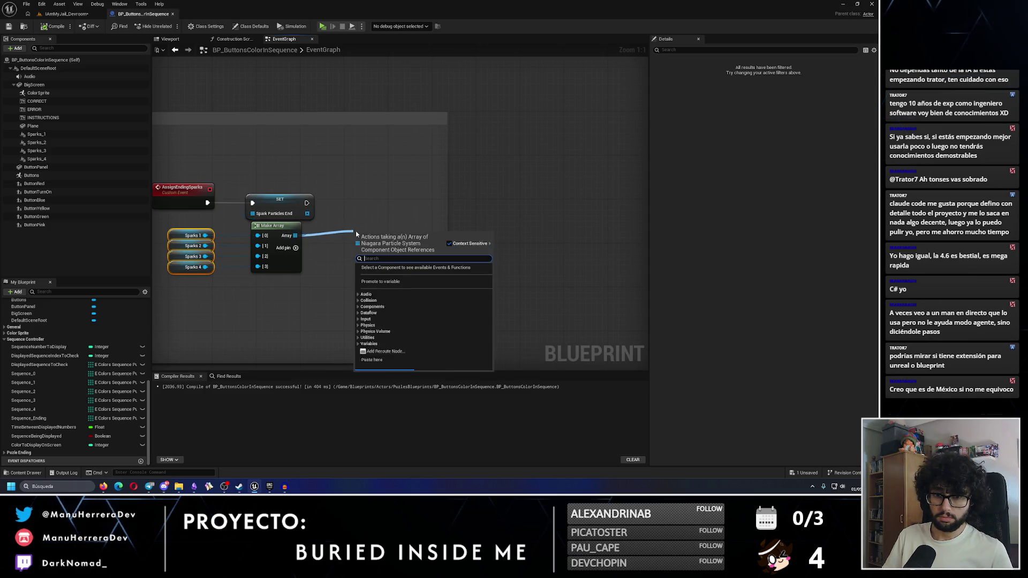
text(forea)
key(Return)
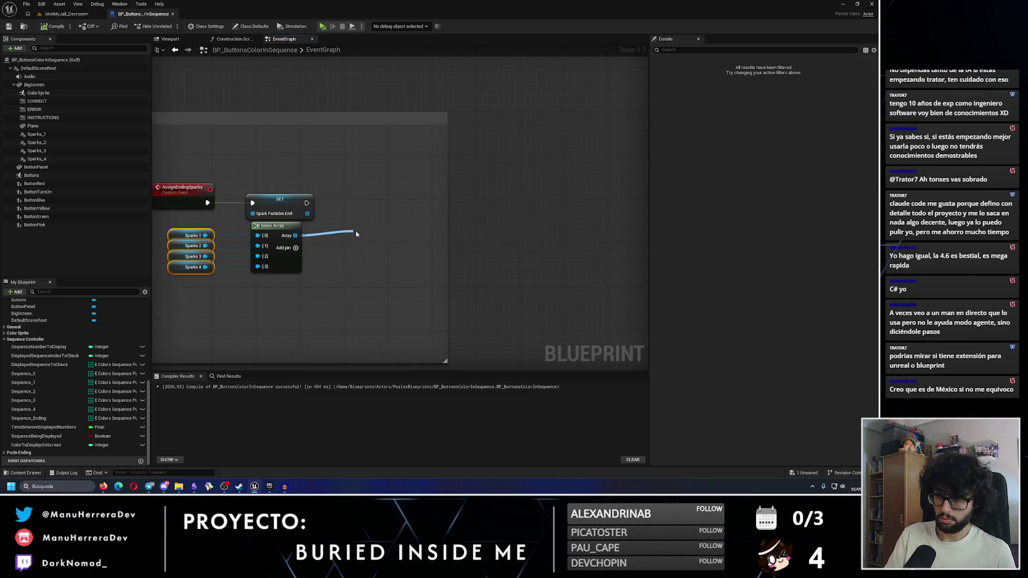
Add a Print String to the loop body that prints each spark's Get Object Name
mouse_move(381, 238)
mouse_down()
mouse_move(363, 220)
mouse_move(443, 230)
mouse_move(428, 247)
mouse_up()
text(print)
key(Return)
text(name)
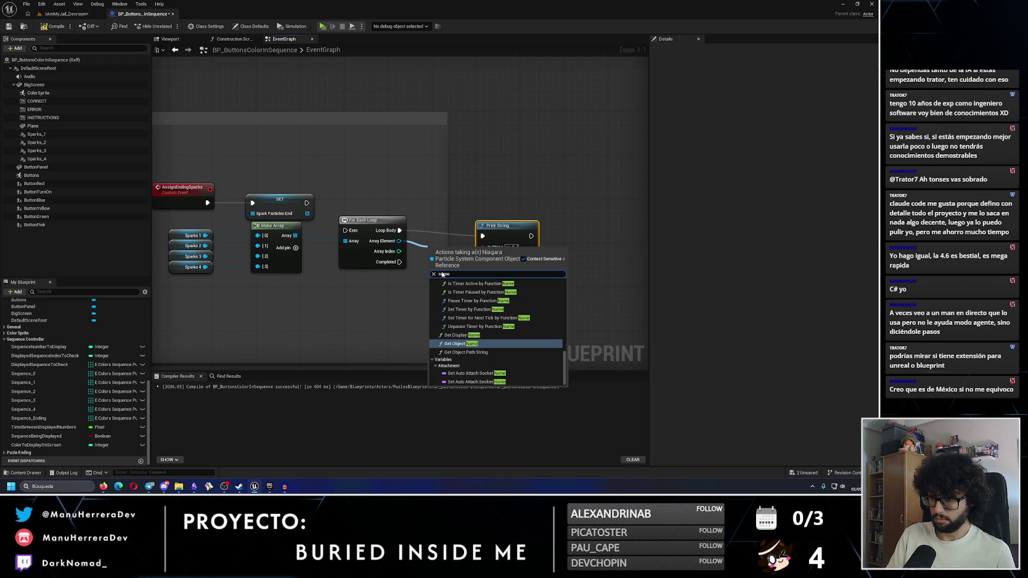
key(Return)
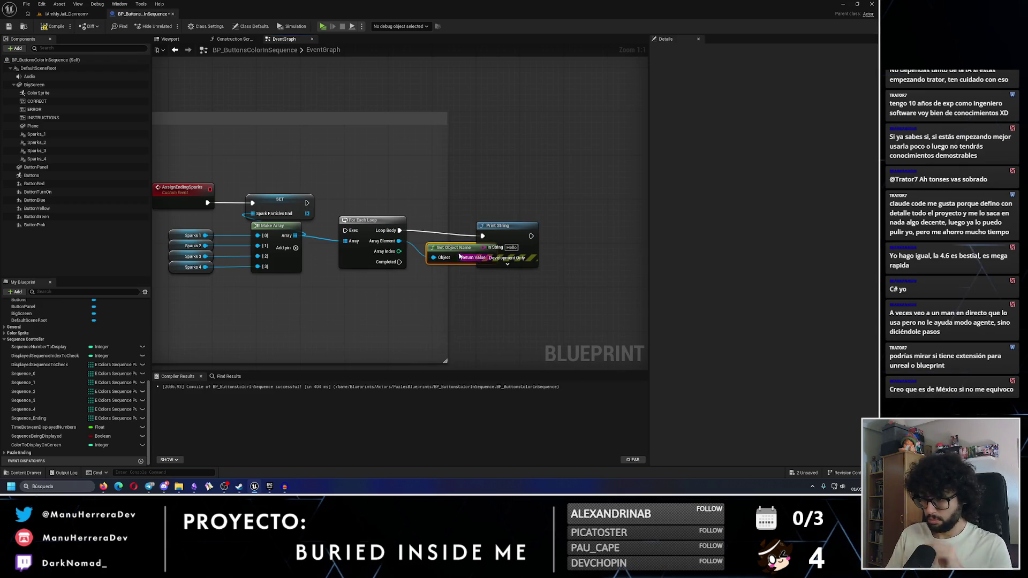
drag(448, 252, 429, 288)
drag(486, 265, 484, 247)
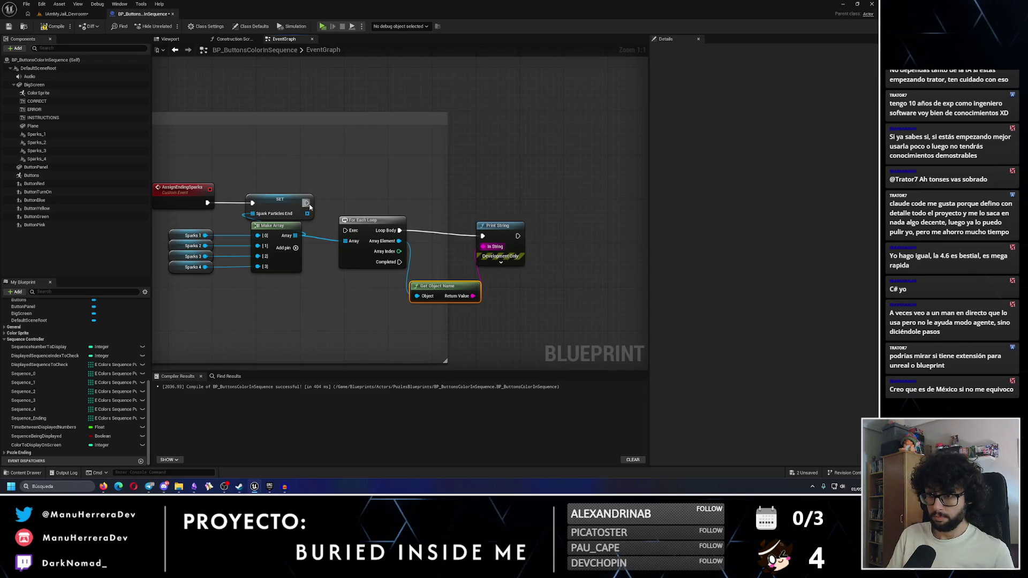
Compile the blueprint and play-test the level
click(52, 27)
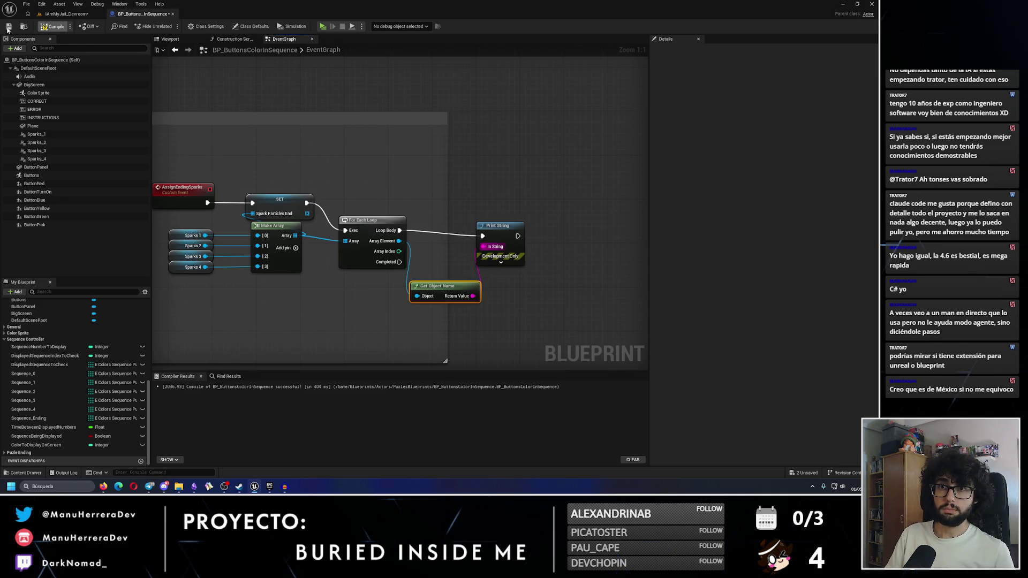
click(67, 14)
key(alt+p)
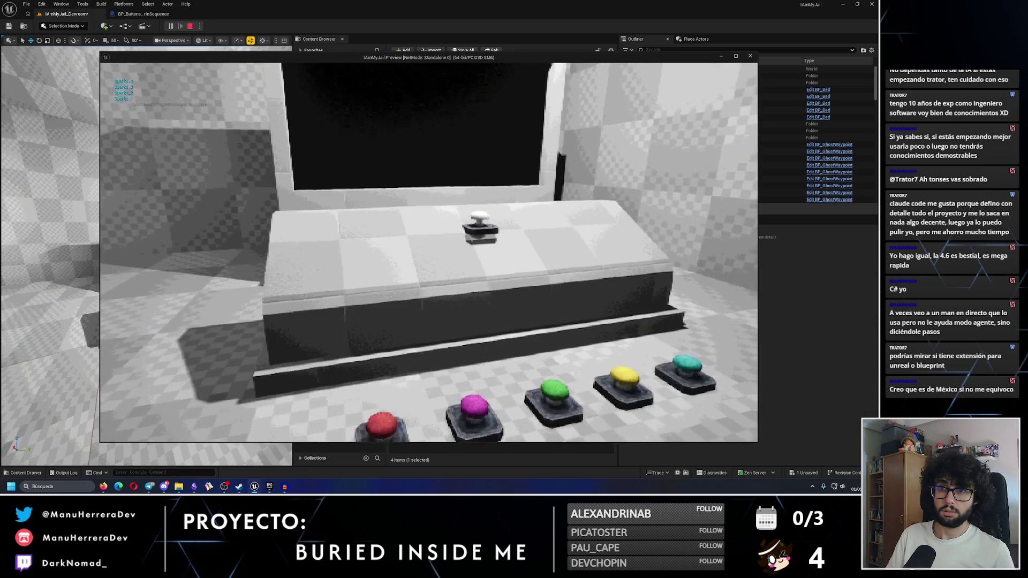
Stop the play test and delete the debug For Each Loop, Print String and Get Object Name nodes
key(Escape)
click(150, 14)
drag(362, 197, 504, 310)
key(Delete)
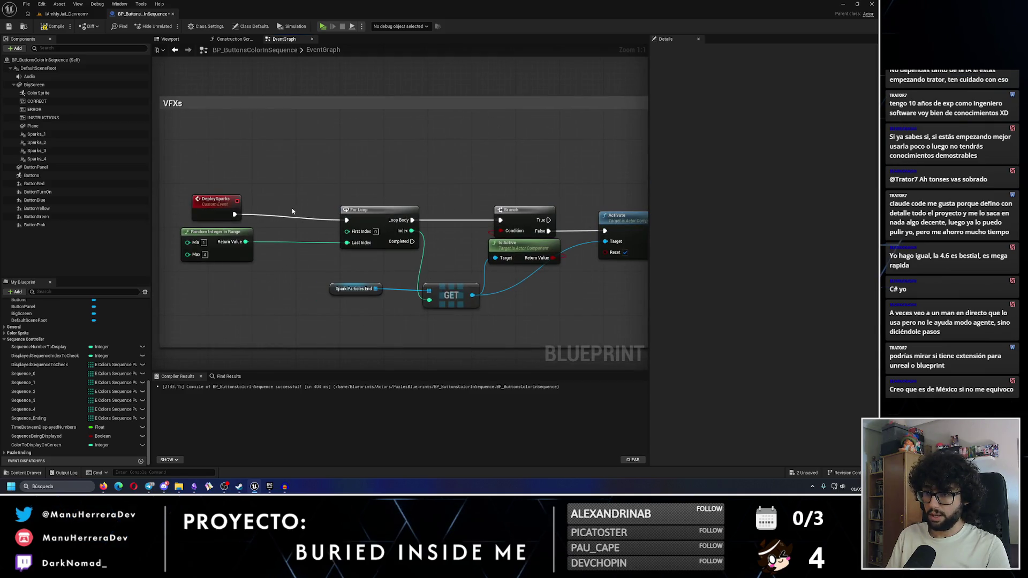
Set the Random Integer in Range to Min 0, Max 3 and compile
click(53, 27)
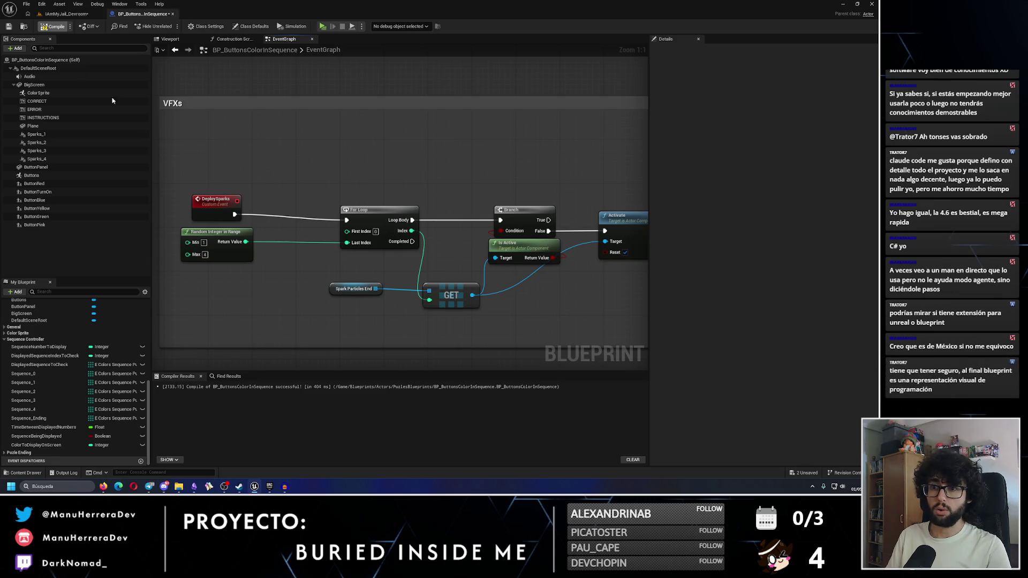
text(3)
key(Return)
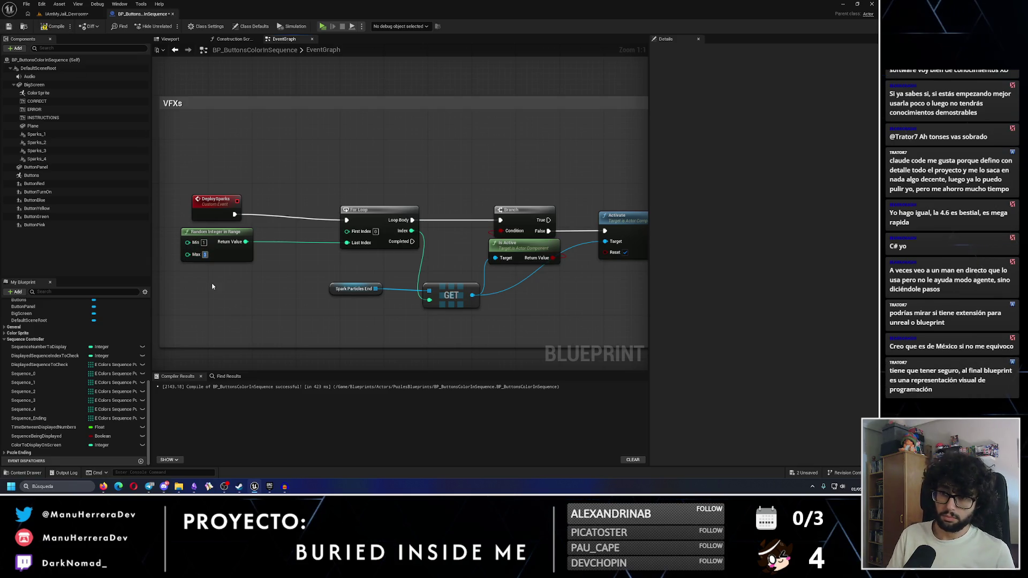
click(204, 243)
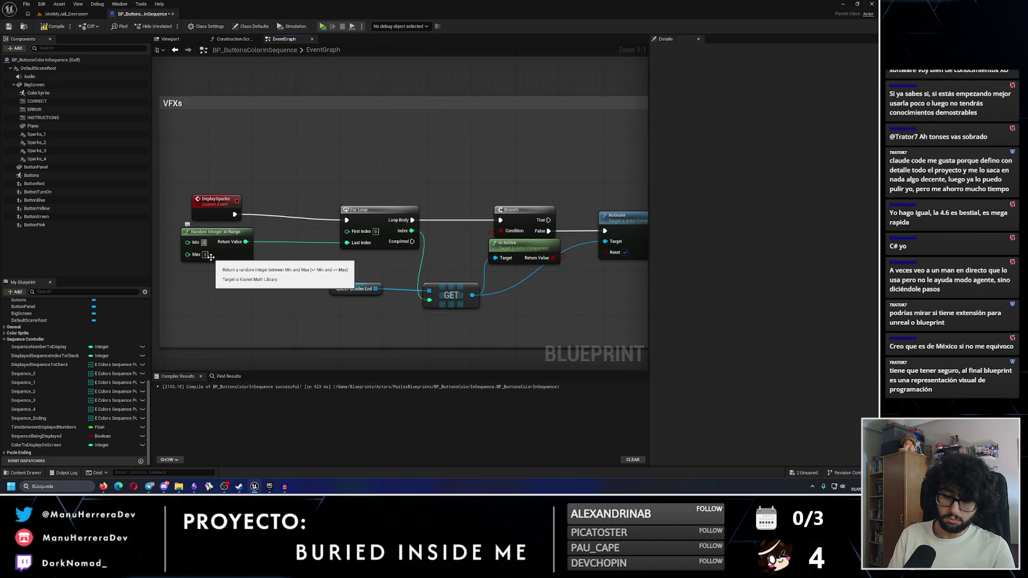
text(0)
click(55, 26)
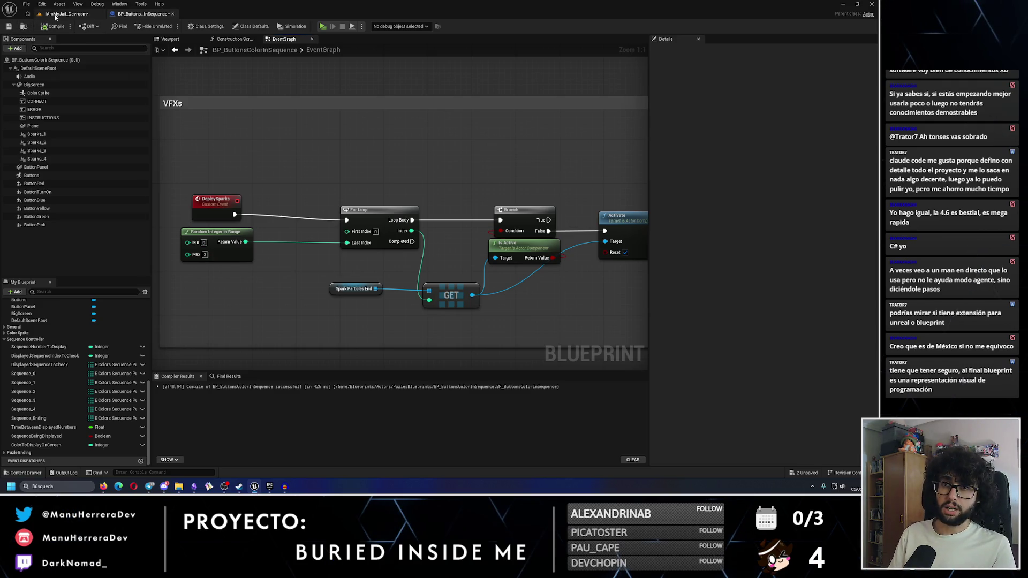
Return to the level editor, save the level and start a play test
click(66, 14)
click(150, 13)
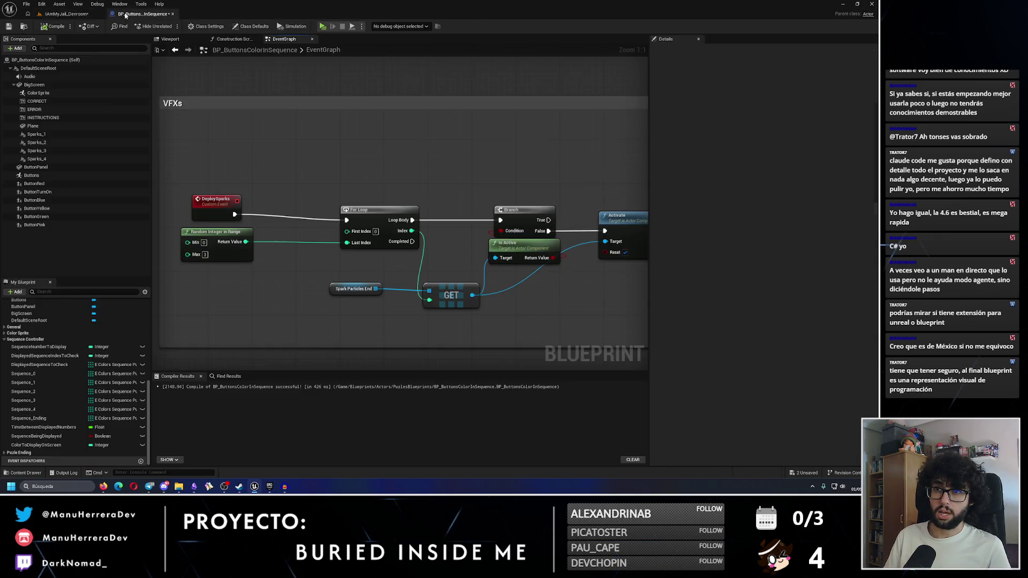
click(67, 14)
key(ctrl+s)
click(170, 26)
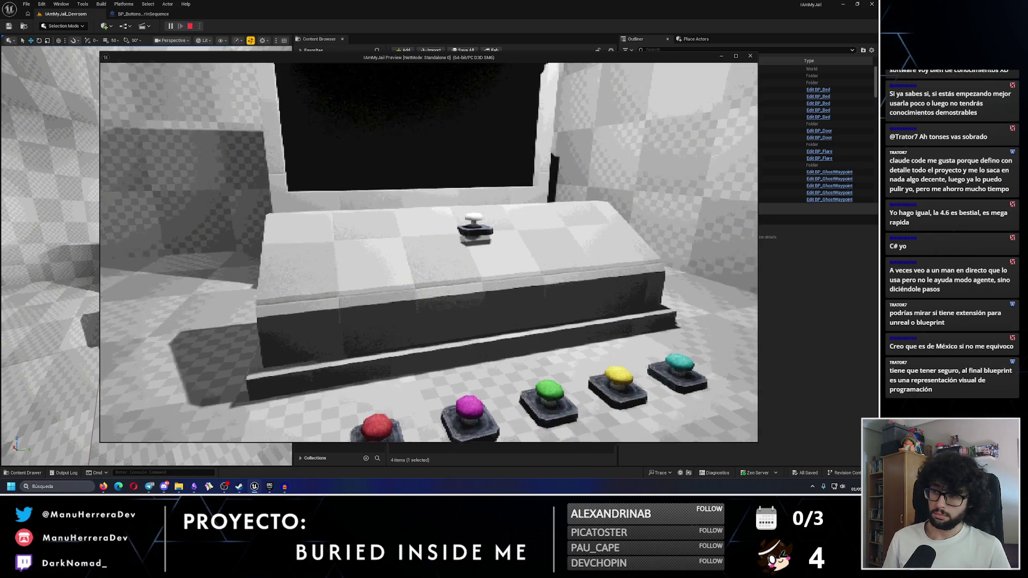
Walk to the bed's button, trigger the puzzle, watch the colour sequence, then stop playing
key(w)
key(e)
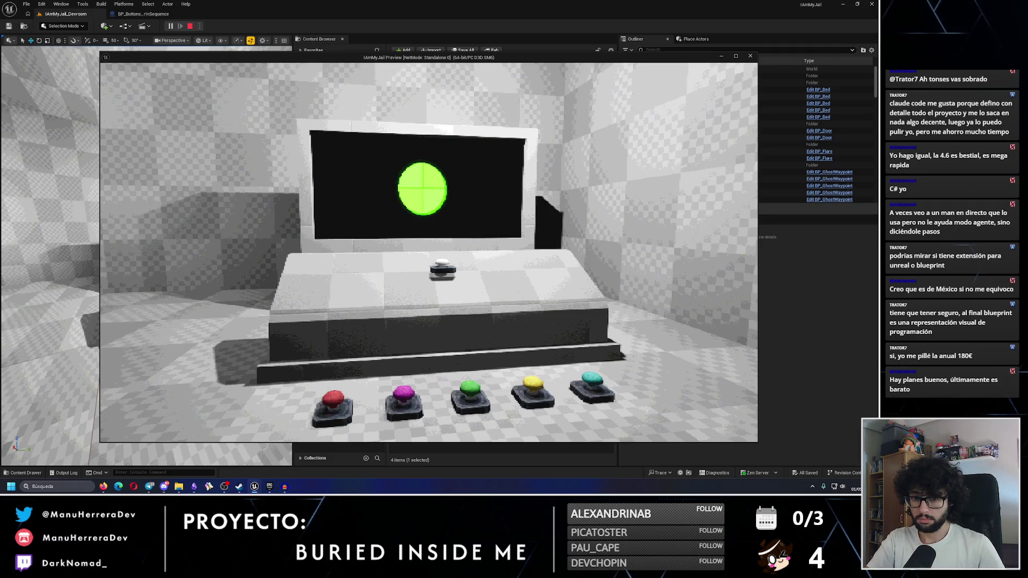
key(w)
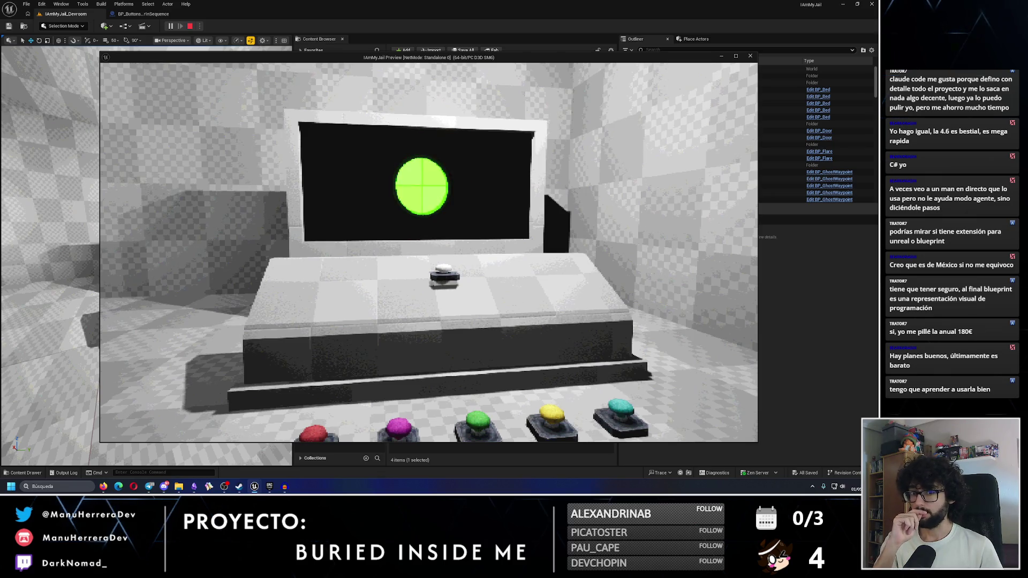
key(Escape)
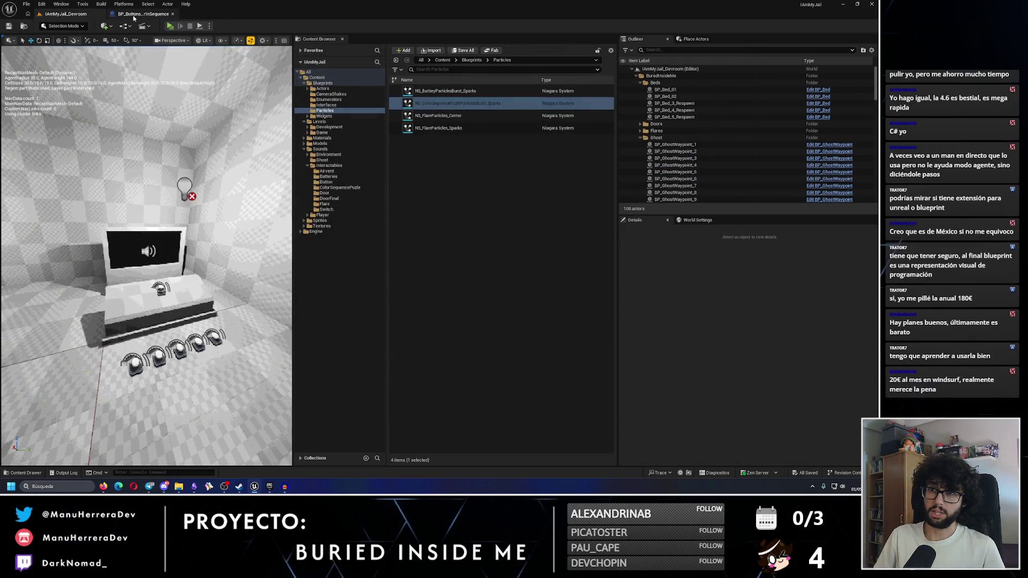
Delete the Branch and Is Active nodes, wire the loop to Activate, save, then undo the connection
click(179, 13)
drag(432, 174, 431, 238)
key(Delete)
mouse_move(319, 217)
mouse_down()
mouse_move(418, 237)
mouse_move(512, 229)
mouse_up()
drag(380, 293, 513, 239)
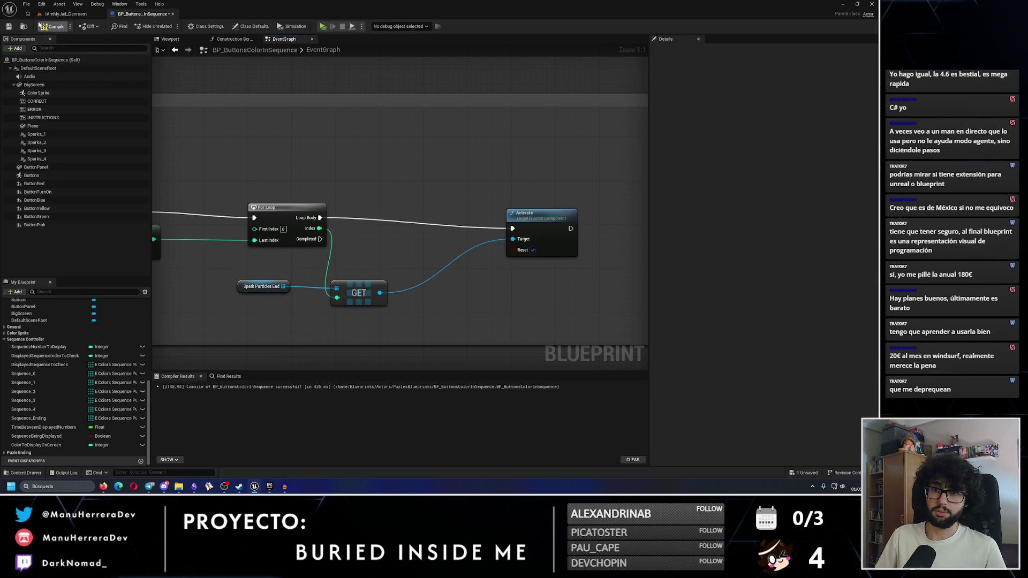
key(ctrl+s)
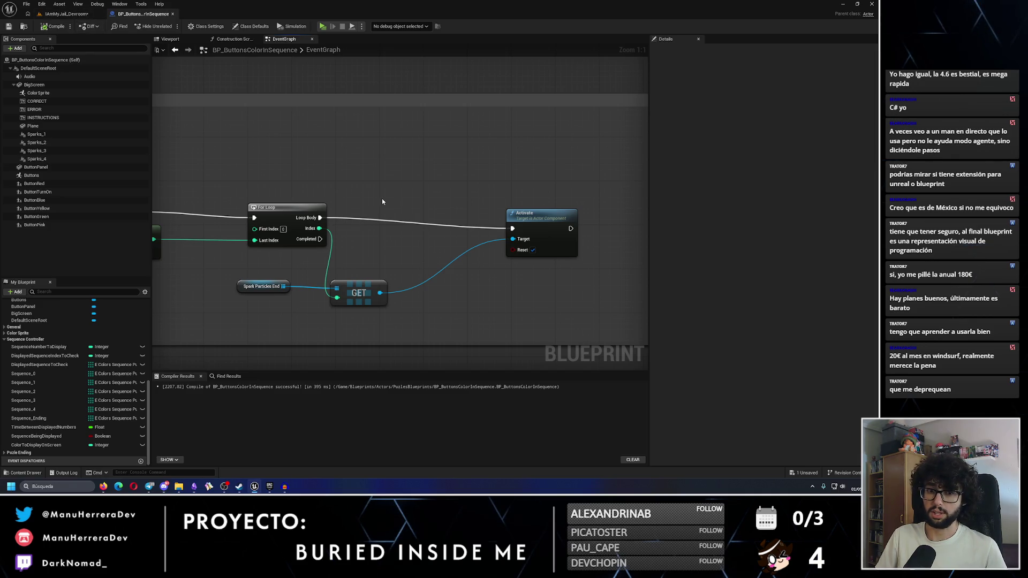
key(ctrl+z)
key(ctrl+z)
Select the Activate node, bring the DeploySparks event into view and compile and save
drag(473, 203, 573, 295)
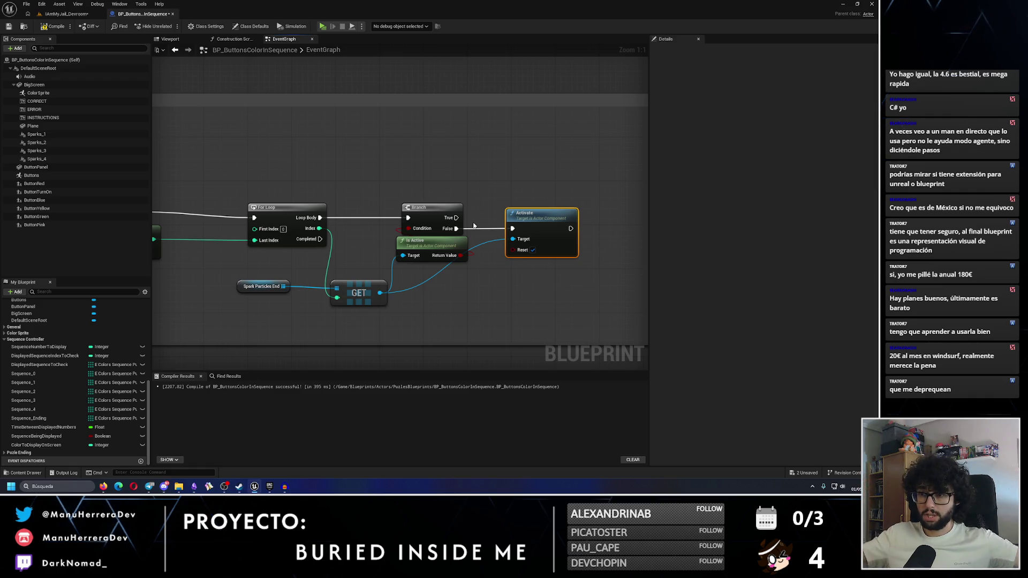
drag(473, 226, 285, 225)
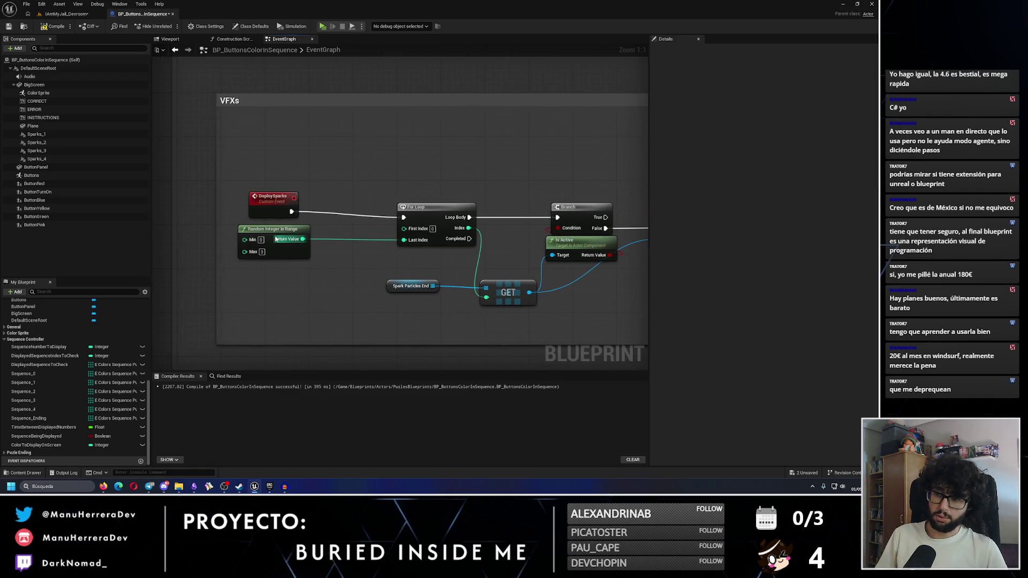
click(67, 14)
click(142, 13)
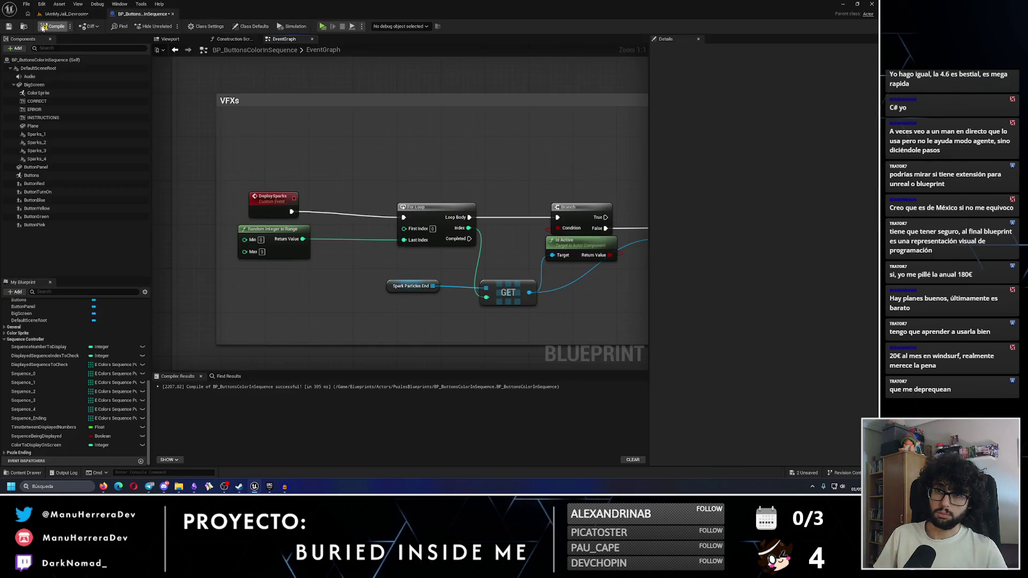
click(9, 26)
drag(347, 175, 257, 162)
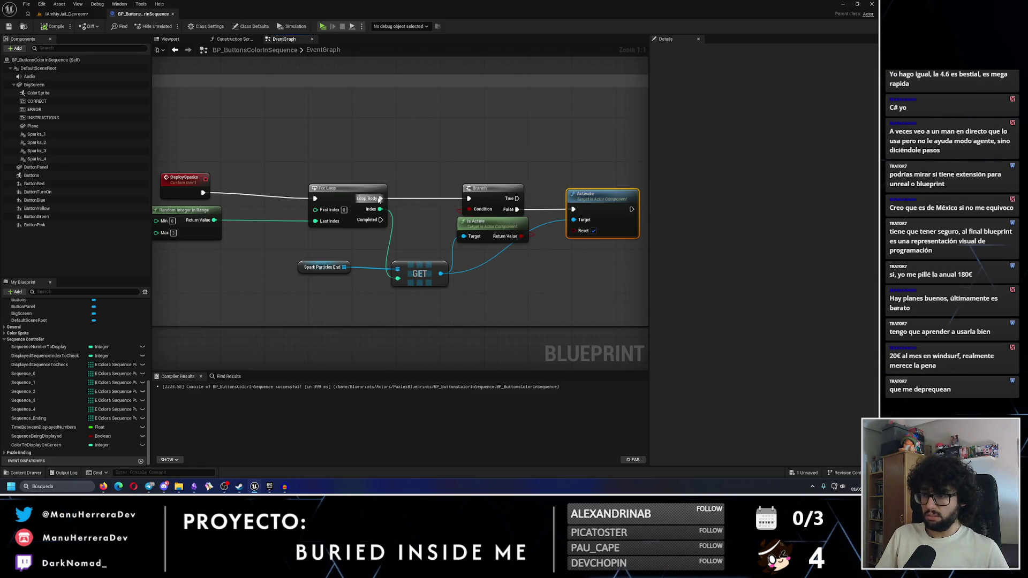
Remove the Branch and Is Active nodes again, connect Loop Body directly to Activate, save and play
drag(493, 171, 486, 243)
key(Delete)
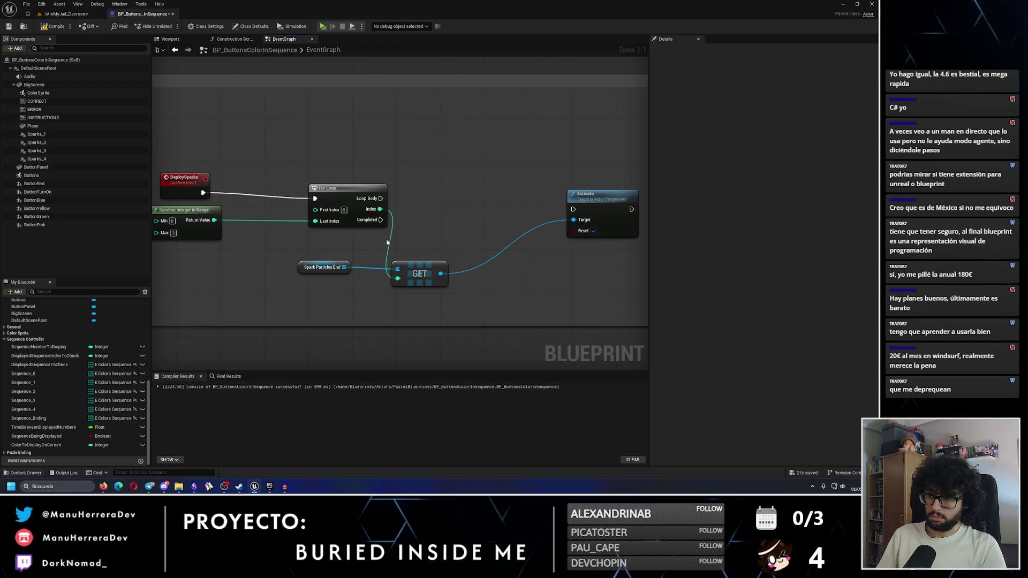
drag(290, 254, 470, 303)
drag(381, 198, 573, 210)
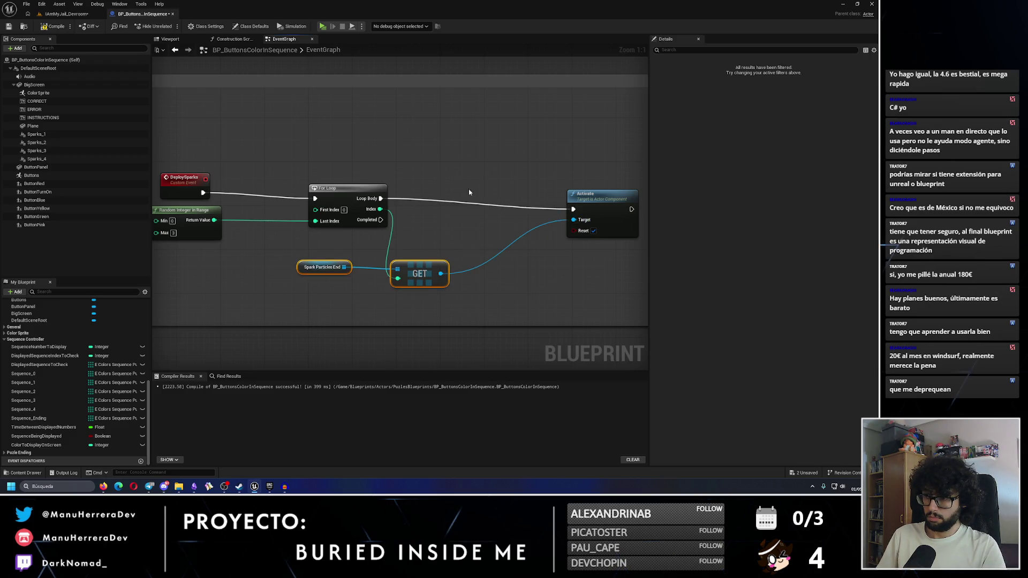
click(7, 28)
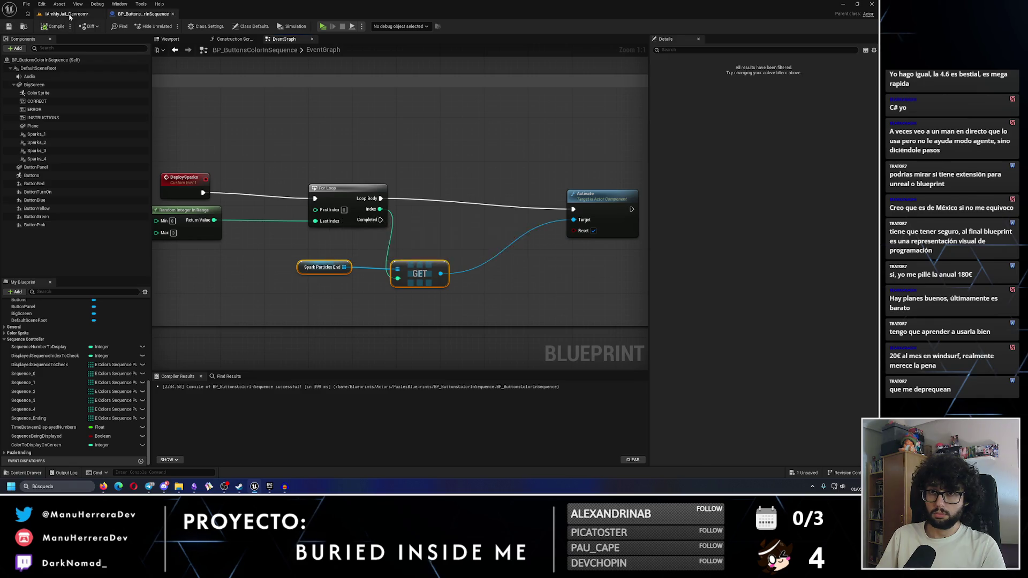
click(67, 14)
click(171, 26)
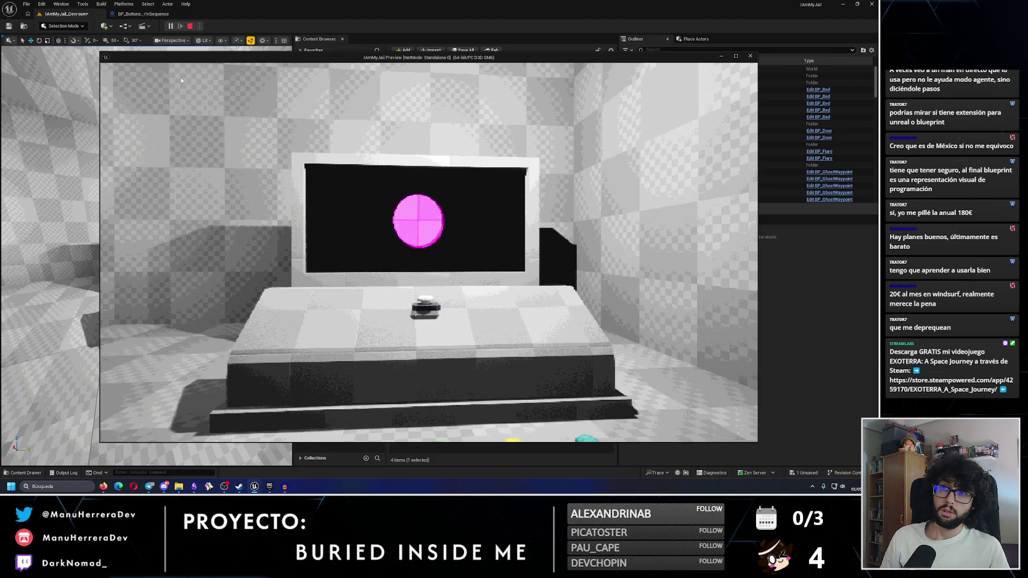
Stop the standalone preview and return to the BP_ButtonsColorInSequence graph
key(Escape)
click(142, 13)
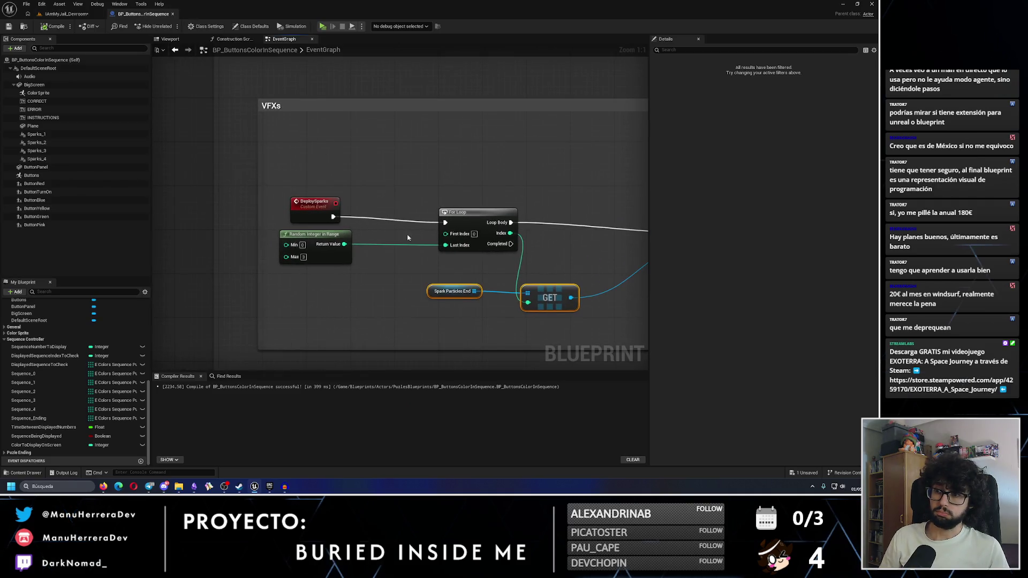
Nudge the DeploySparks event and DisplaySequenceOnScreenLoopEnding nodes and select the Deploy Sparks call
mouse_move(315, 205)
mouse_down()
mouse_move(375, 210)
mouse_move(296, 208)
mouse_up()
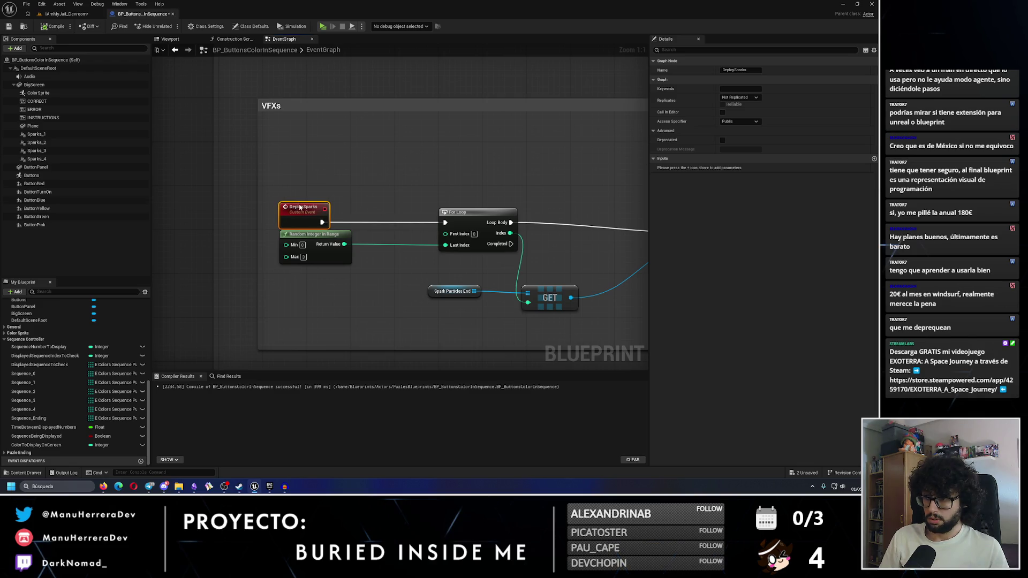
scroll(375, 209, down, 3)
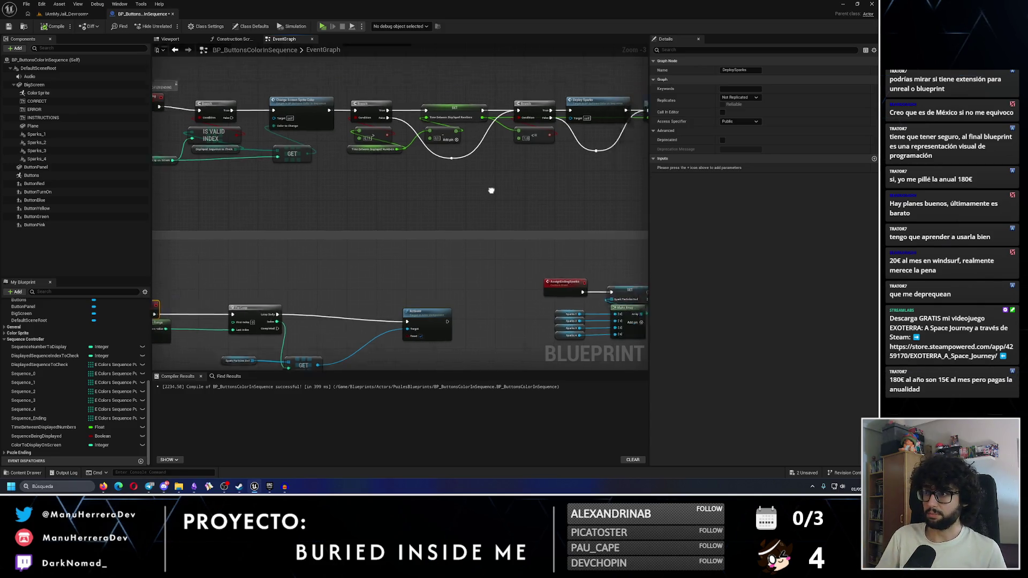
scroll(459, 214, up, 2)
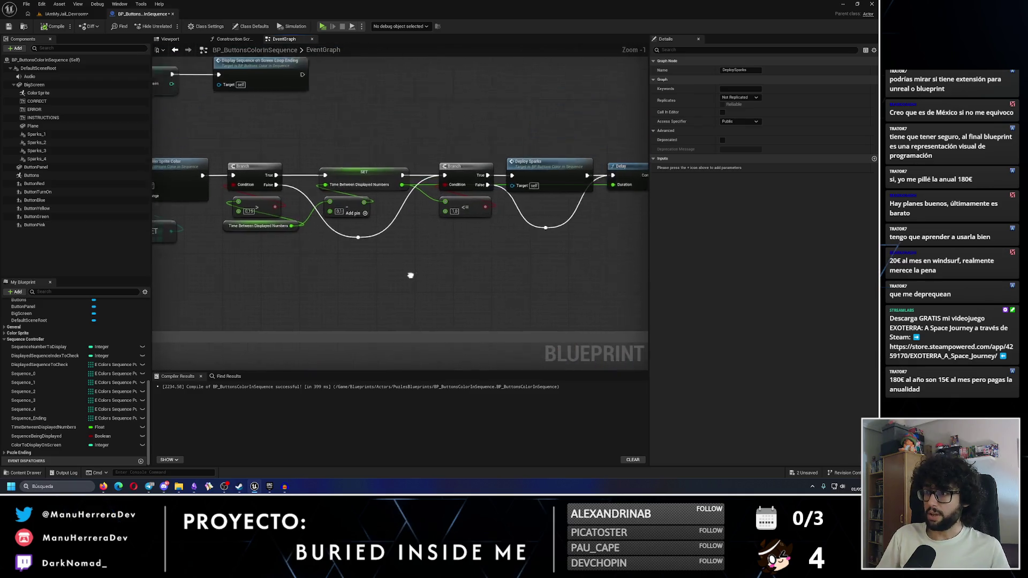
drag(366, 214, 506, 212)
drag(209, 212, 210, 217)
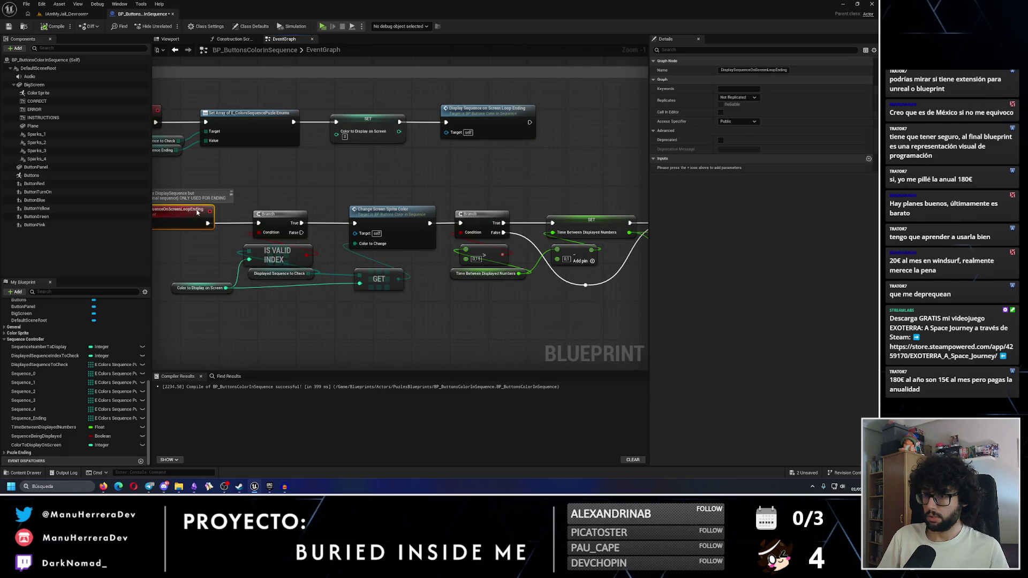
drag(332, 196, 213, 179)
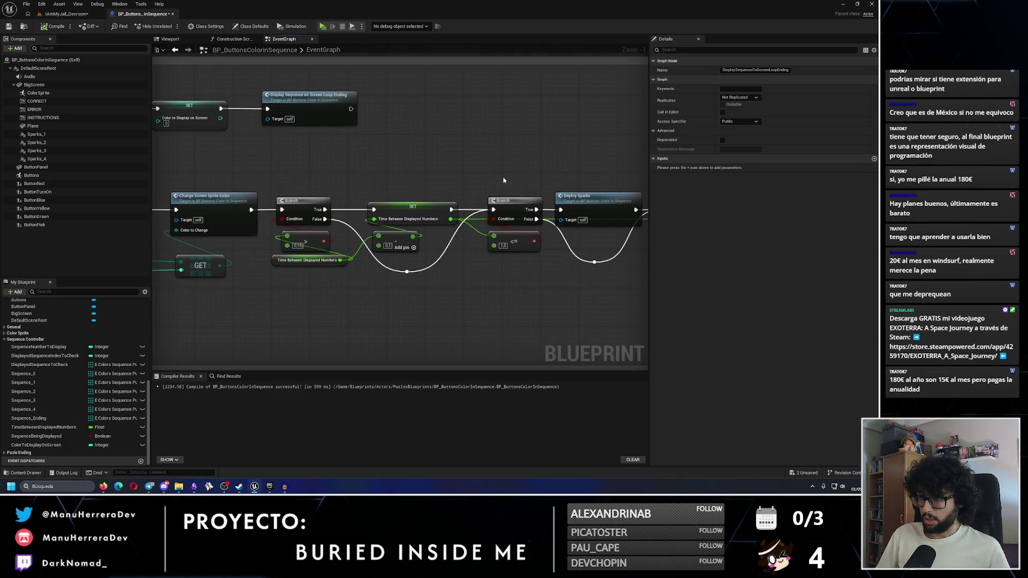
drag(505, 179, 268, 162)
click(423, 179)
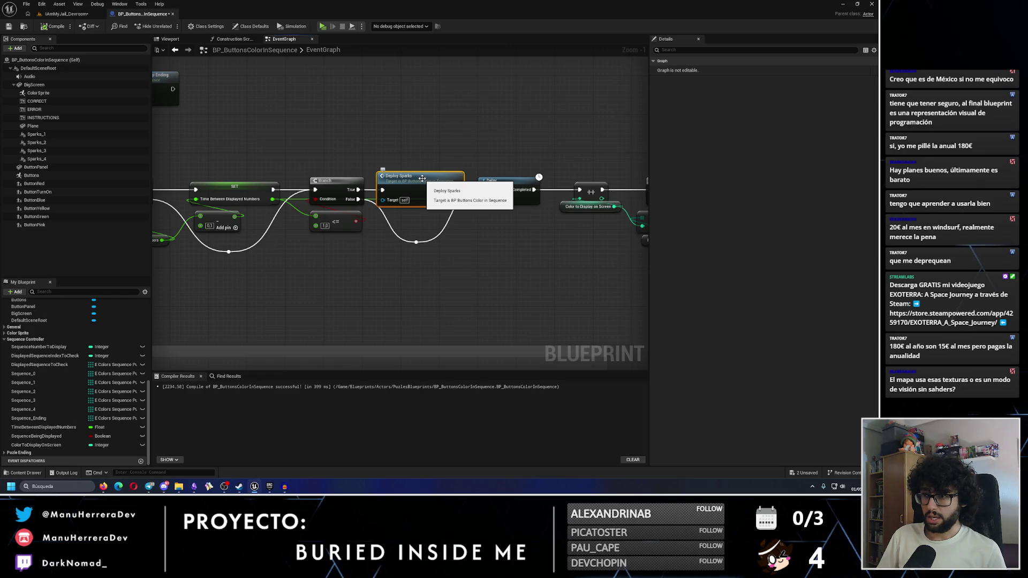
Save the blueprint and play the Devroom level in a preview window
click(9, 26)
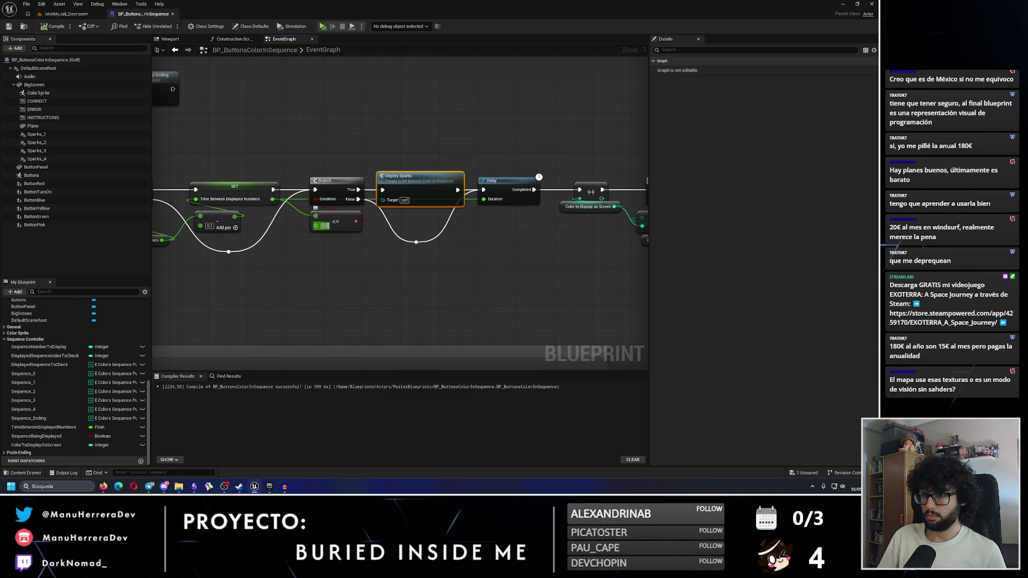
click(75, 12)
click(170, 26)
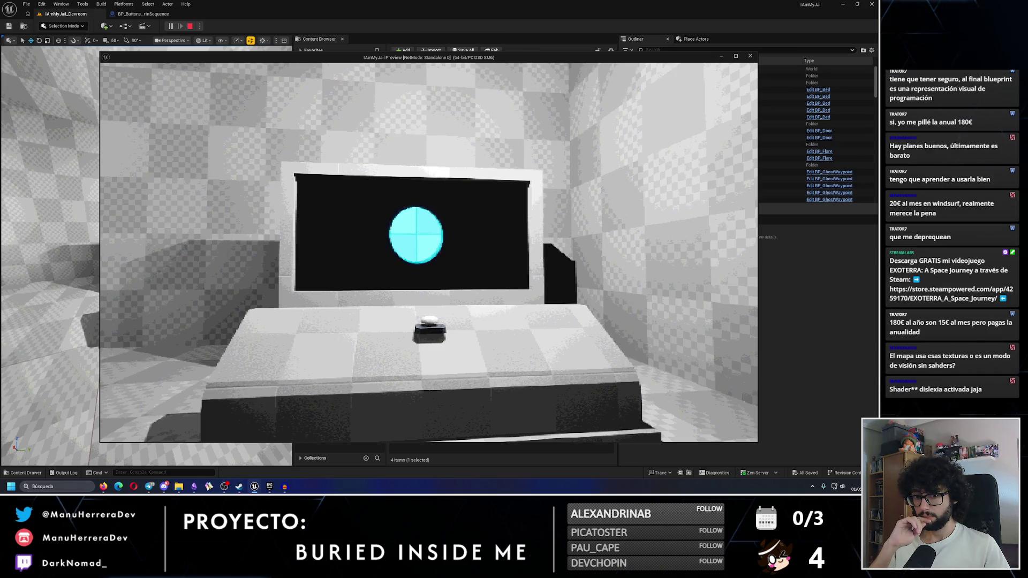
Walk up to the button console, then sprint through the bed room and the next room and back
mouse_move(428, 252)
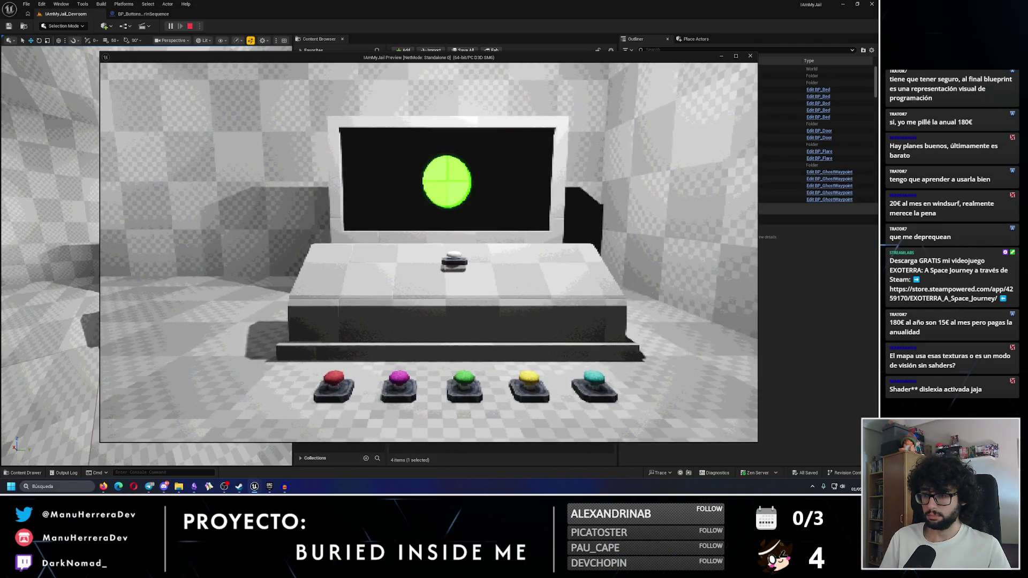
key(w)
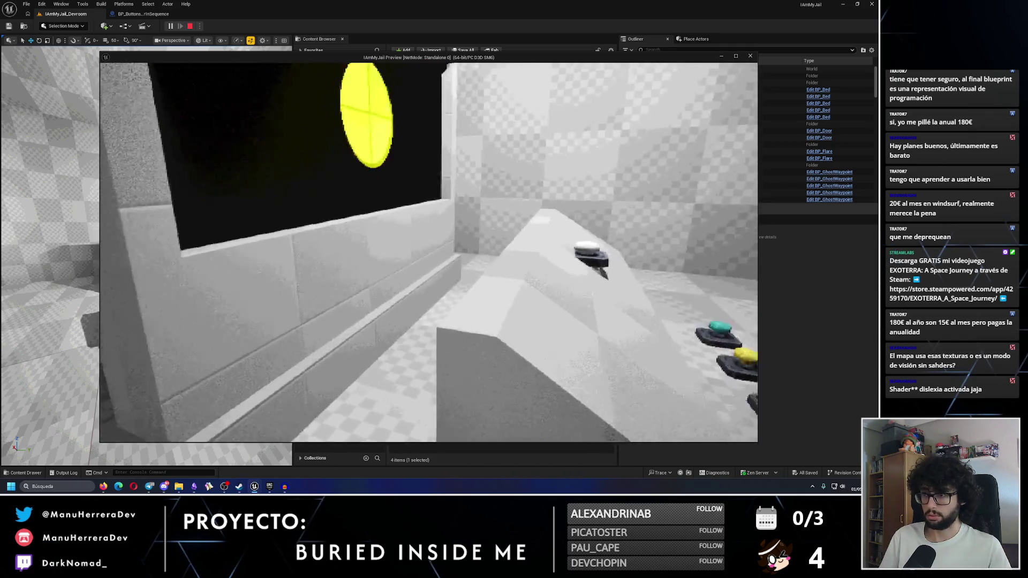
key(s)
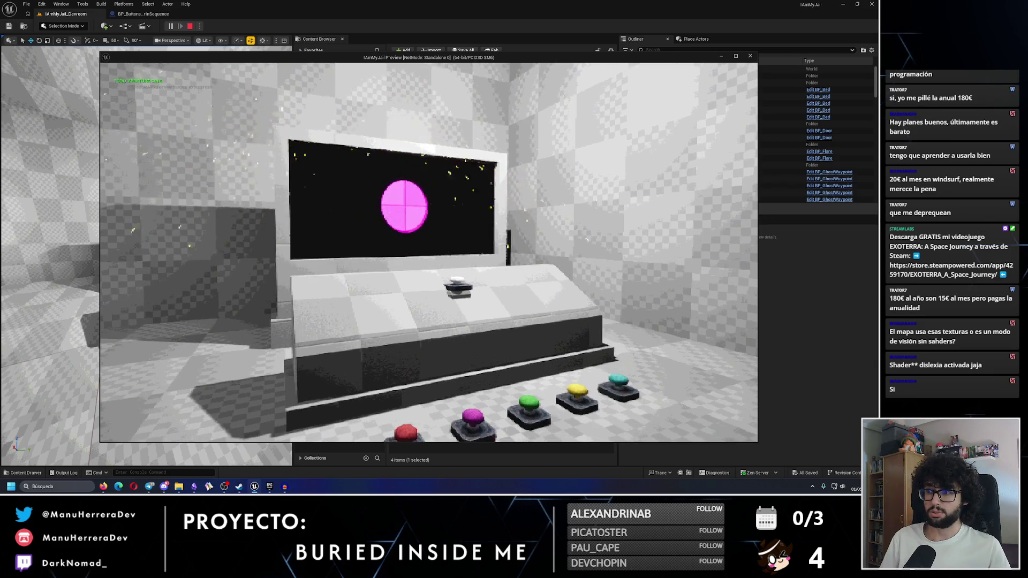
key(w)
key(shift)
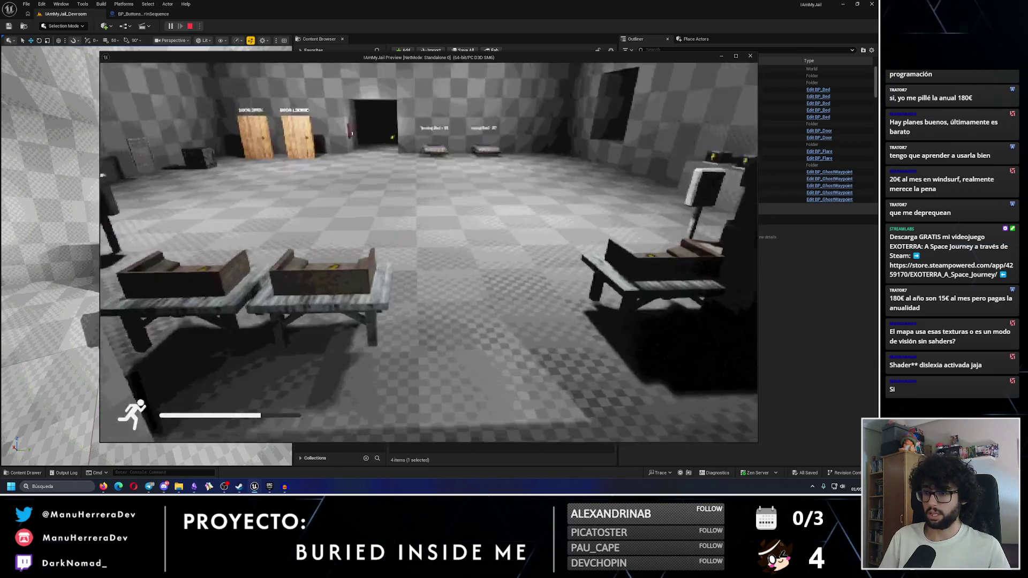
key(w)
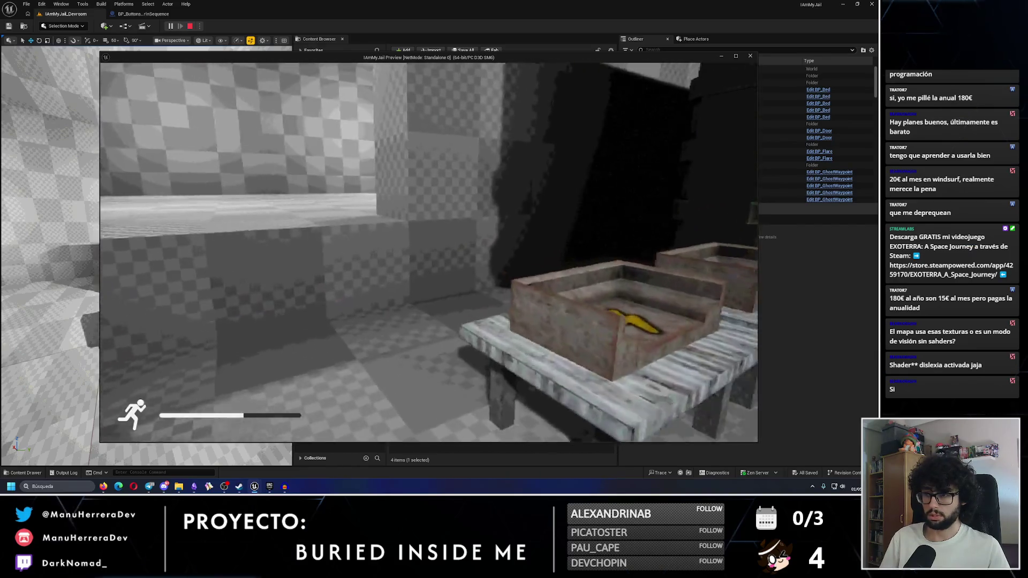
key(w)
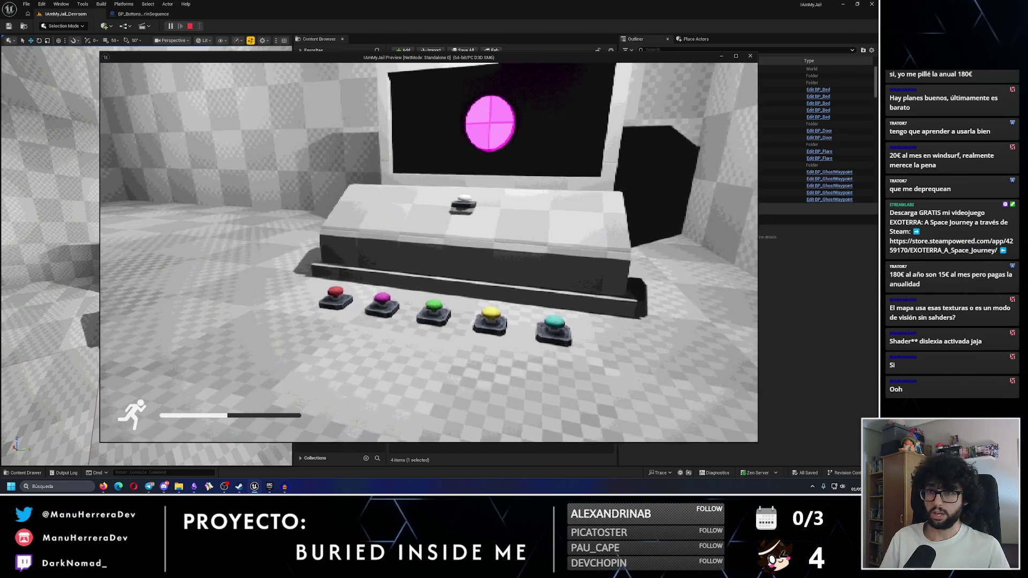
End the play session and switch the editor to Modeling Mode
key(Escape)
click(63, 25)
click(64, 67)
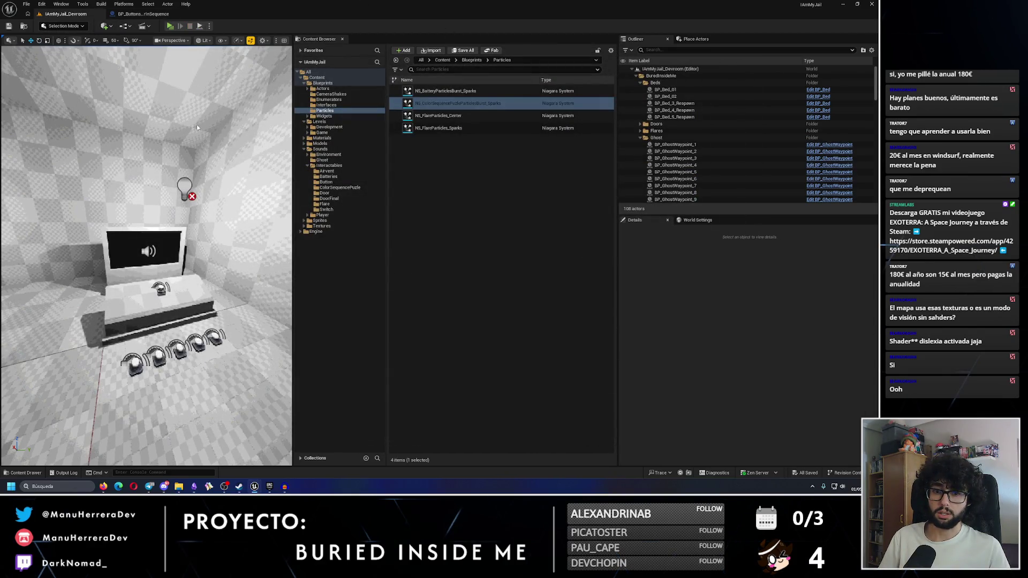
Return to Selection Mode, fly to the final door, and select the buttons actor and middle battery
drag(259, 244, 212, 228)
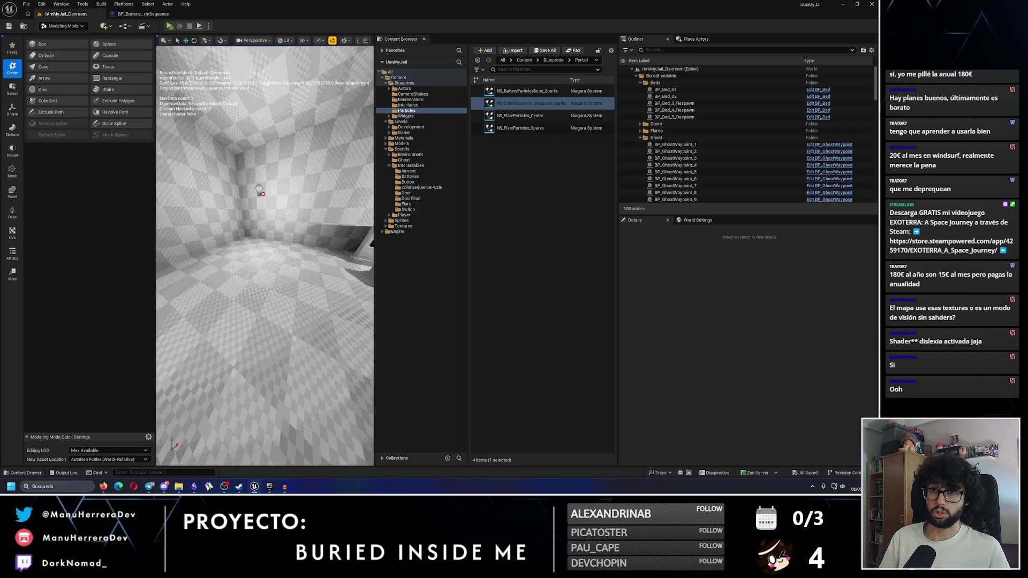
drag(241, 241, 284, 241)
key(shift+1)
drag(144, 241, 118, 225)
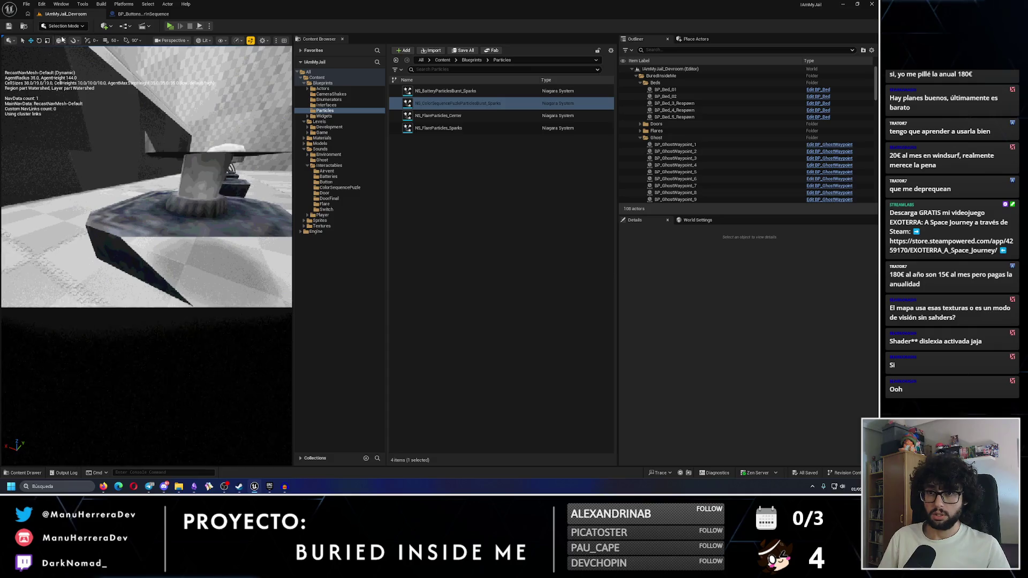
click(152, 247)
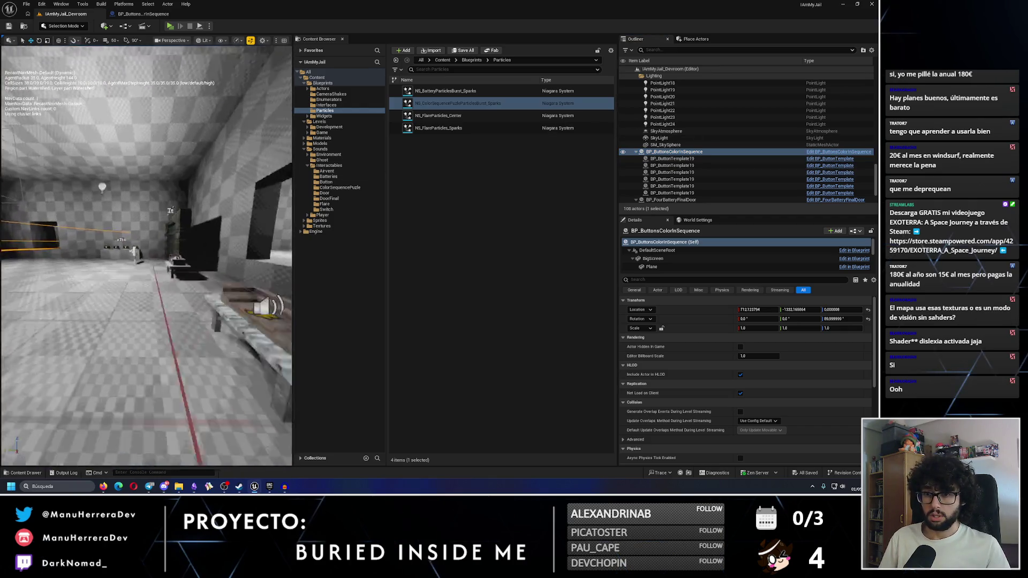
click(101, 257)
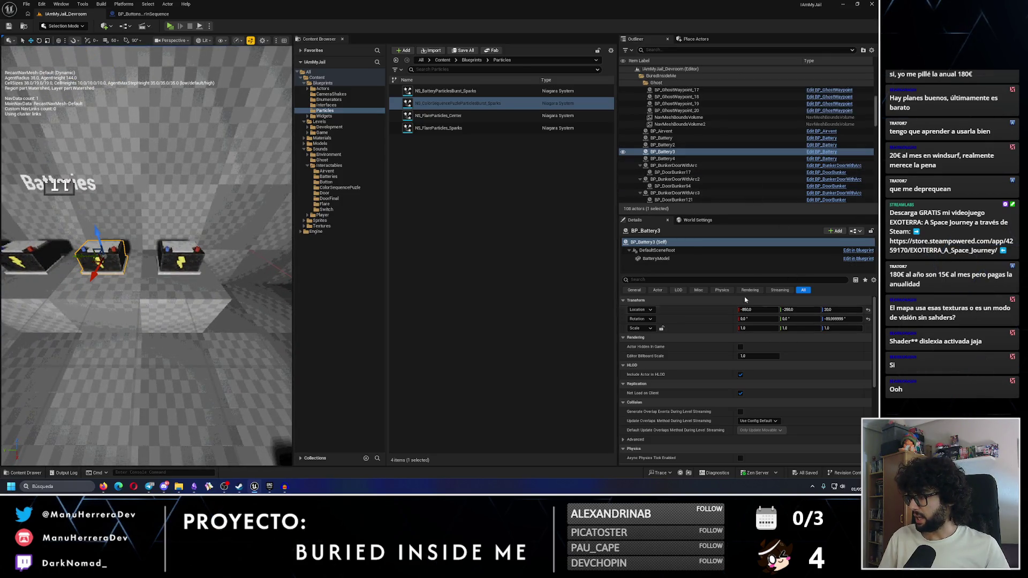
Select BP_Battery3's BatteryModel, locate its material in the Content Browser, widen the viewport and focus it
click(656, 259)
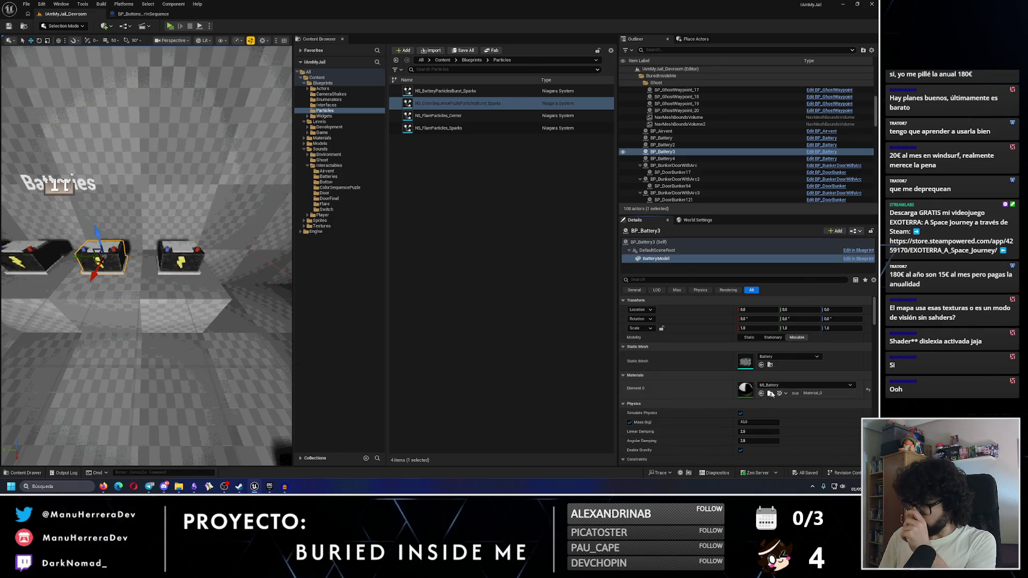
click(772, 395)
drag(294, 58, 380, 59)
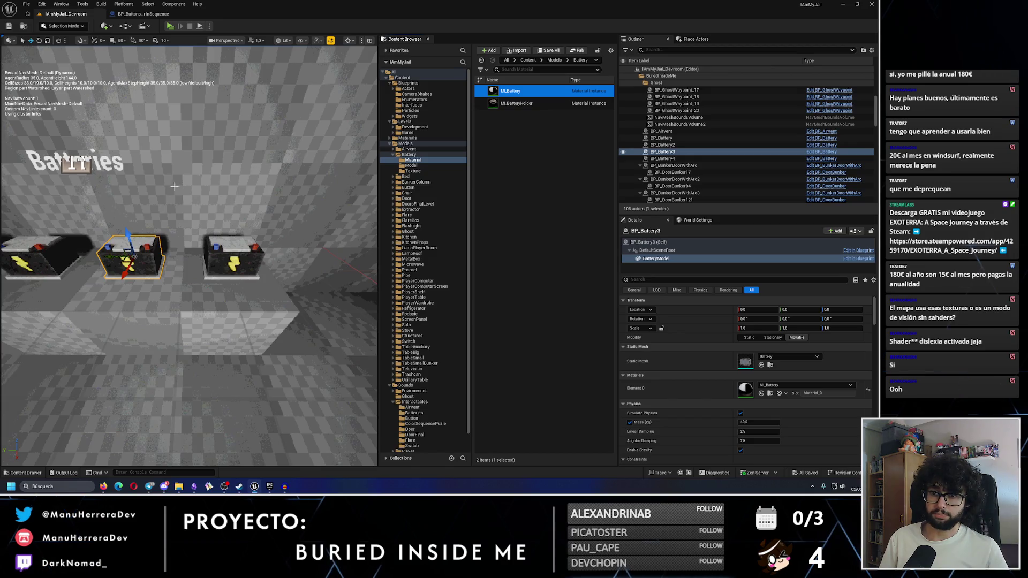
mouse_move(215, 241)
mouse_down()
mouse_move(182, 279)
mouse_move(176, 311)
mouse_up()
key(f)
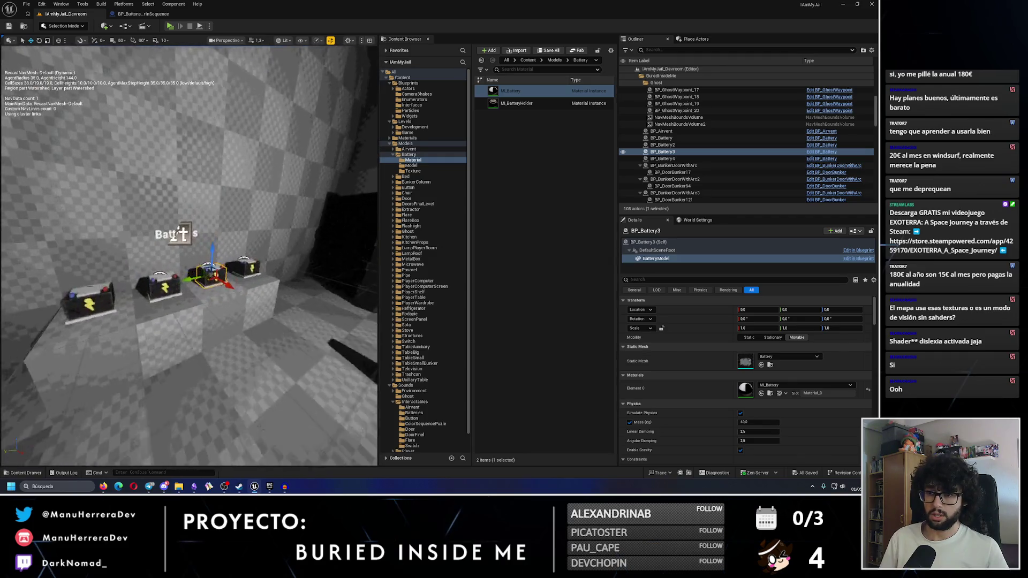
Select the ML_Battery material, then fly to the corridor doorway and select its wall mesh
click(527, 91)
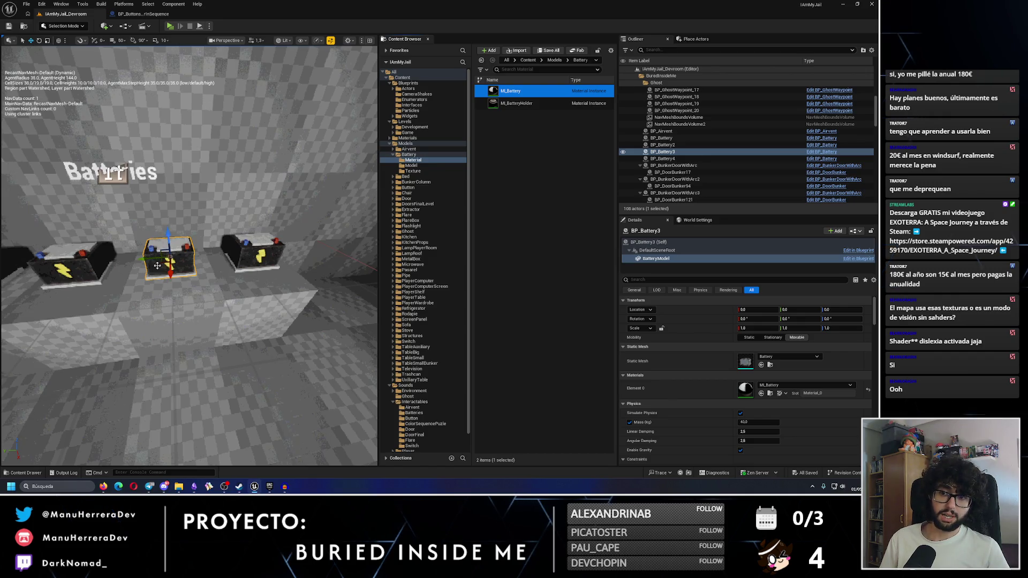
drag(215, 241, 251, 231)
click(166, 172)
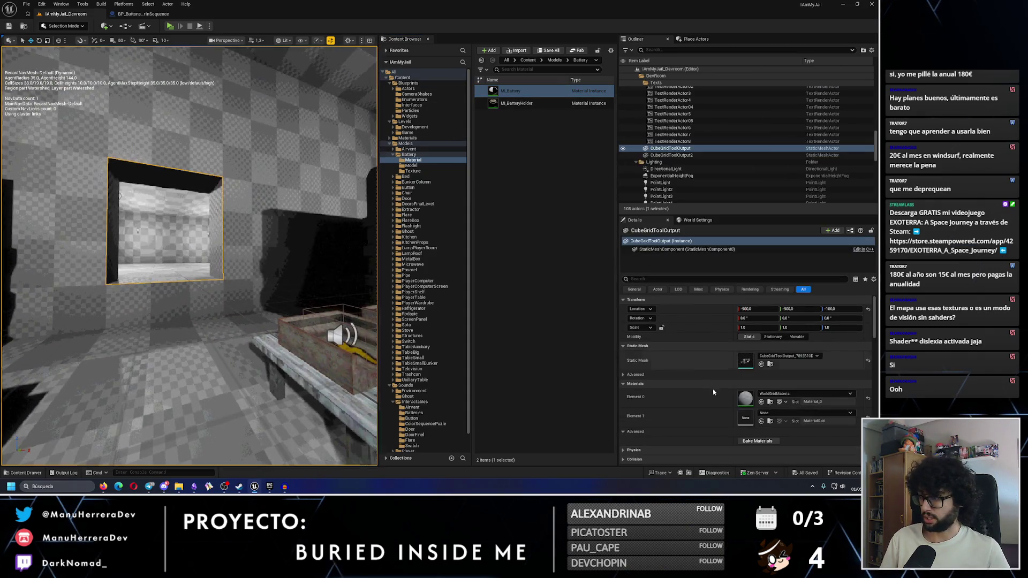
click(770, 403)
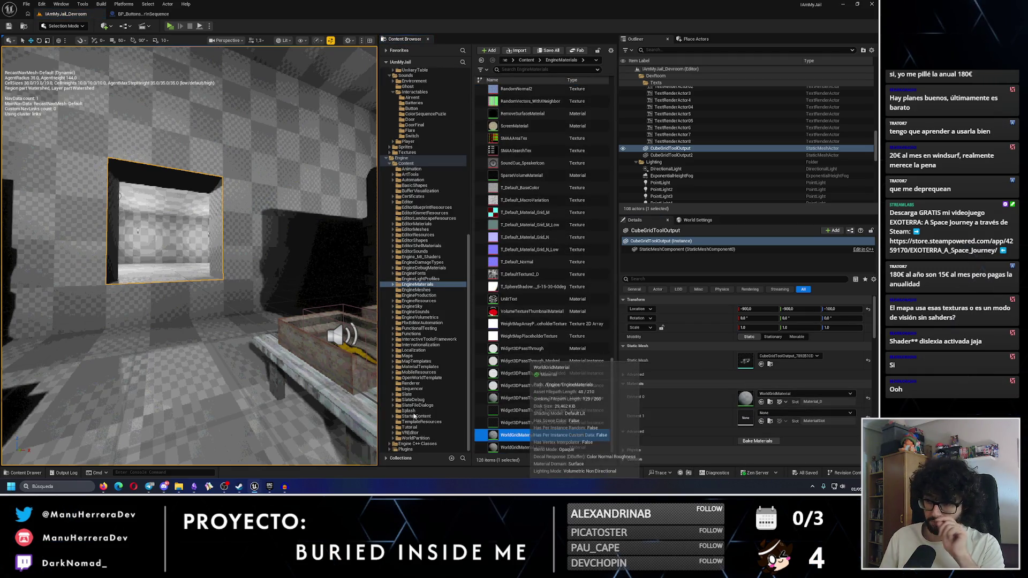
key(Return)
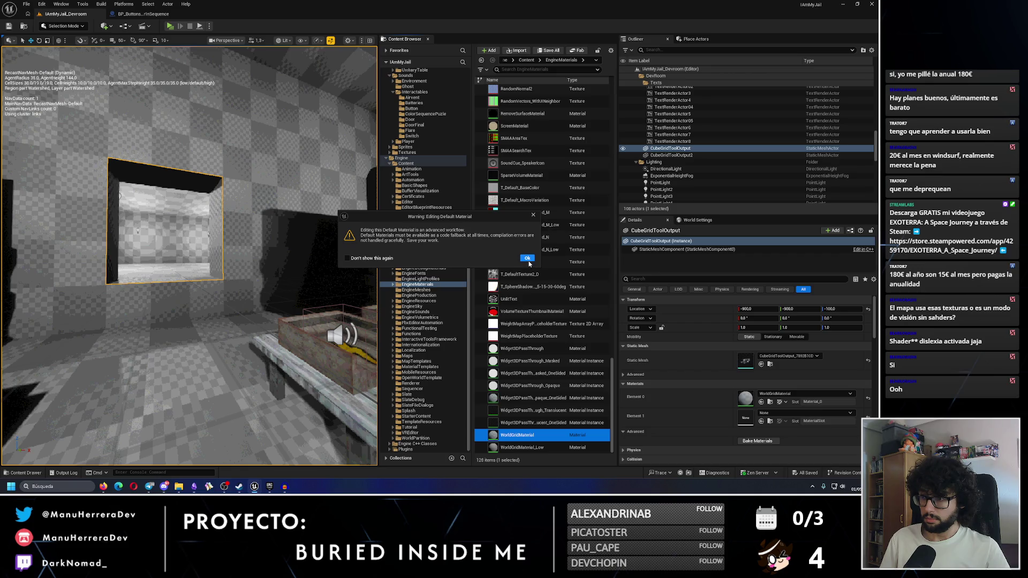
click(529, 262)
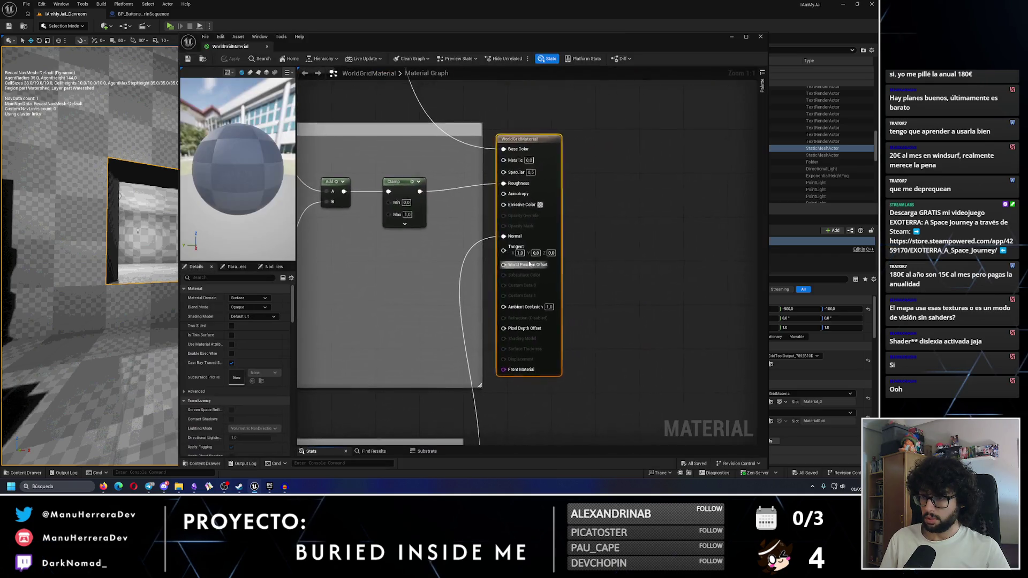
drag(202, 159, 221, 184)
scroll(540, 152, down, 6)
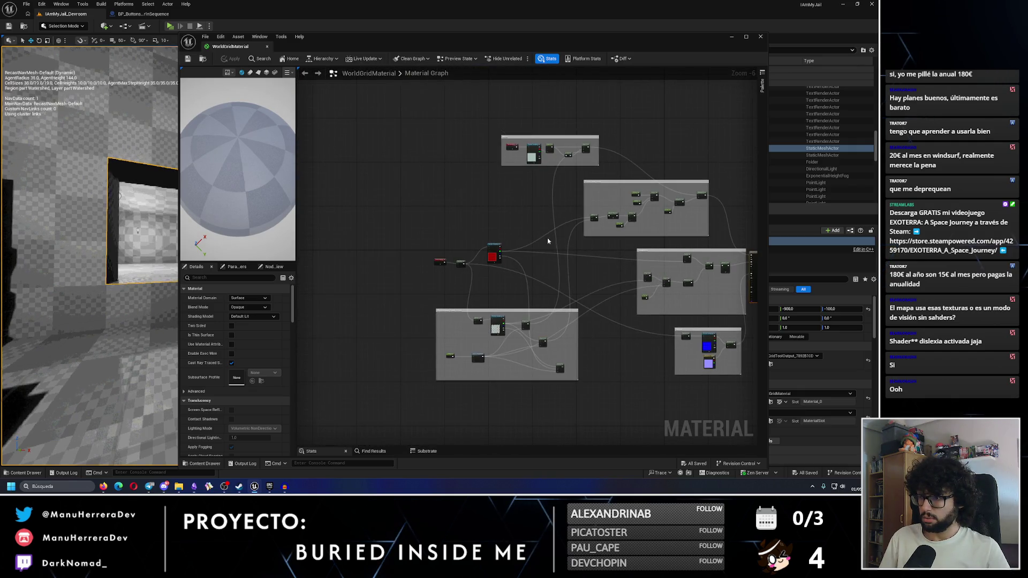
scroll(541, 145, up, 7)
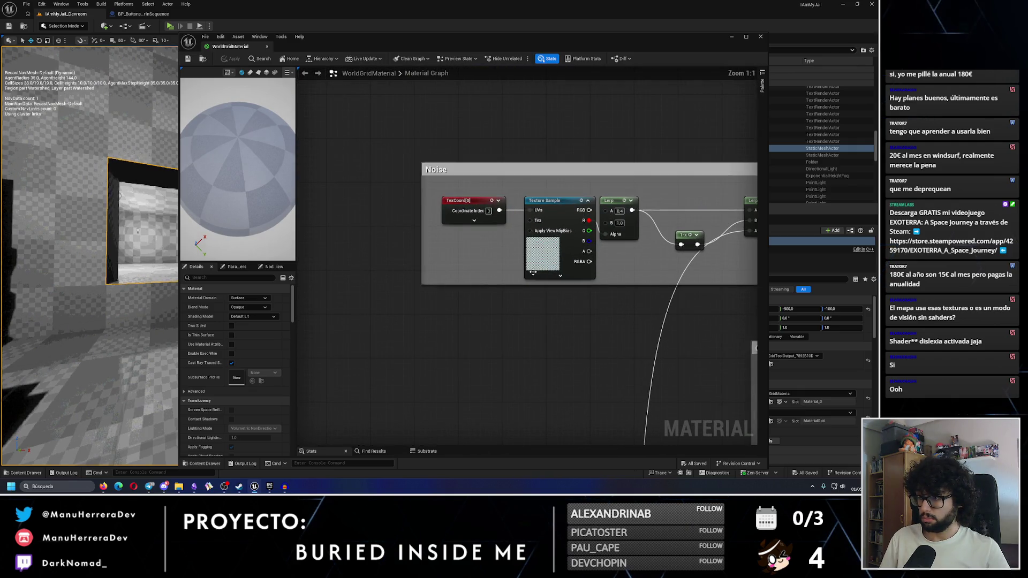
drag(533, 272, 366, 215)
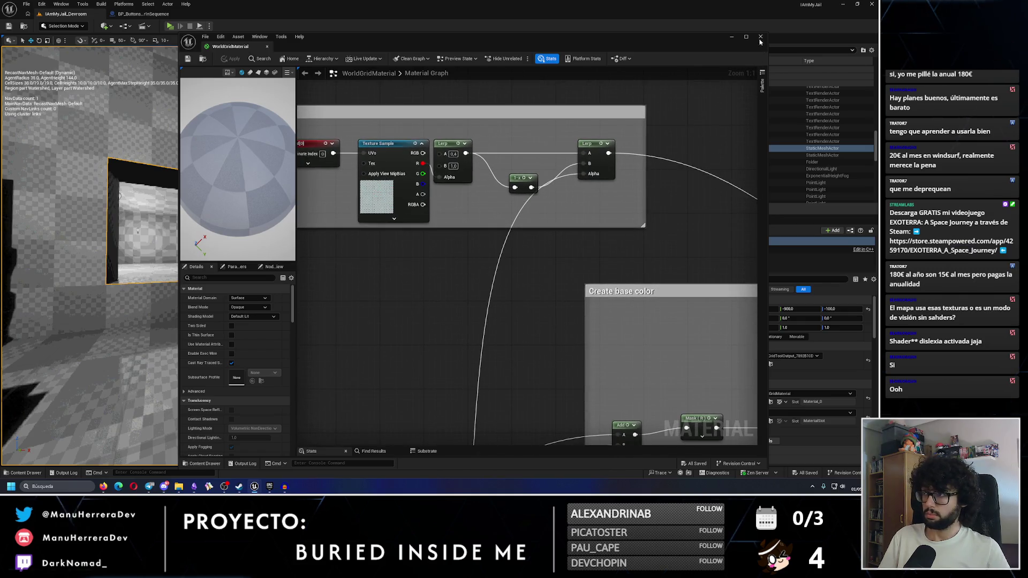
click(760, 36)
click(536, 448)
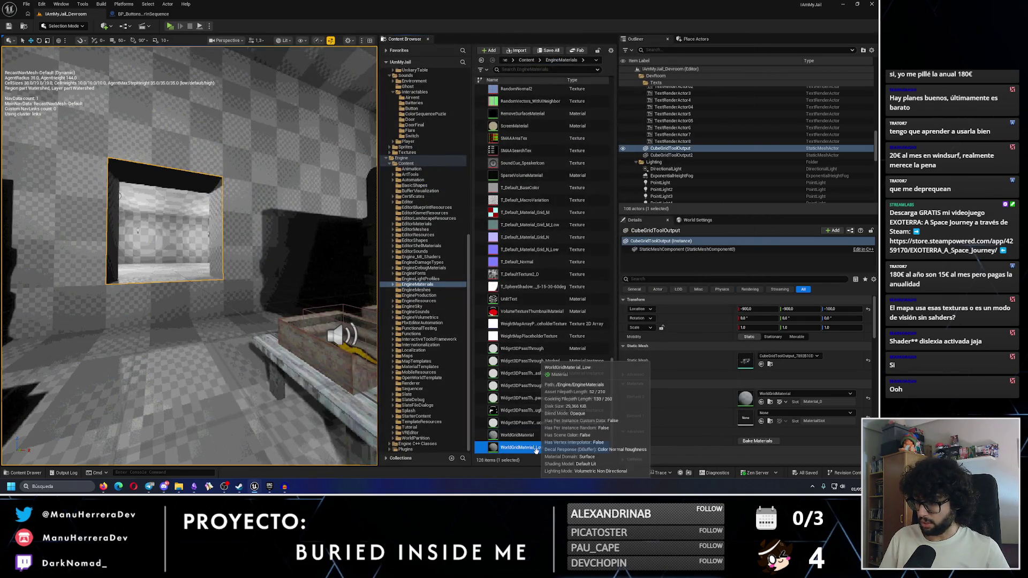
click(762, 402)
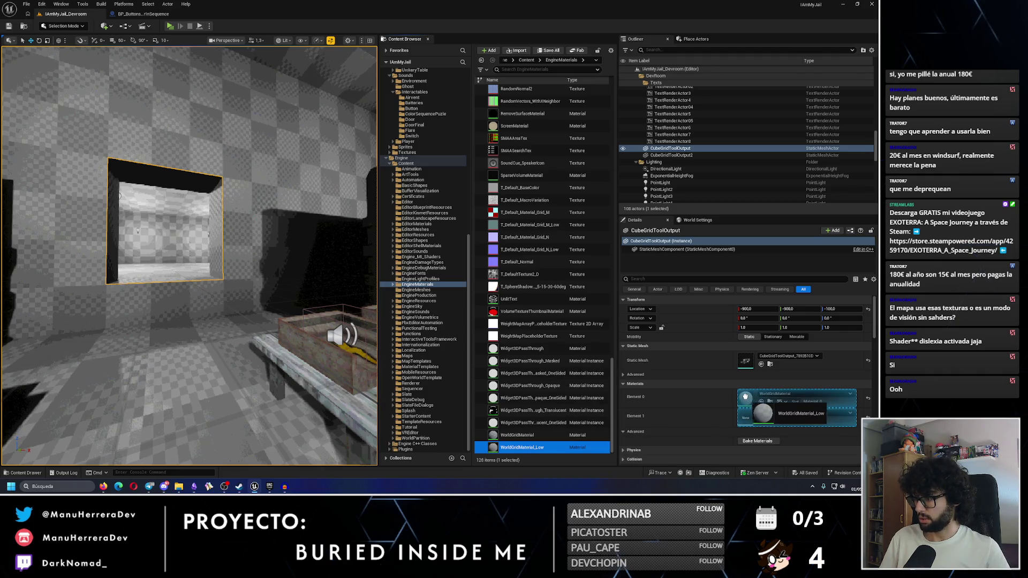
mouse_move(190, 256)
mouse_down()
mouse_move(161, 256)
mouse_move(303, 231)
mouse_move(186, 52)
mouse_up()
key(ctrl+z)
Play the level in a preview, walk toward the desk and its buttons, then stop it
click(170, 25)
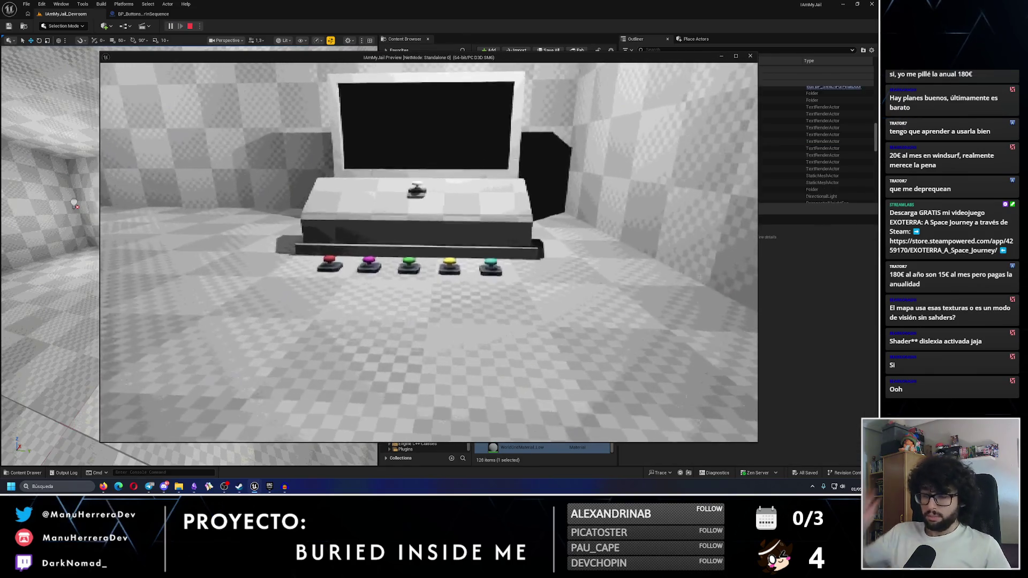
key(w)
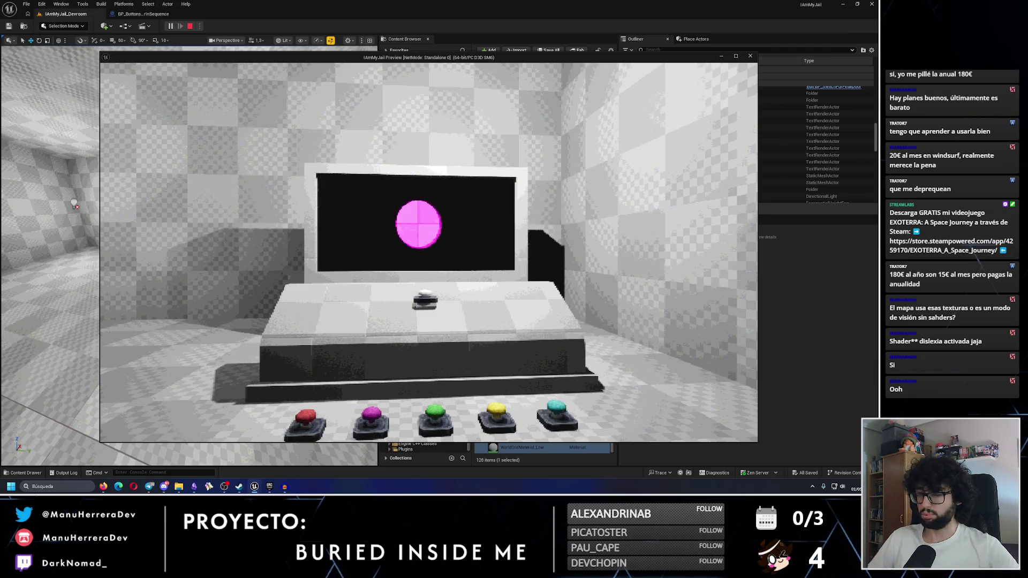
key(Escape)
Duplicate the Print String node and place the copy beside the SET node
click(143, 14)
scroll(453, 247, down, 2)
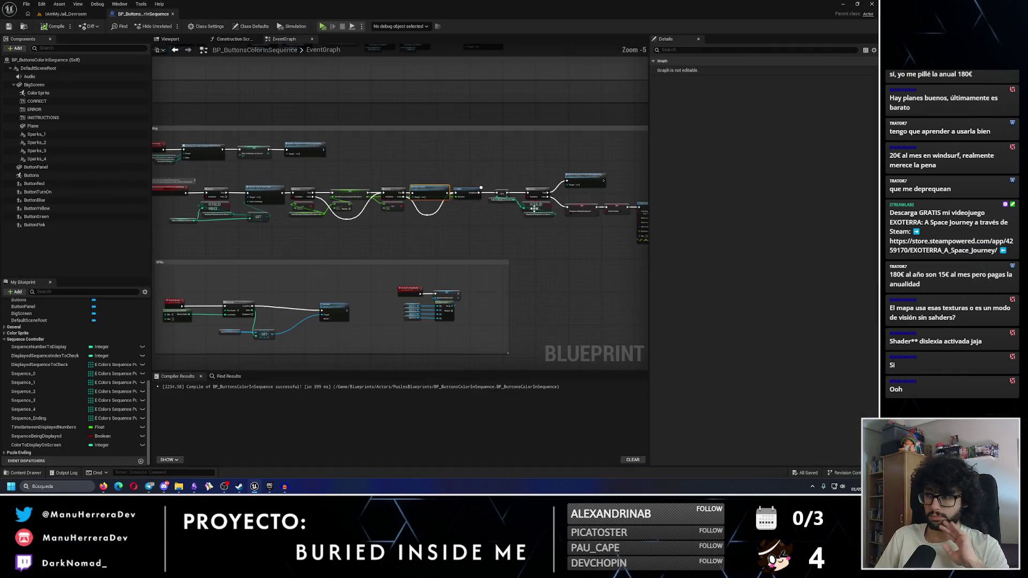
mouse_move(428, 199)
mouse_down()
mouse_move(506, 198)
mouse_move(409, 197)
mouse_move(497, 200)
mouse_move(511, 190)
mouse_up()
scroll(449, 193, up, 2)
key(ctrl+d)
drag(407, 258, 426, 196)
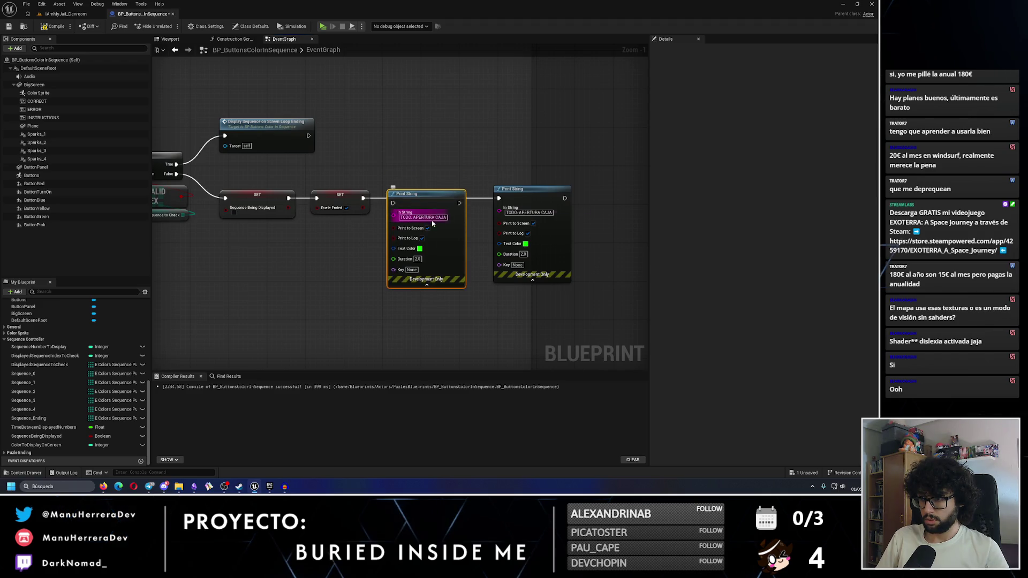
Set the copy's message to 'TODO: SFX y VFX explosion', chain it after the first Print String, and shift both right
click(444, 218)
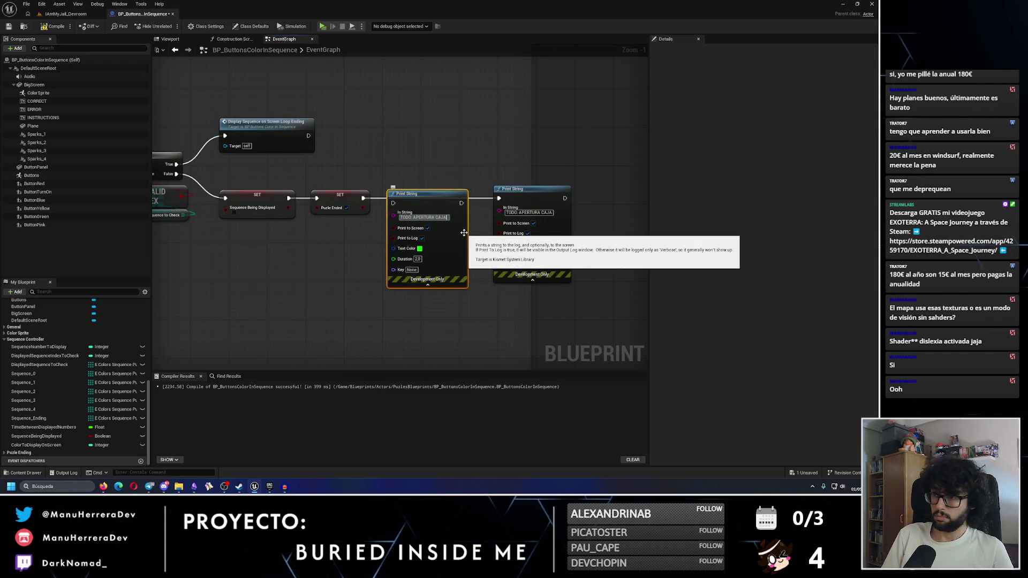
text(TODO: SFX y C)
key(BackSpace)
text(VFX explosion)
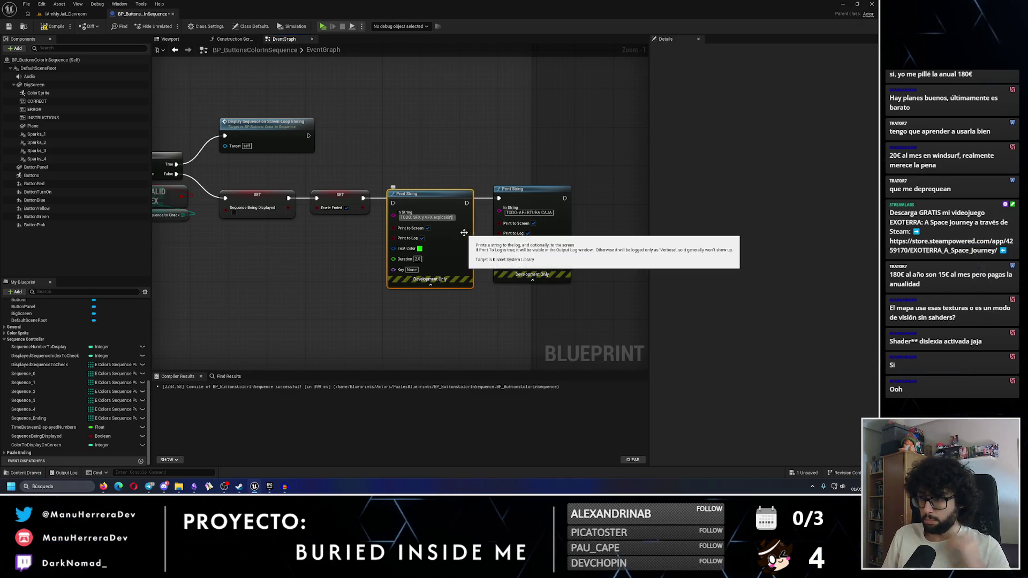
click(418, 195)
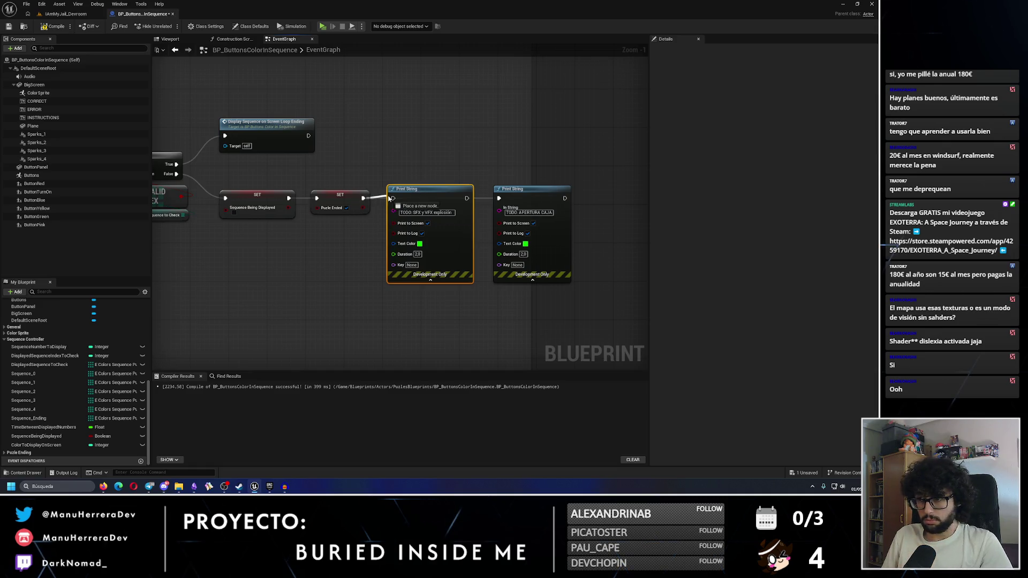
drag(466, 198, 498, 198)
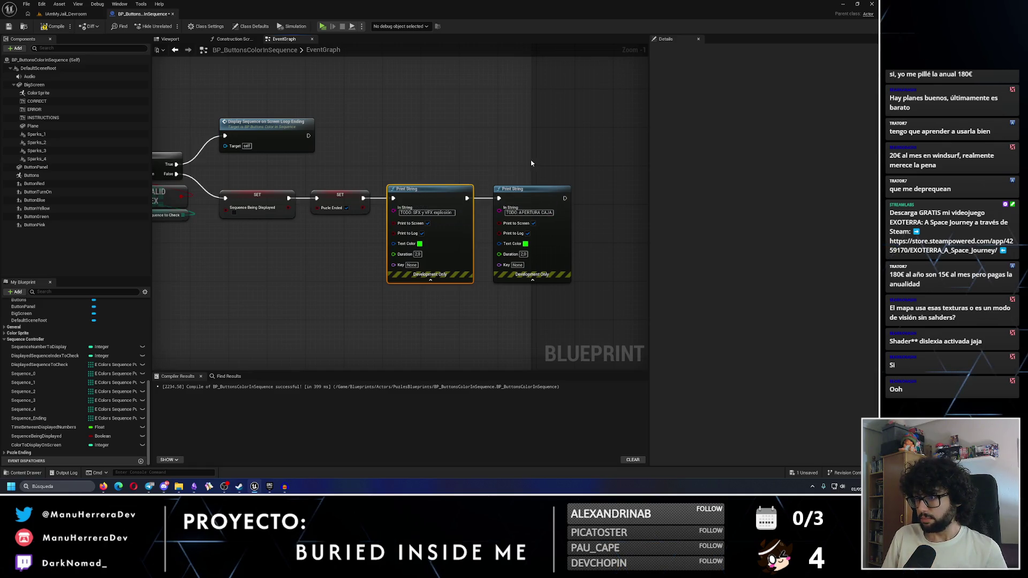
drag(414, 162, 571, 290)
drag(397, 193, 487, 192)
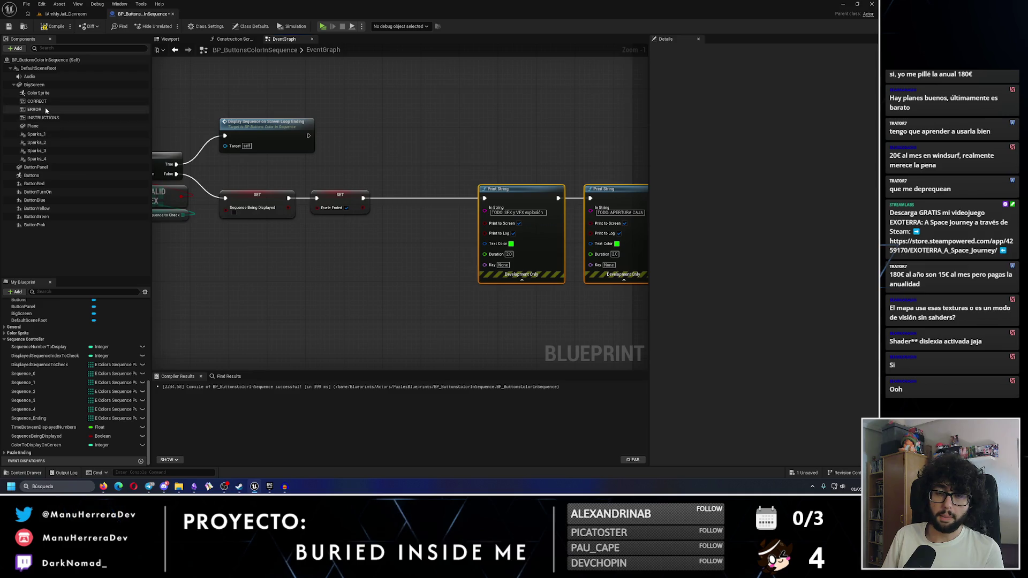
Drag a Color Sprite component reference into the event graph
click(54, 94)
drag(38, 93, 298, 247)
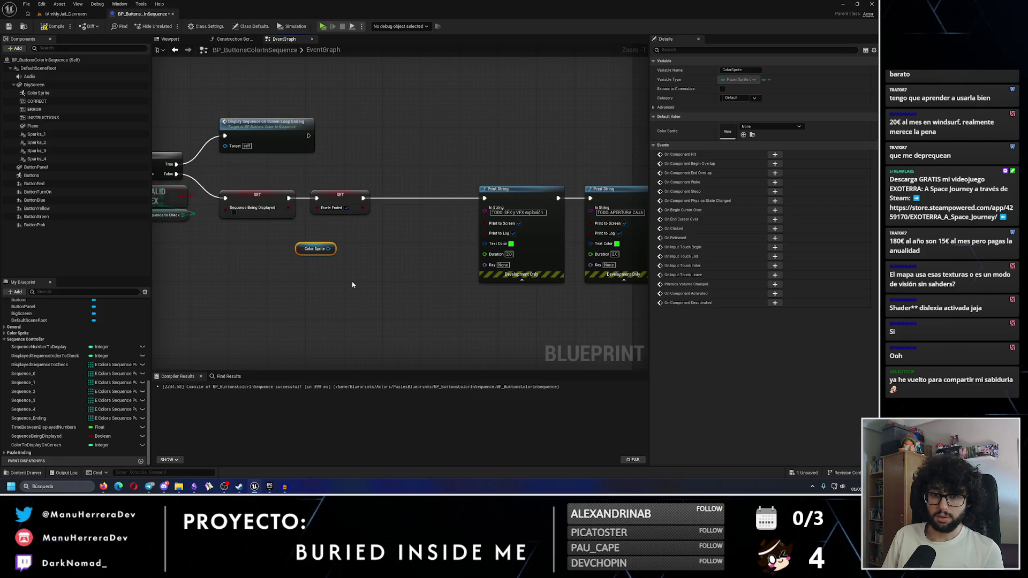
scroll(341, 284, up, 1)
drag(326, 244, 396, 254)
text(is visible)
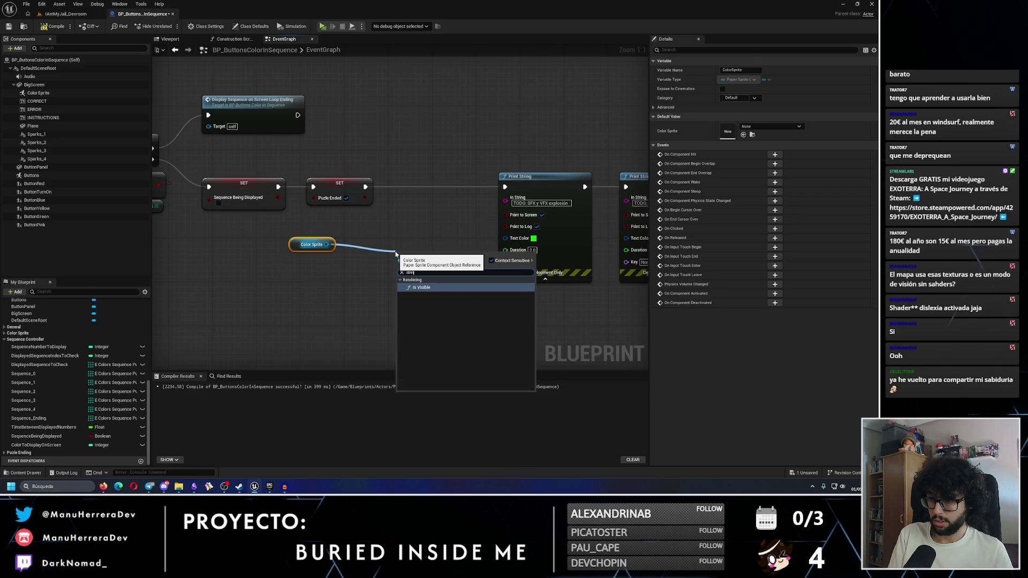
click(416, 290)
key(Delete)
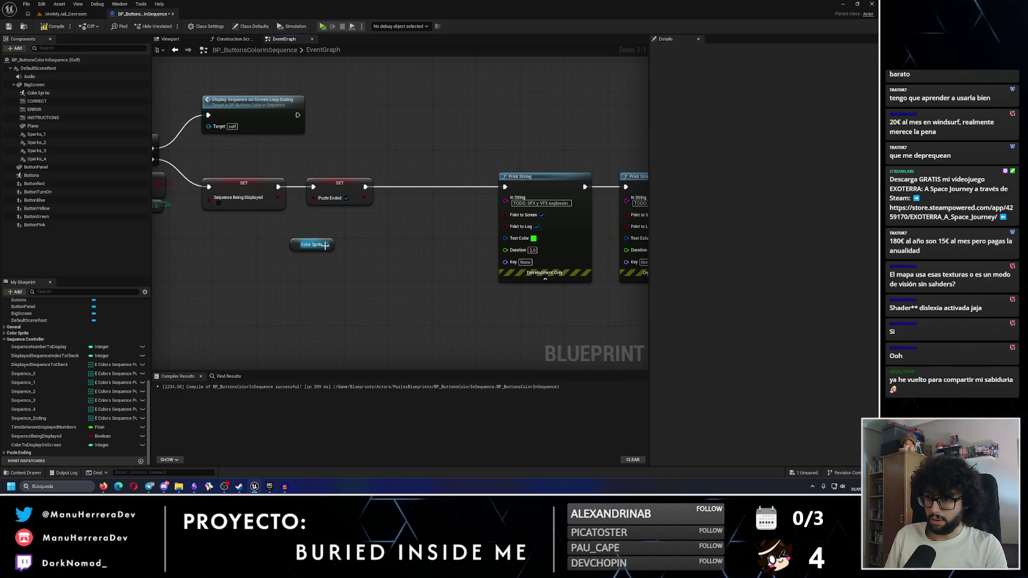
Add a Set Visibility node for Color Sprite and wire the SET node into it
drag(326, 244, 364, 260)
text(set visi)
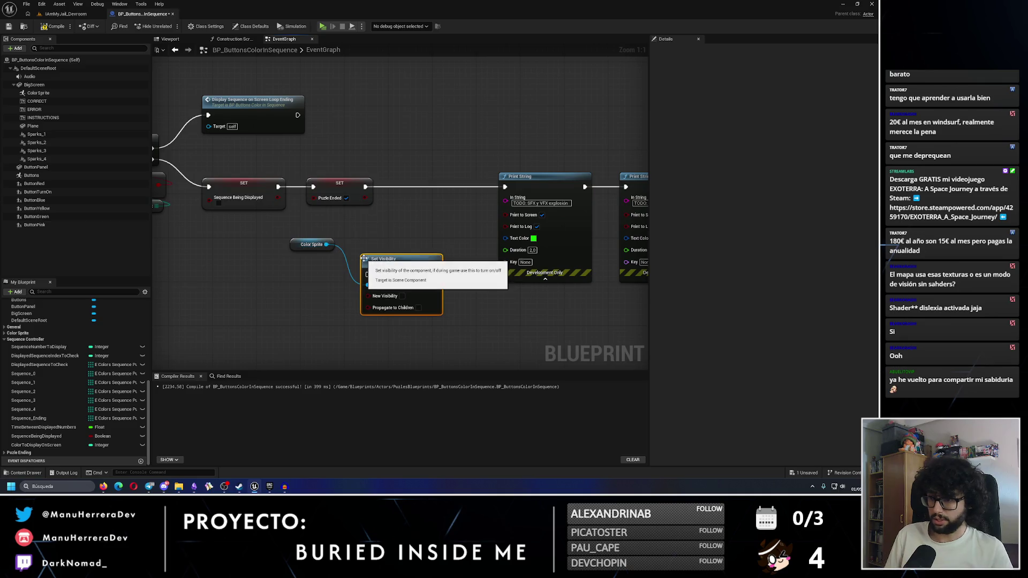
click(391, 293)
drag(333, 240, 423, 235)
drag(365, 186, 396, 190)
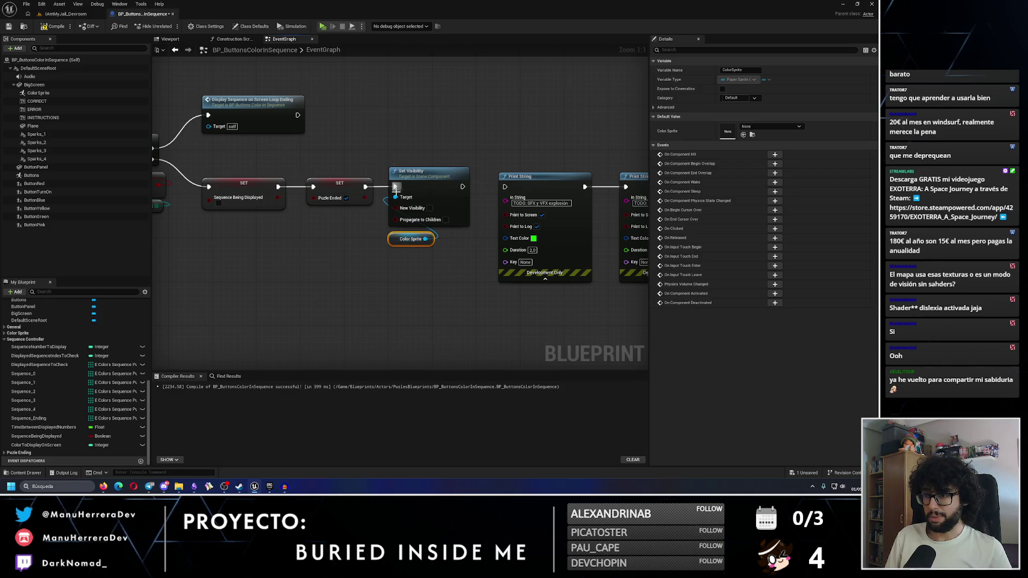
Connect Set Visibility's execution output to the Print String node
click(239, 486)
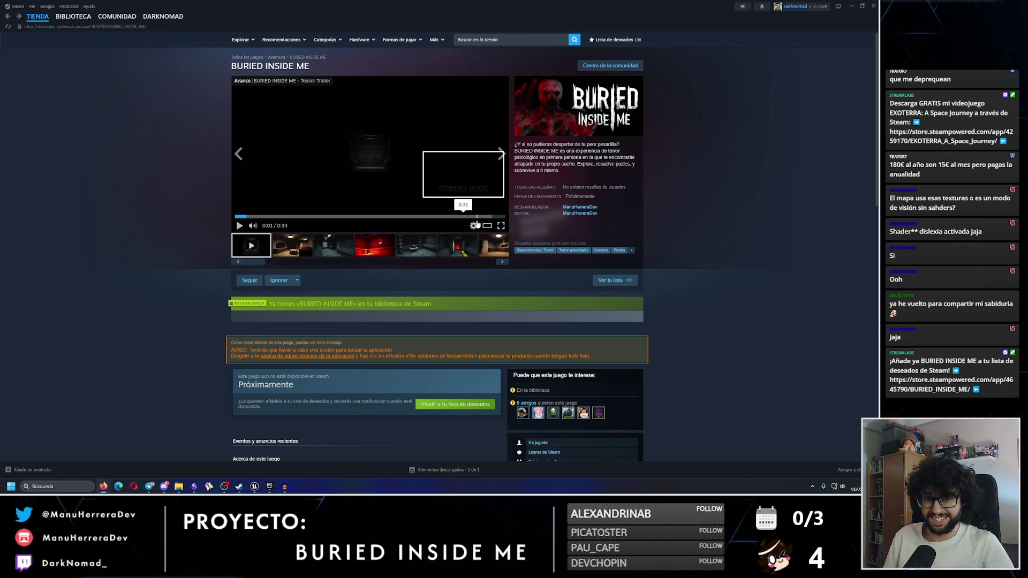
click(852, 5)
drag(462, 186, 505, 187)
scroll(496, 193, down, 1)
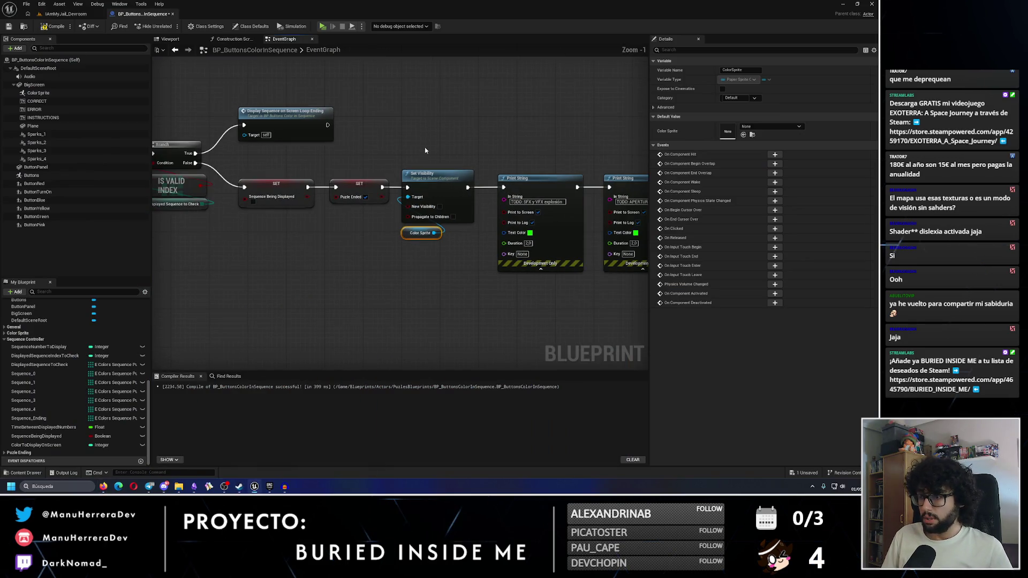
Save the Blueprint and switch back to the IAmMyJail_Devroom level
click(436, 177)
click(6, 28)
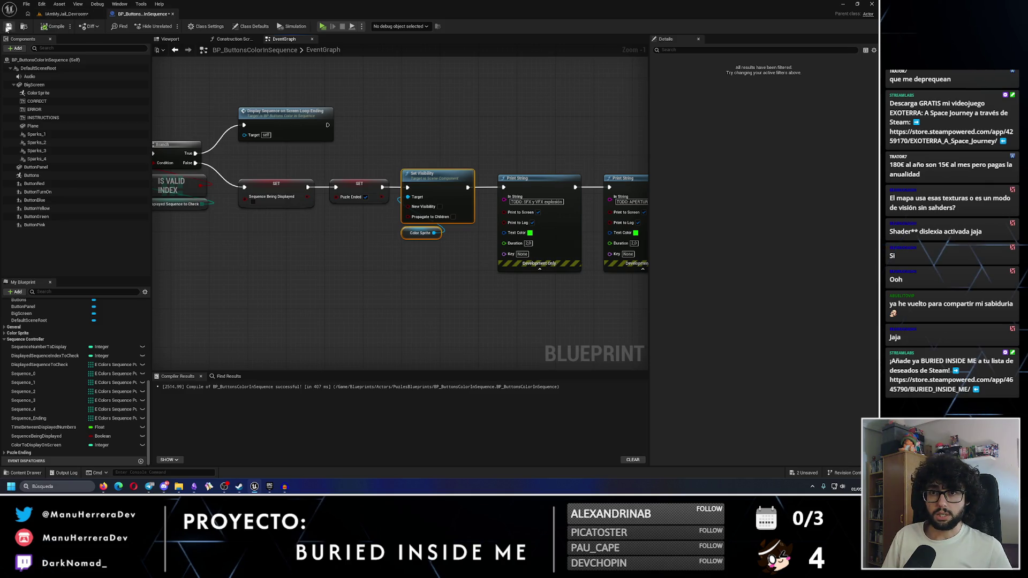
click(65, 13)
Start a play test and walk up close to the console
click(170, 25)
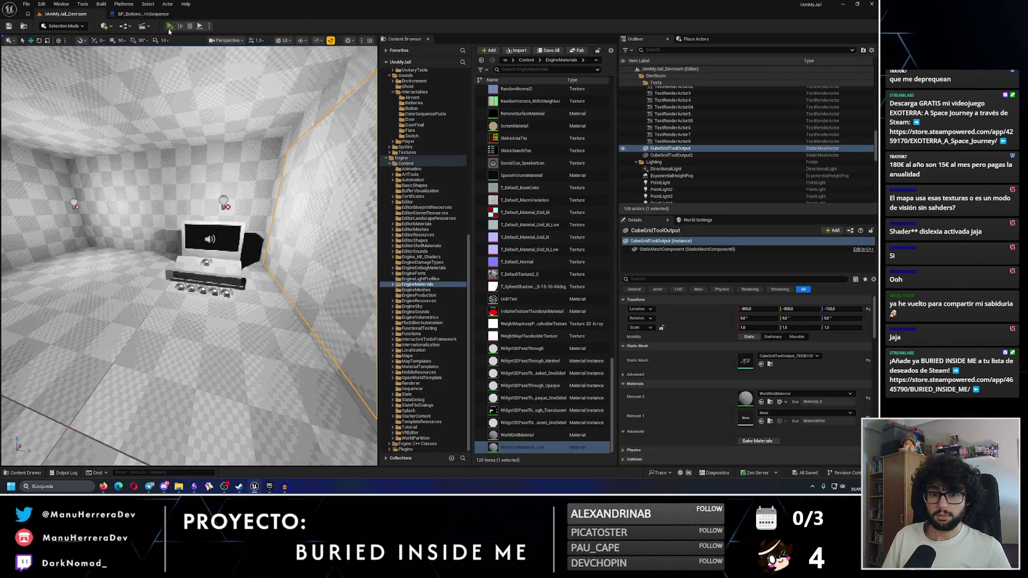
key(shift+w)
key(s)
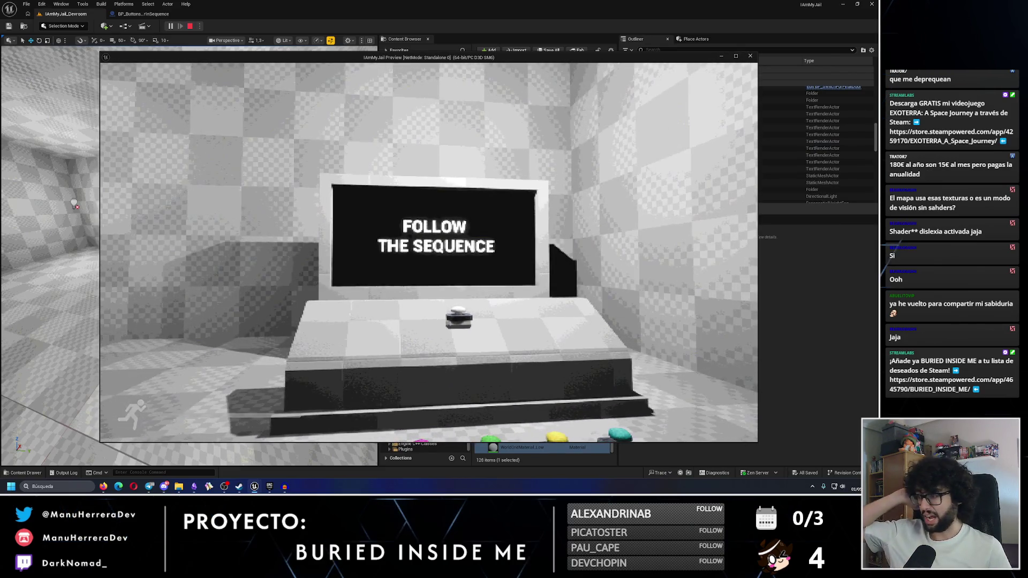
key(s)
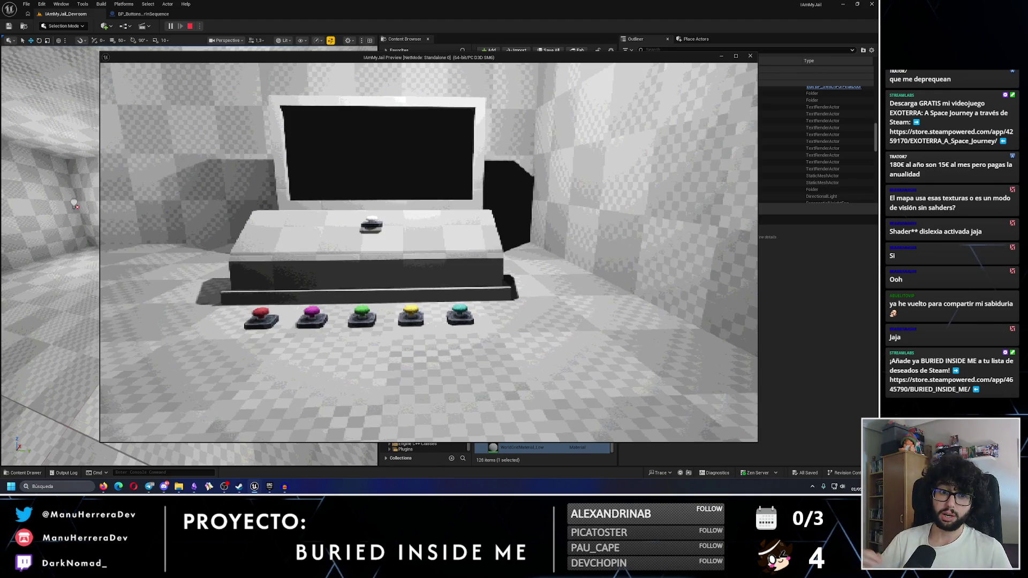
key(w)
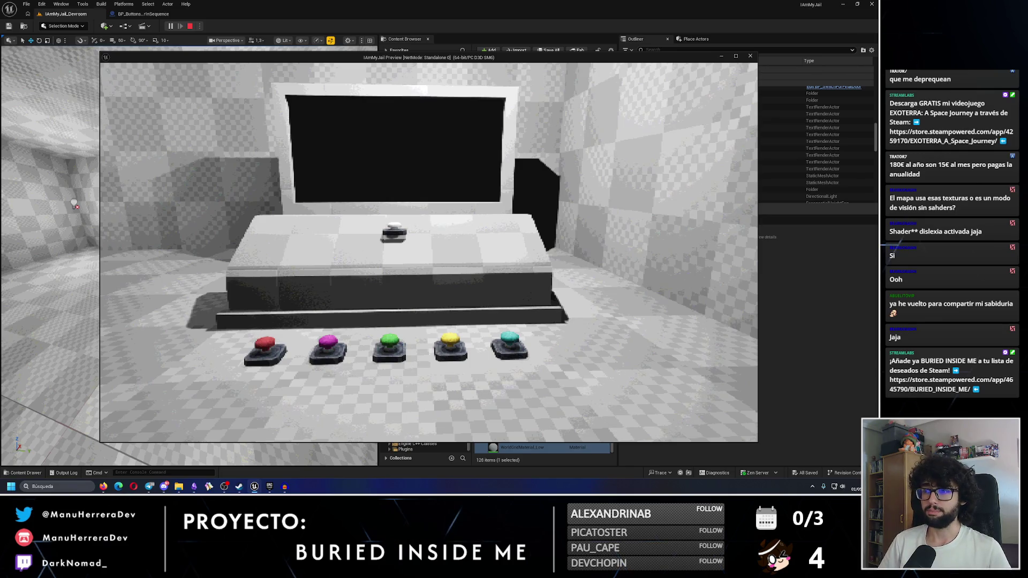
key(w)
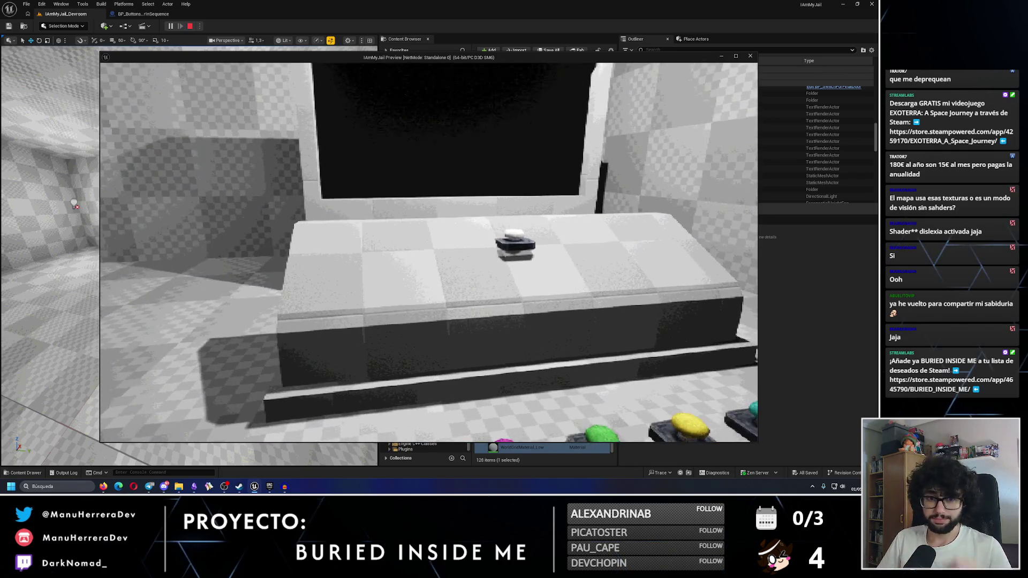
Circle the console to view the five coloured buttons, then stop the preview
key(s)
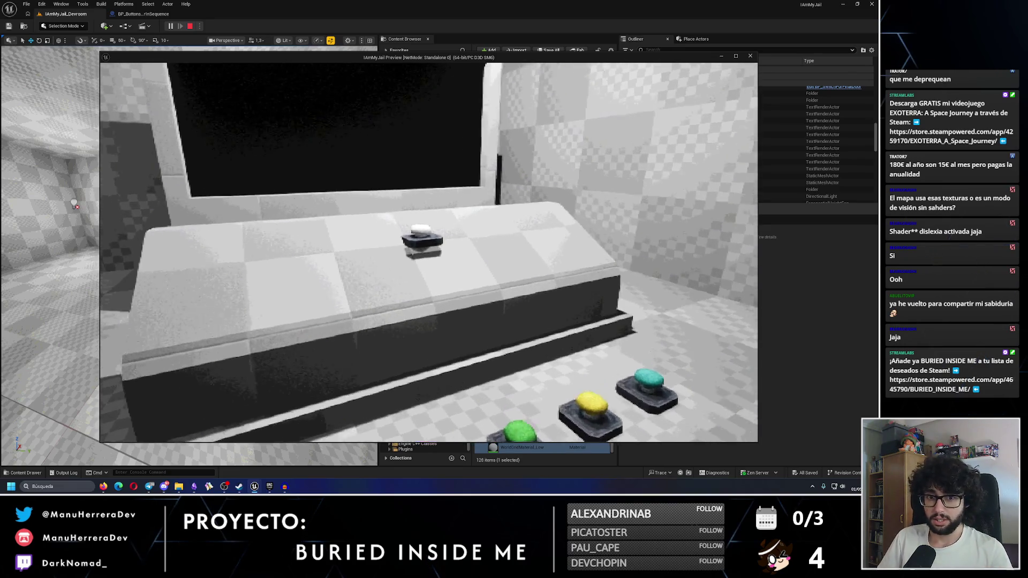
key(a)
key(s)
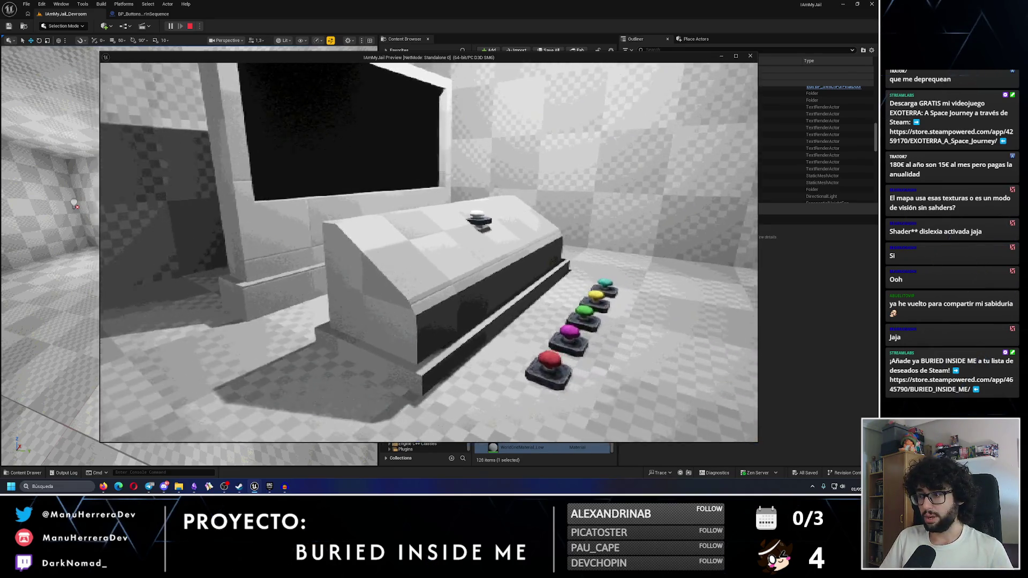
key(shift+w)
key(d)
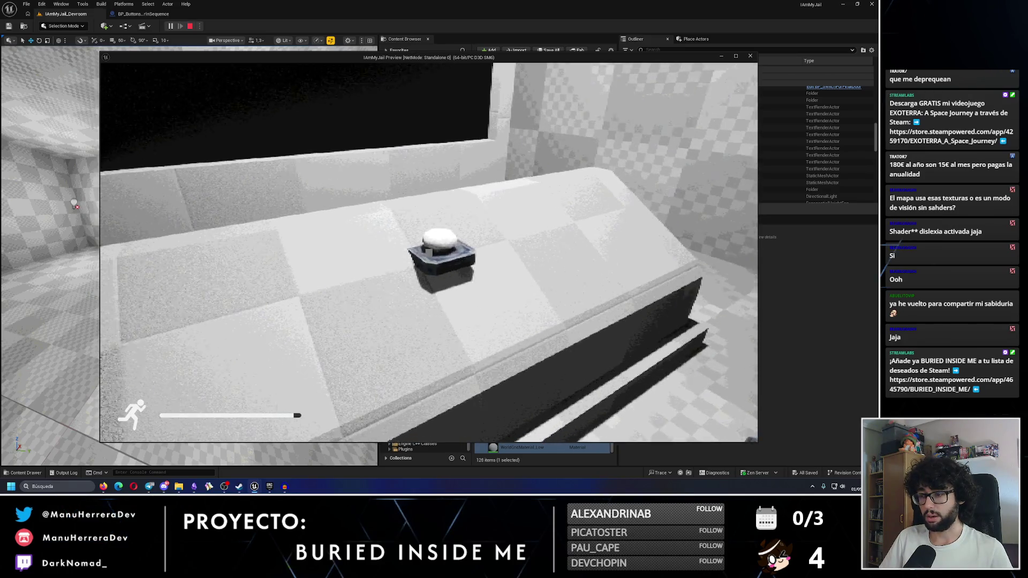
key(w)
key(s)
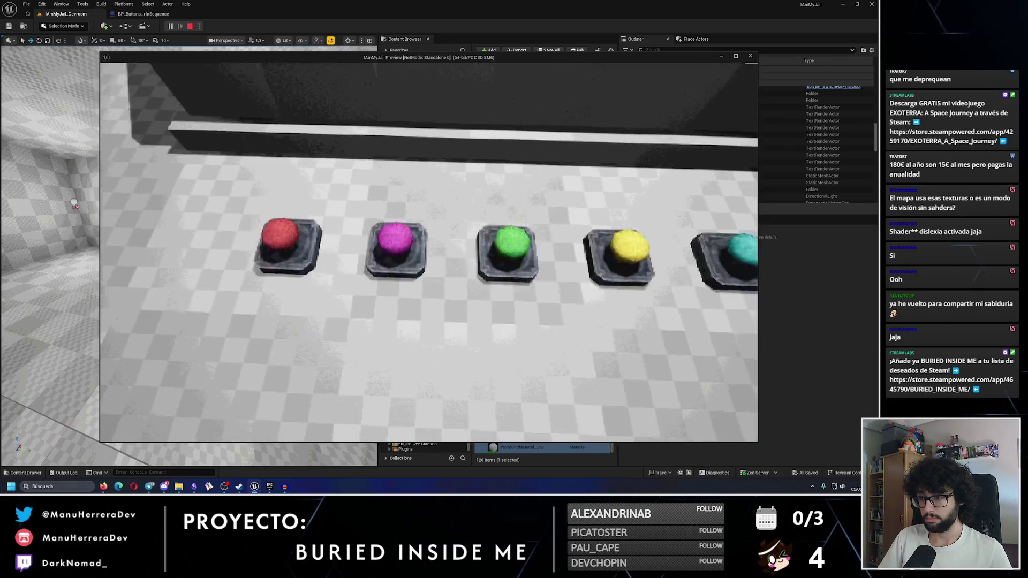
key(s)
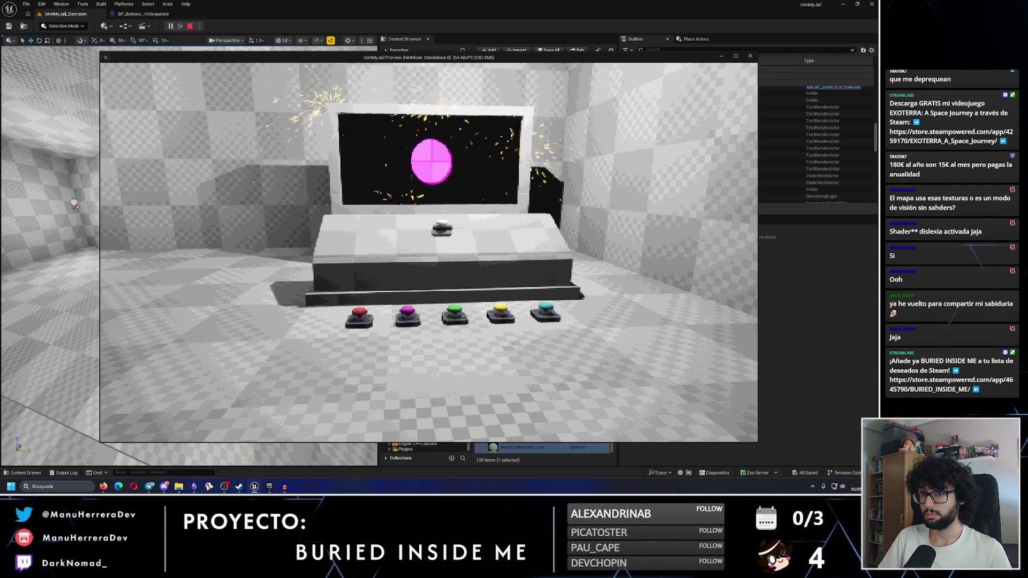
key(w)
key(Escape)
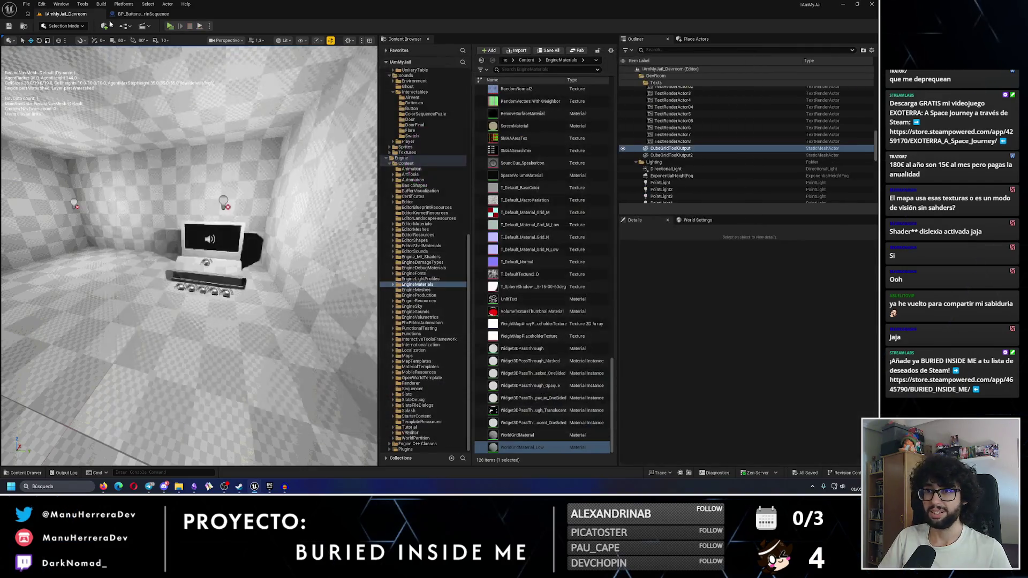
Widen the lower comment box in the BP_ButtonsColorInSequence event graph
click(144, 14)
scroll(254, 311, down, 5)
scroll(323, 245, down, 4)
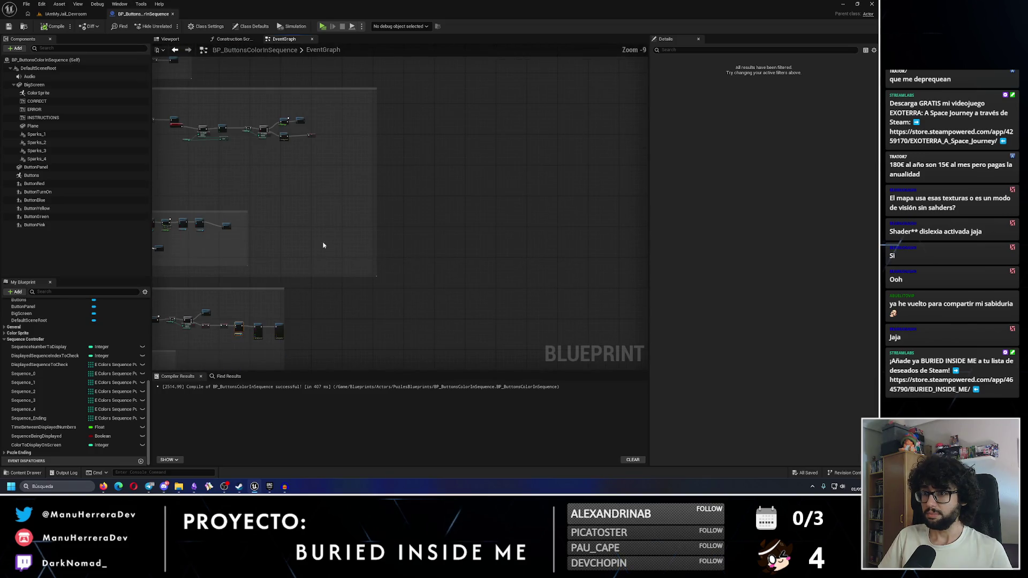
drag(282, 303, 305, 303)
scroll(300, 156, up, 5)
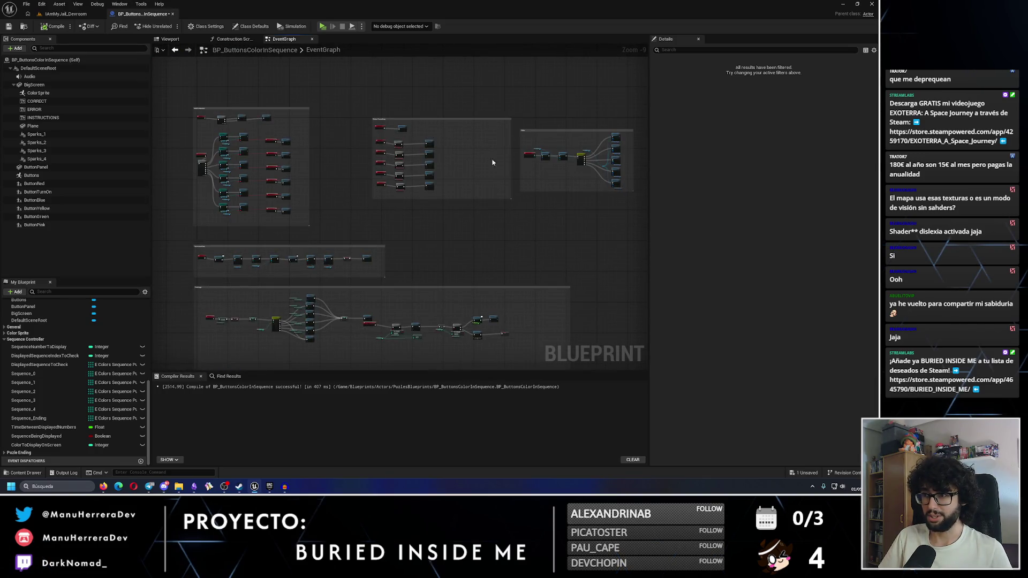
scroll(269, 231, up, 4)
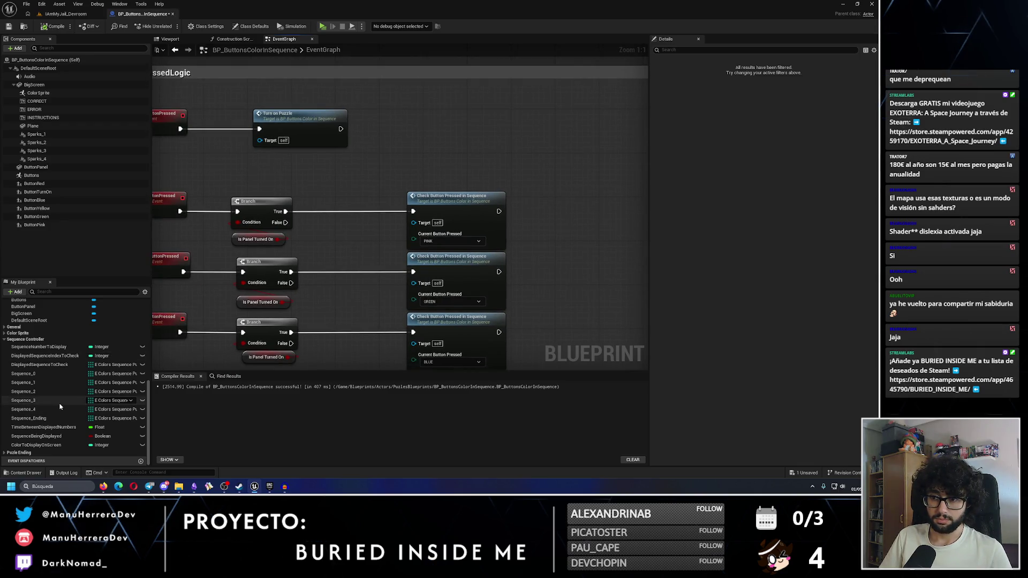
scroll(306, 325, down, 4)
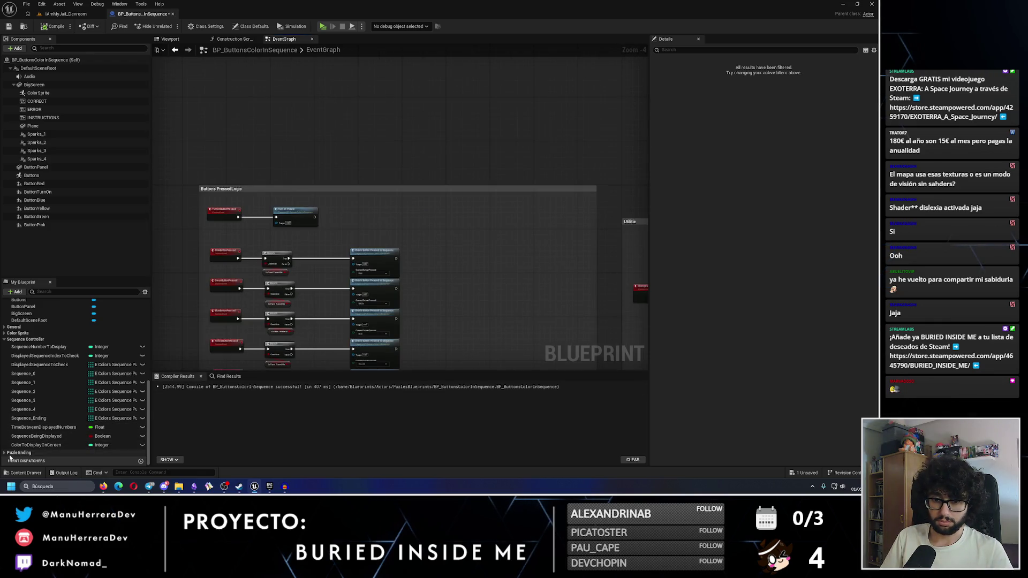
scroll(64, 439, up, 2)
scroll(117, 426, down, 3)
scroll(416, 290, down, 3)
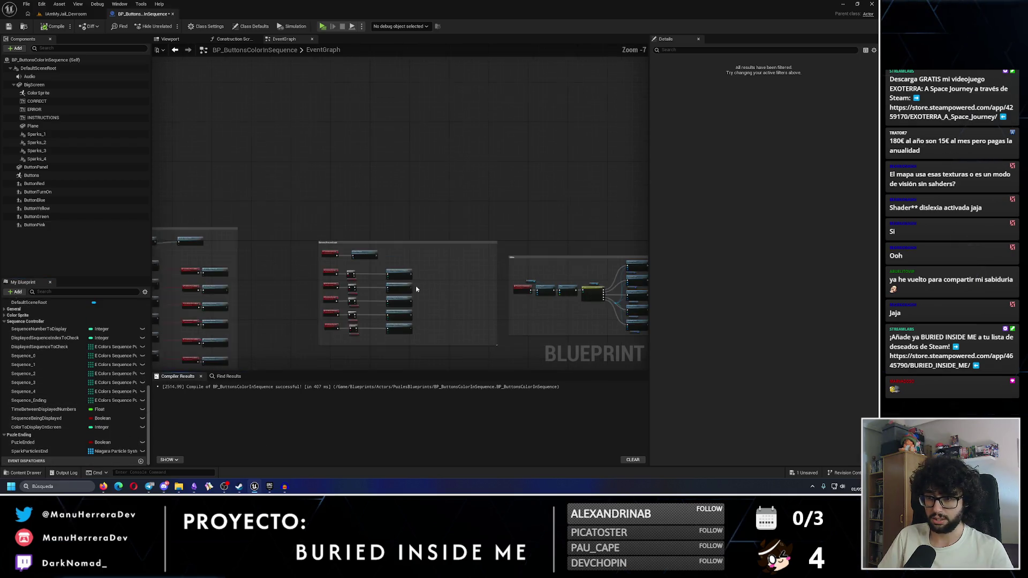
scroll(417, 290, down, 2)
scroll(457, 255, up, 3)
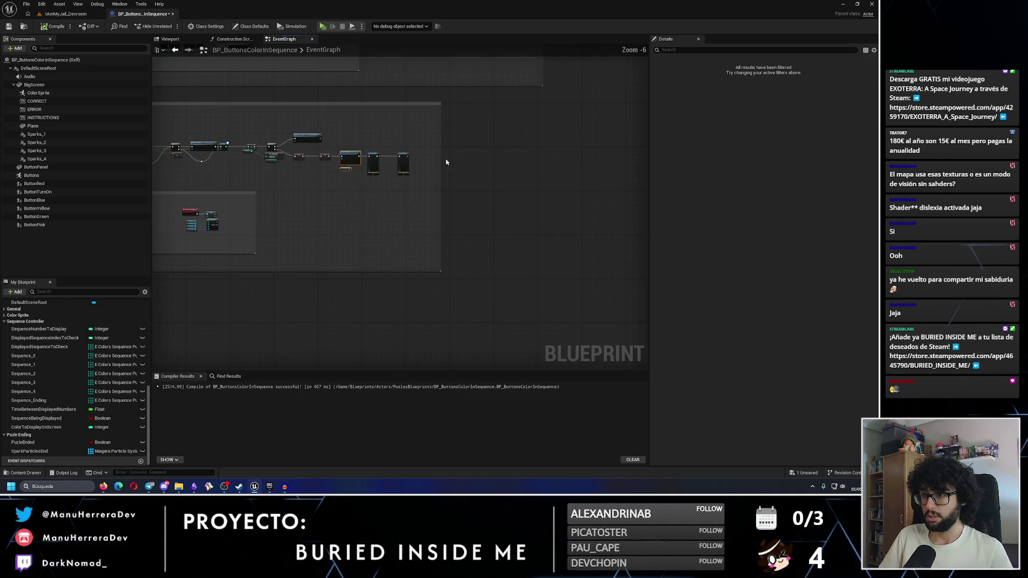
scroll(371, 131, up, 4)
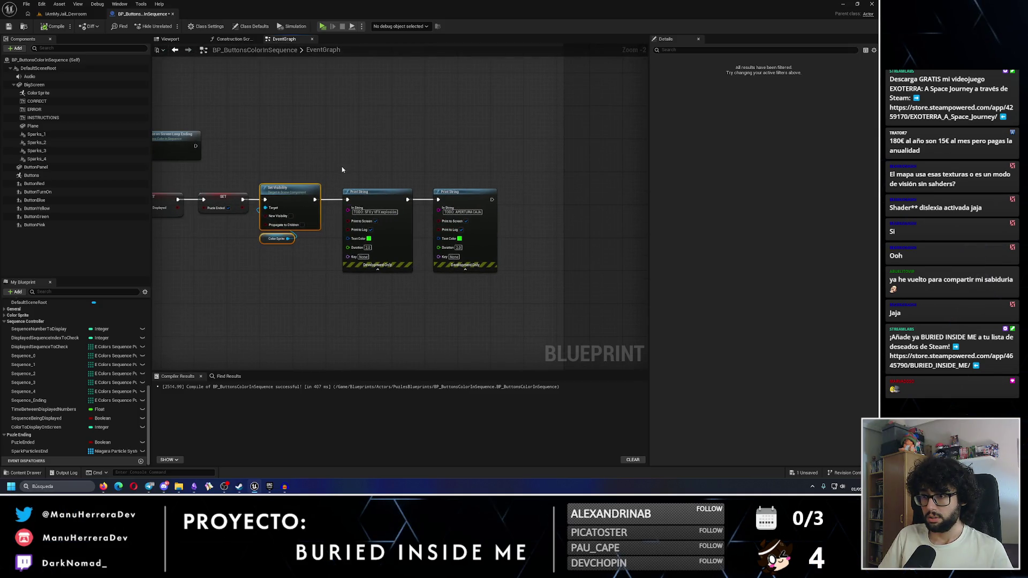
scroll(342, 170, down, 3)
scroll(298, 172, up, 3)
Shift the Set Visibility chain right, add a Set IsPanelTurnedOn node, then play the Devroom level
drag(299, 172, 477, 294)
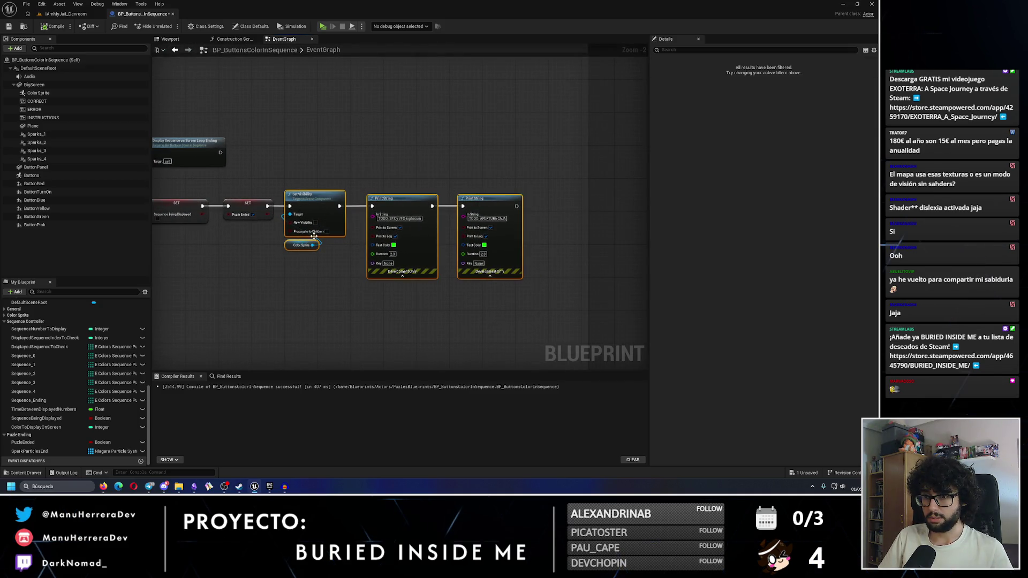
drag(305, 185, 379, 185)
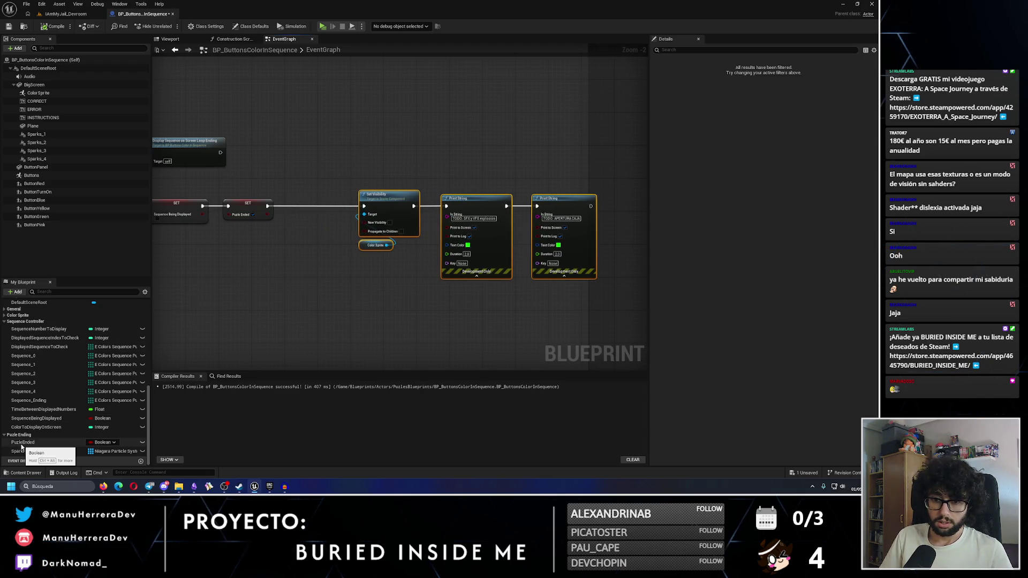
scroll(53, 405, up, 5)
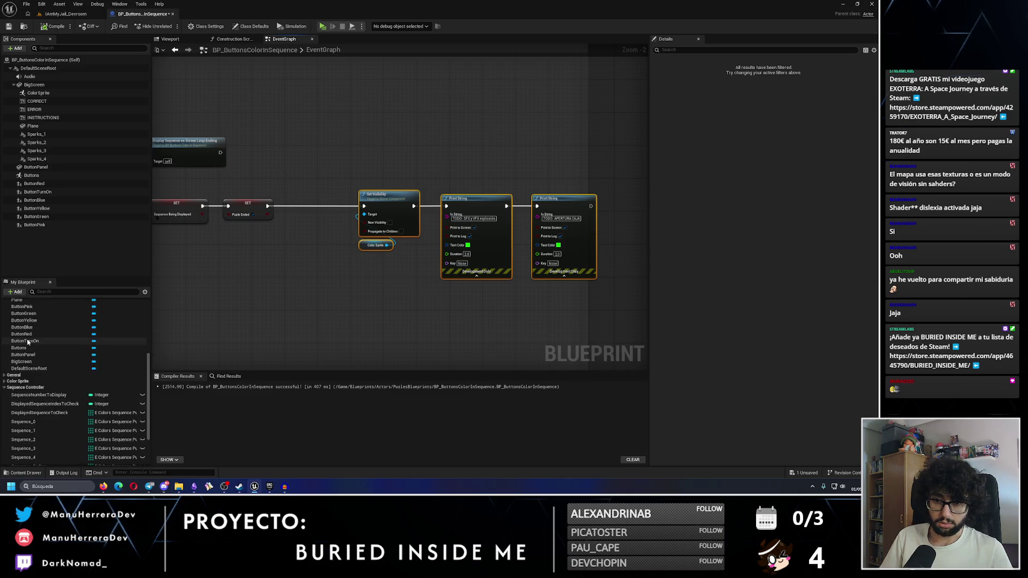
scroll(15, 341, up, 3)
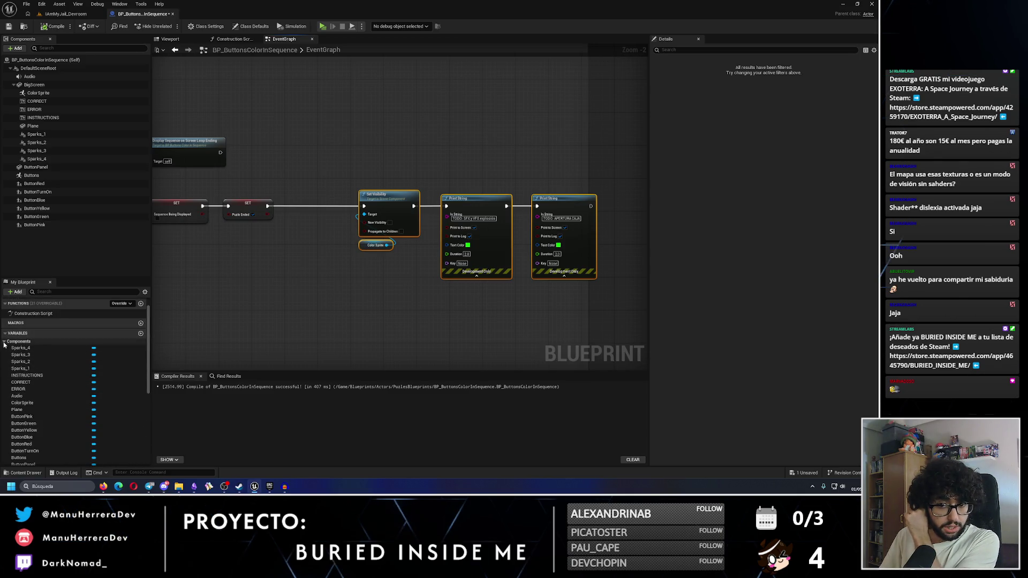
click(4, 342)
mouse_move(27, 355)
mouse_down()
mouse_move(283, 227)
mouse_move(286, 206)
mouse_move(364, 206)
mouse_move(315, 203)
mouse_up()
click(300, 245)
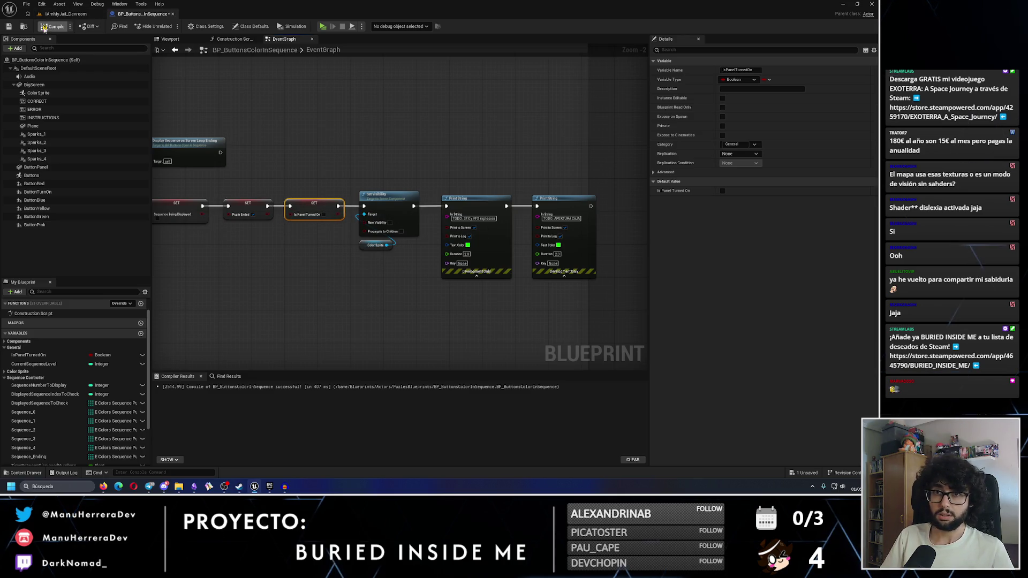
click(63, 13)
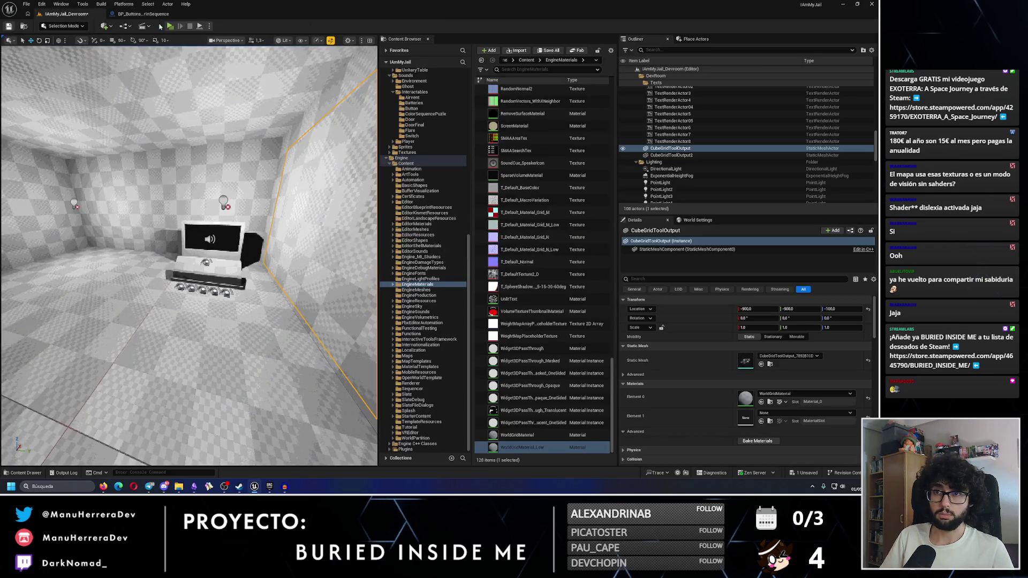
click(170, 27)
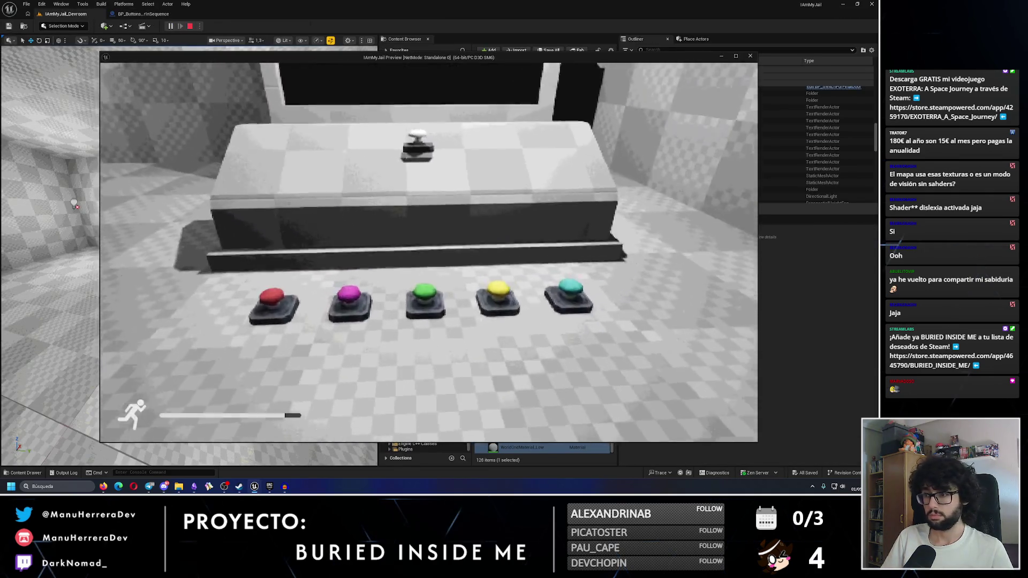
key(w)
key(s)
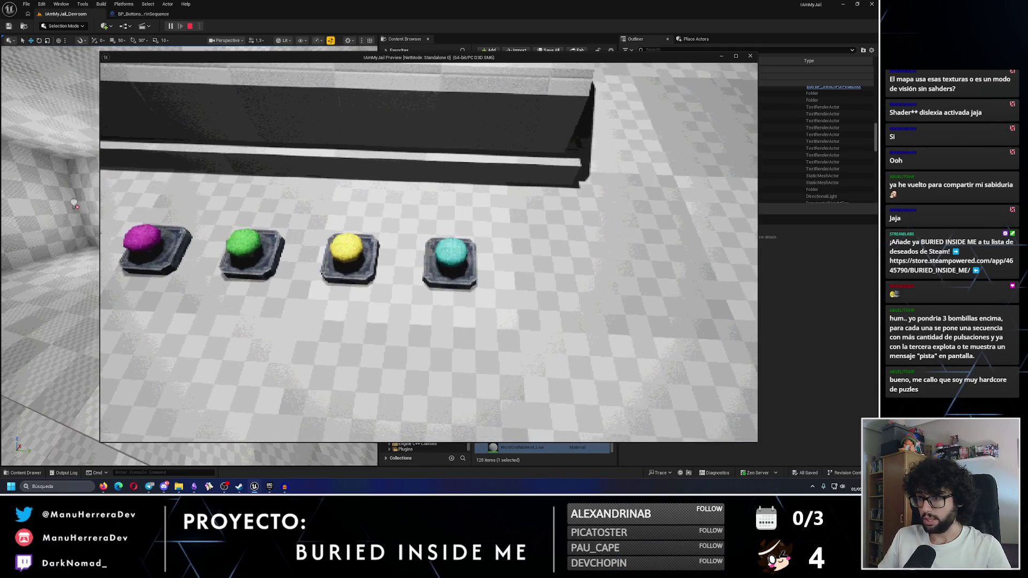
key(Escape)
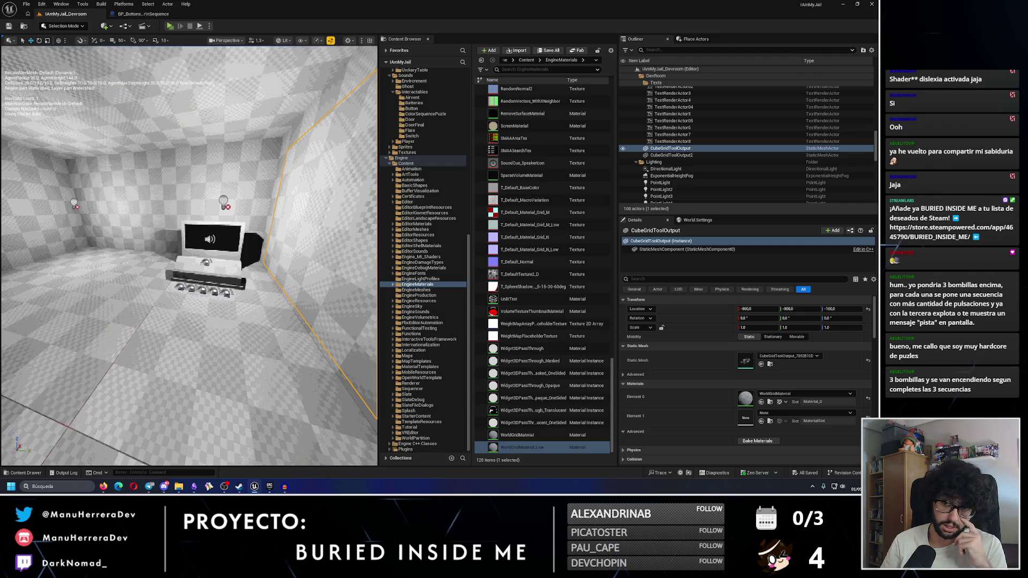
Widen a BP_ButtonsColorInSequence comment box, pan to Sequence 0, then return to the Devroom level
click(143, 15)
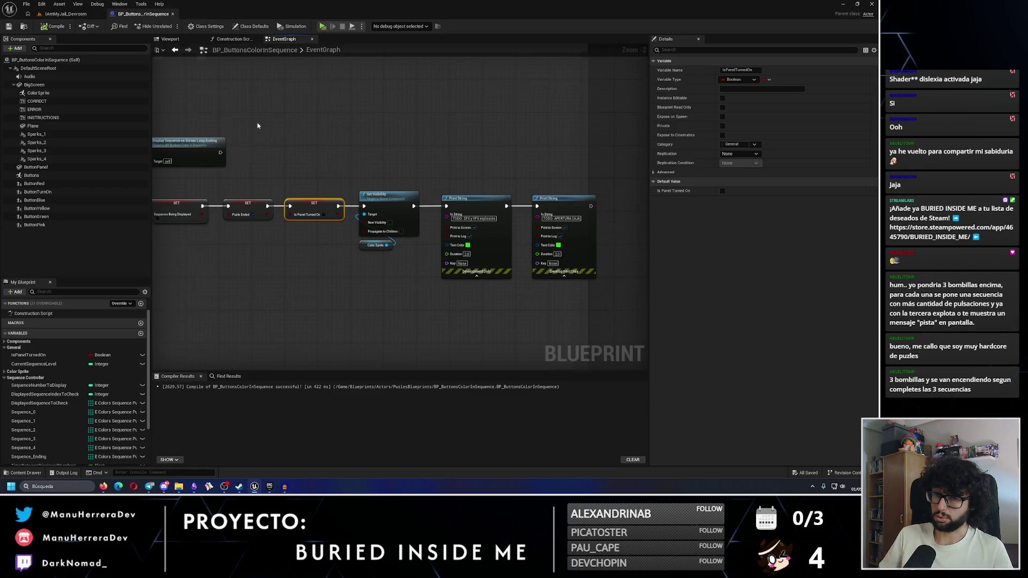
scroll(257, 126, down, 3)
drag(424, 135, 441, 138)
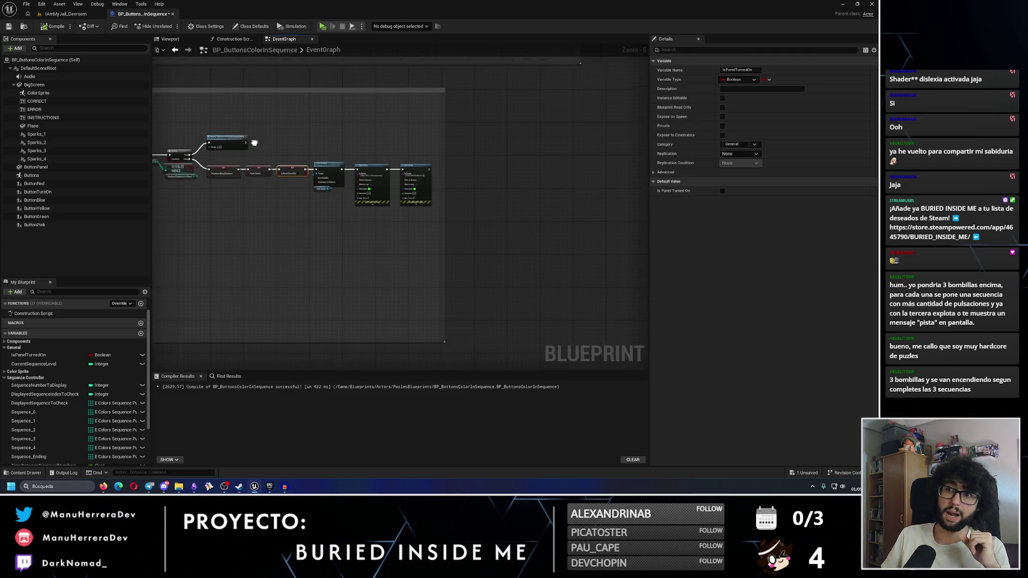
scroll(345, 179, down, 2)
drag(345, 178, 483, 171)
scroll(483, 172, up, 8)
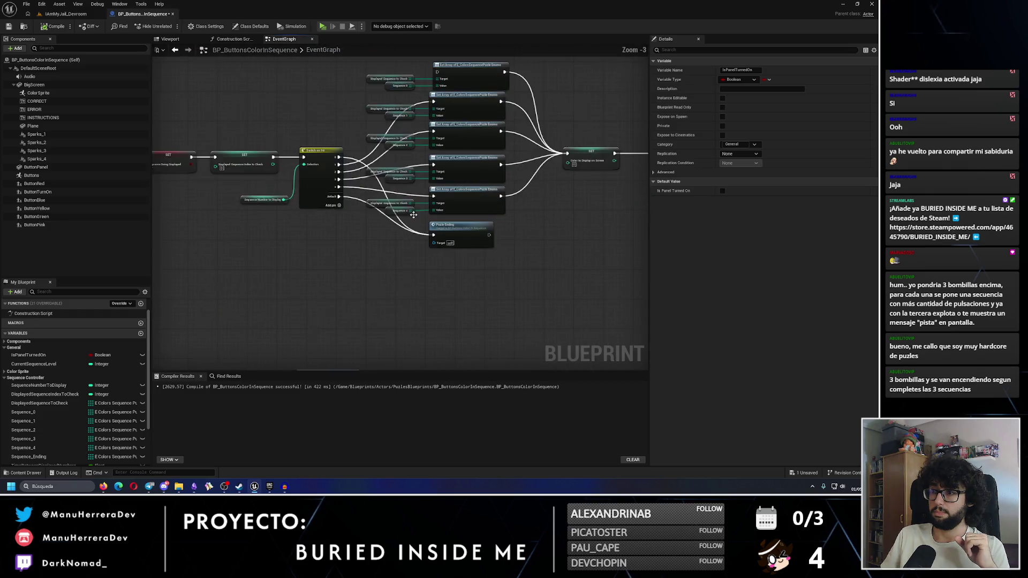
drag(317, 139, 288, 217)
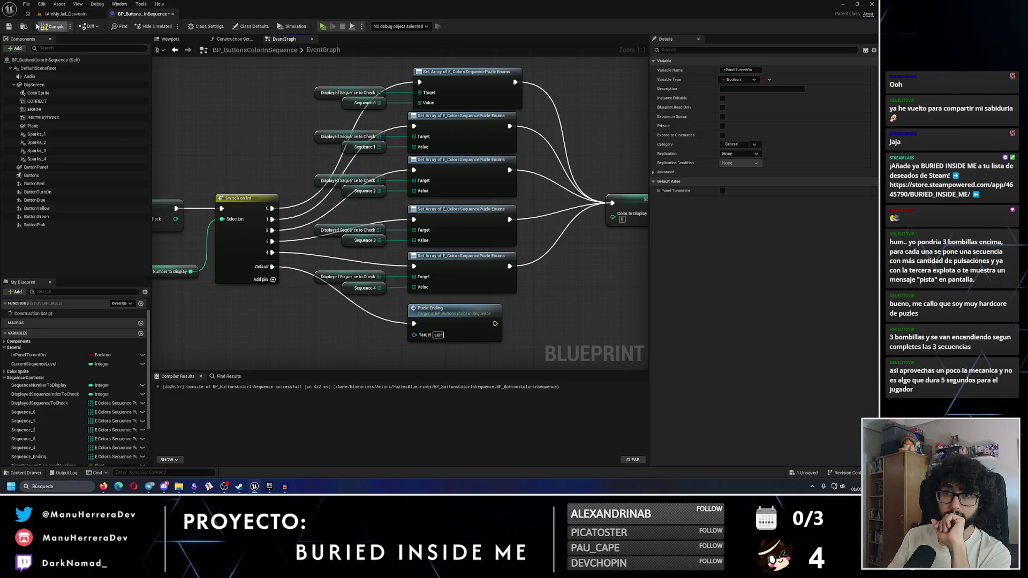
click(67, 14)
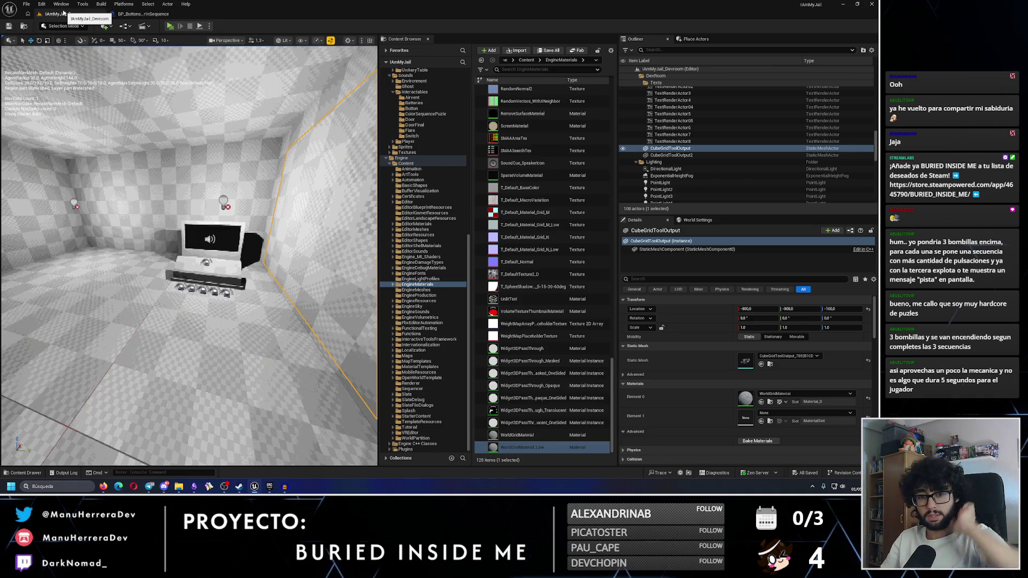
Play-test walking around the five-button row, stop the preview, and bring up the Obsidian task board
click(170, 26)
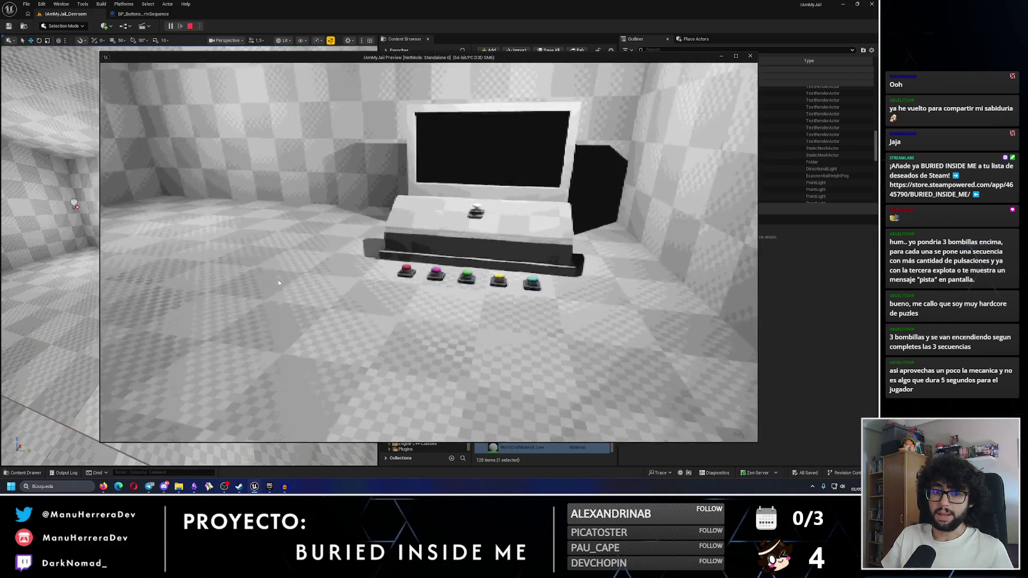
click(278, 283)
key(w)
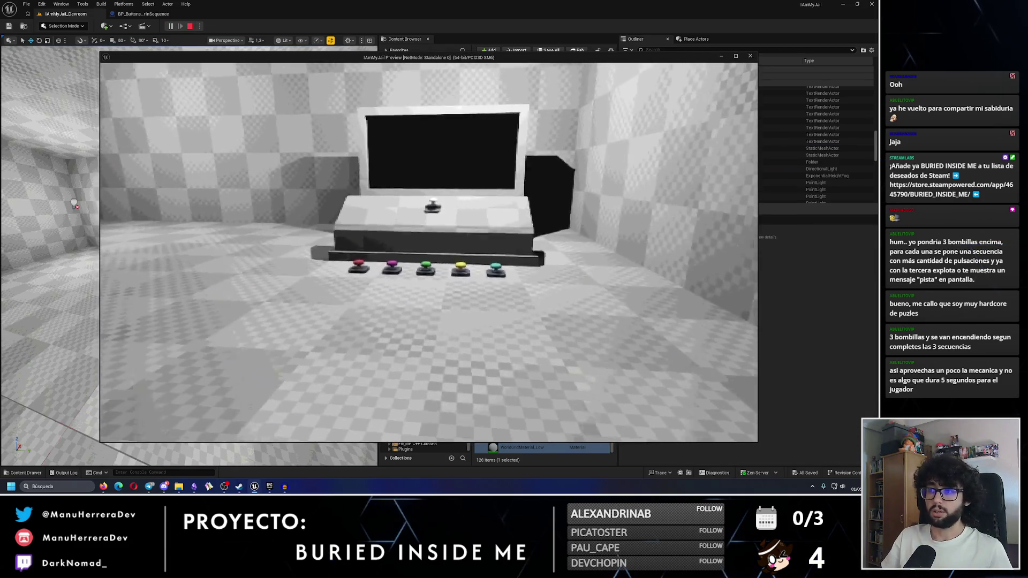
key(d)
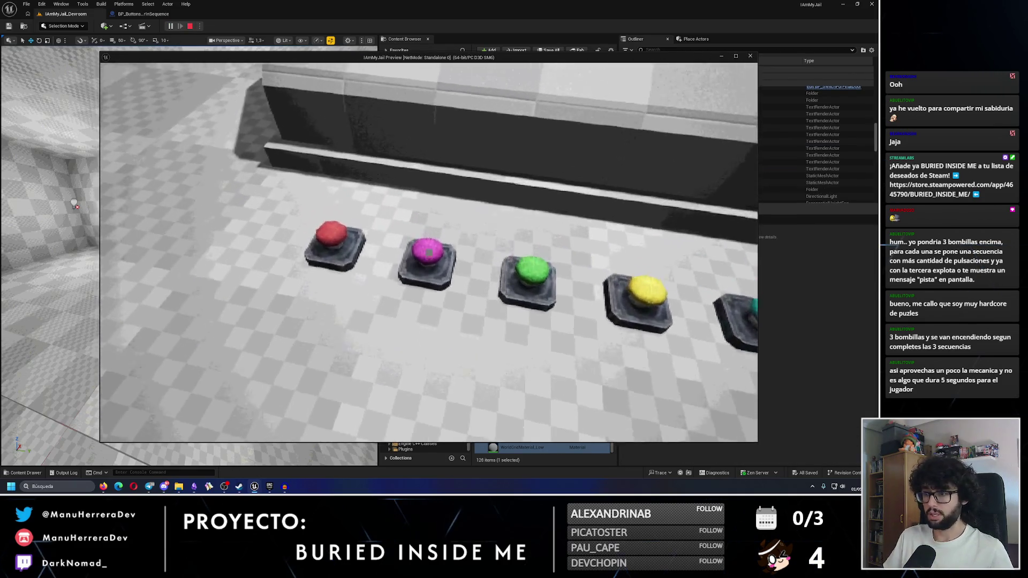
key(a)
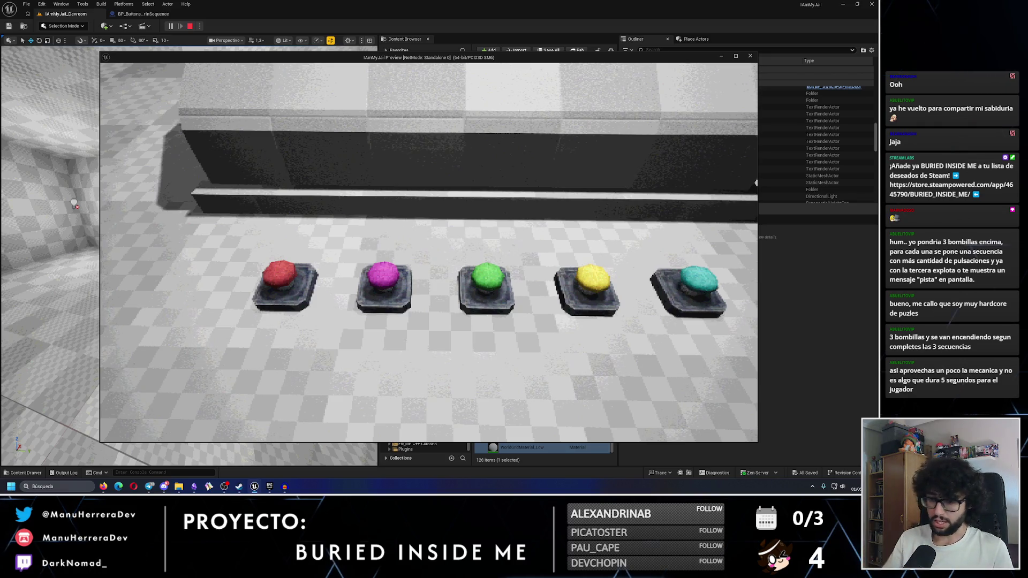
key(Escape)
click(194, 487)
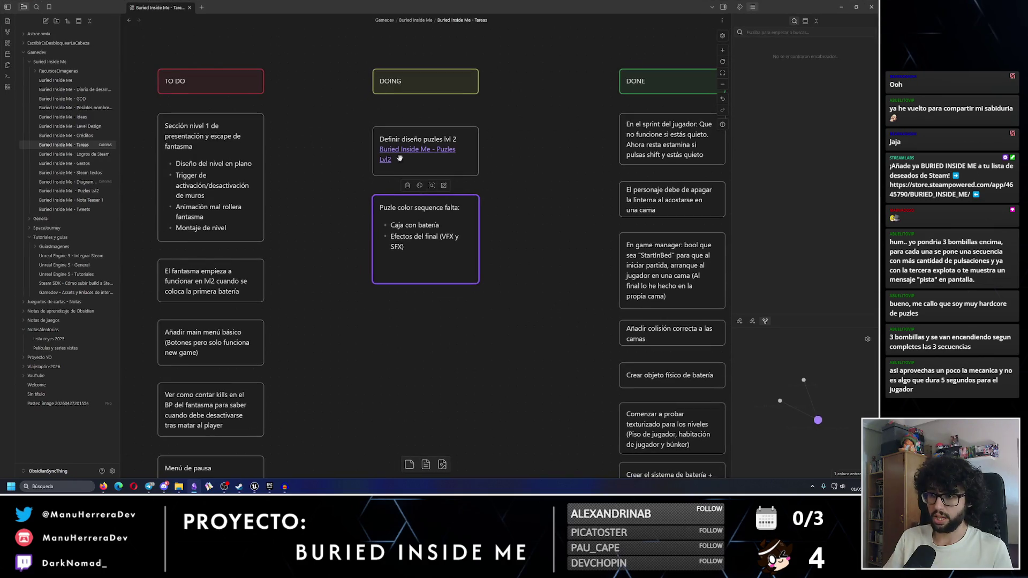
Open the Puzles Lvl2 note and its RED-screen button-layout image, then return to Unreal
click(399, 158)
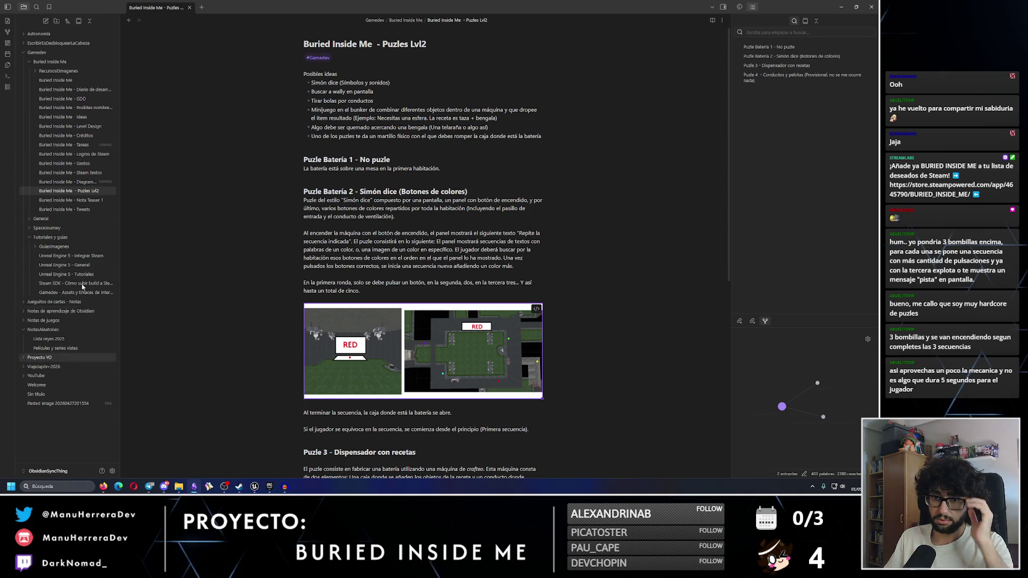
click(50, 71)
click(73, 90)
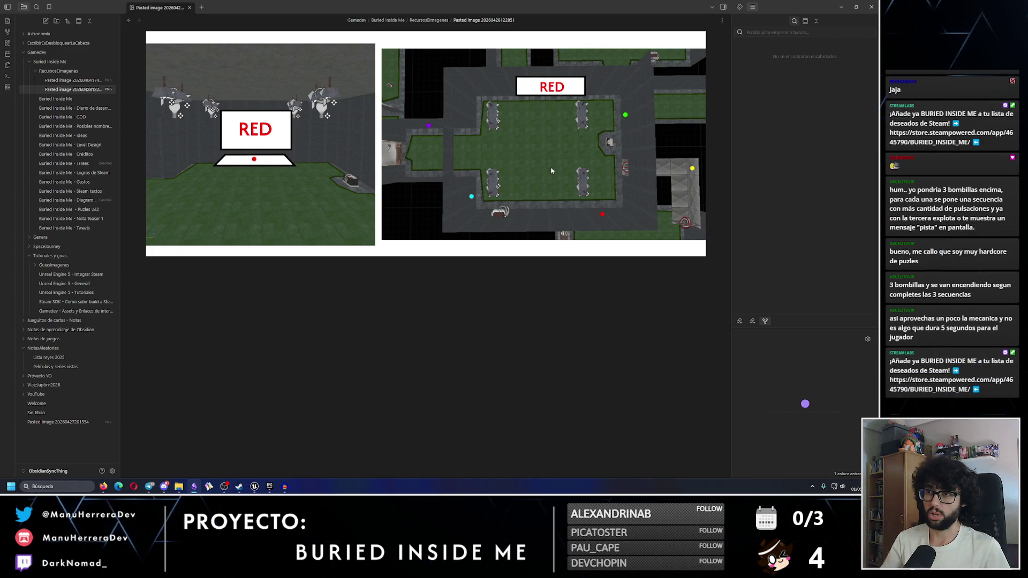
click(269, 487)
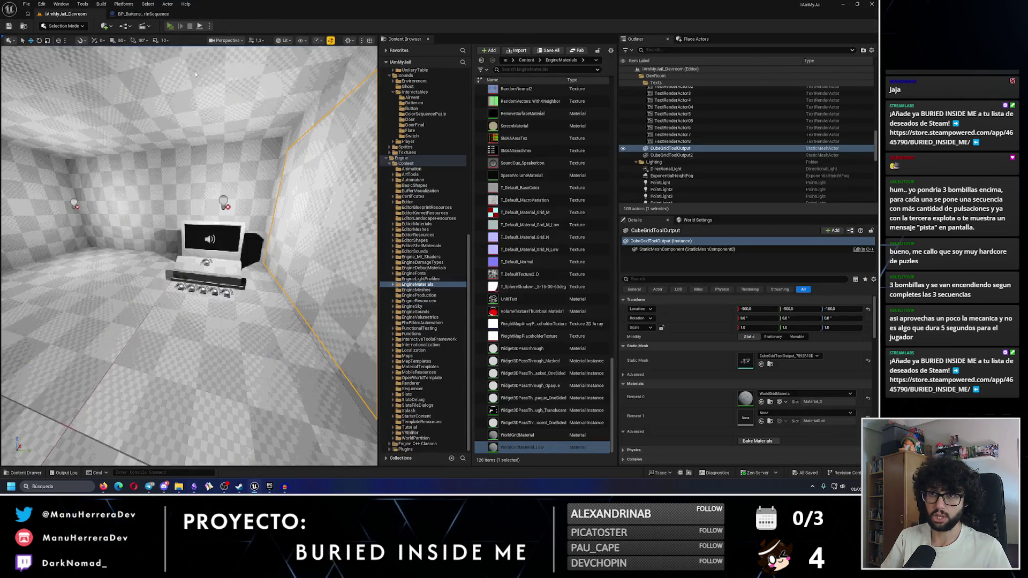
Sprint and walk around the five coloured buttons and the button panel in the standalone preview
key(shift+w)
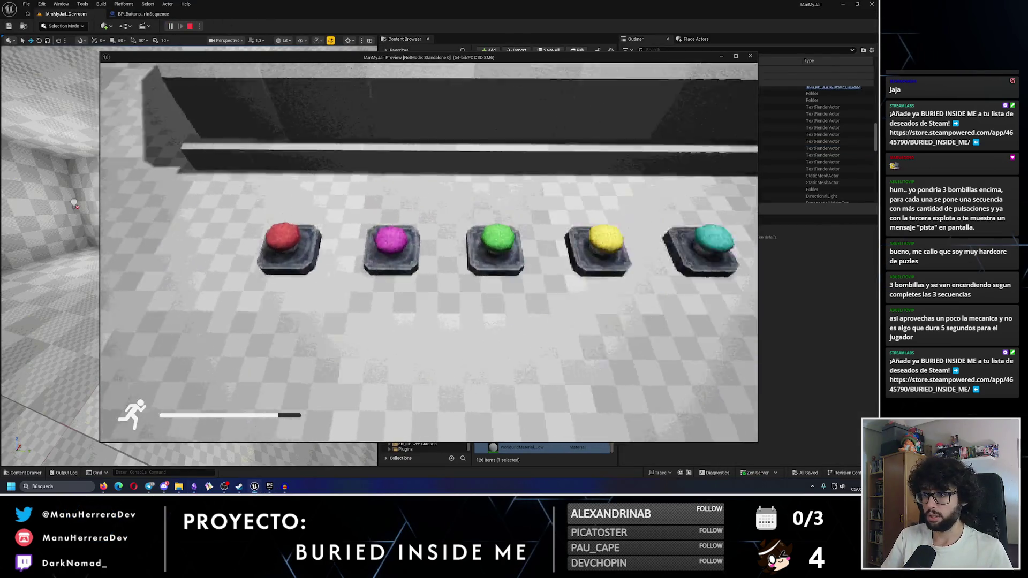
key(s)
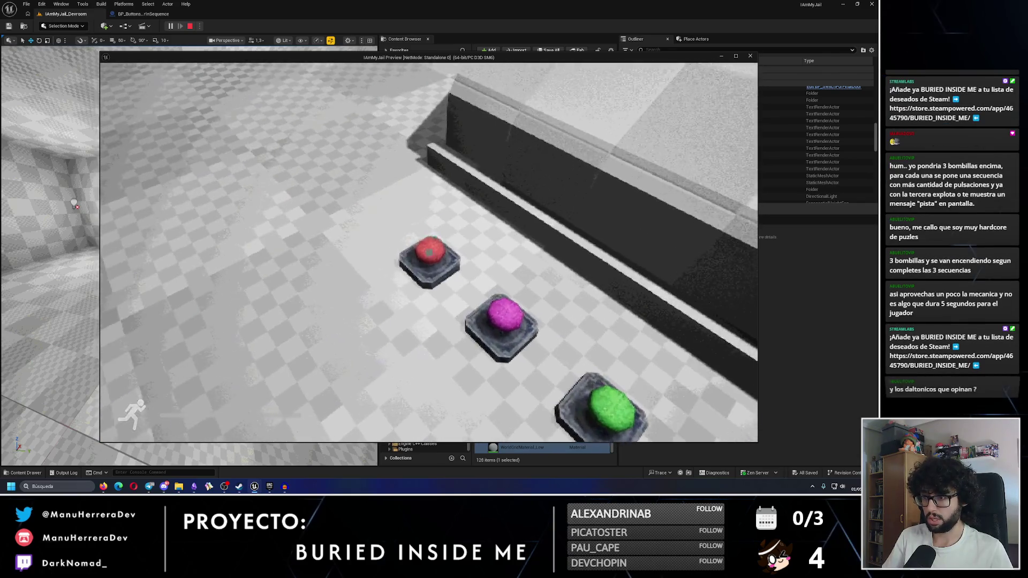
key(s)
key(w)
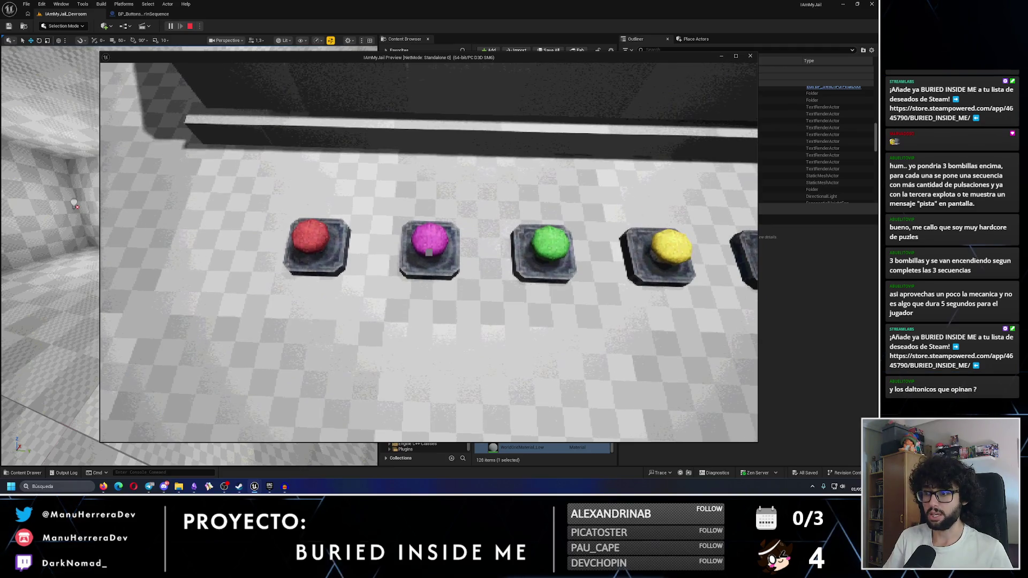
key(shift+w)
key(shift+w)
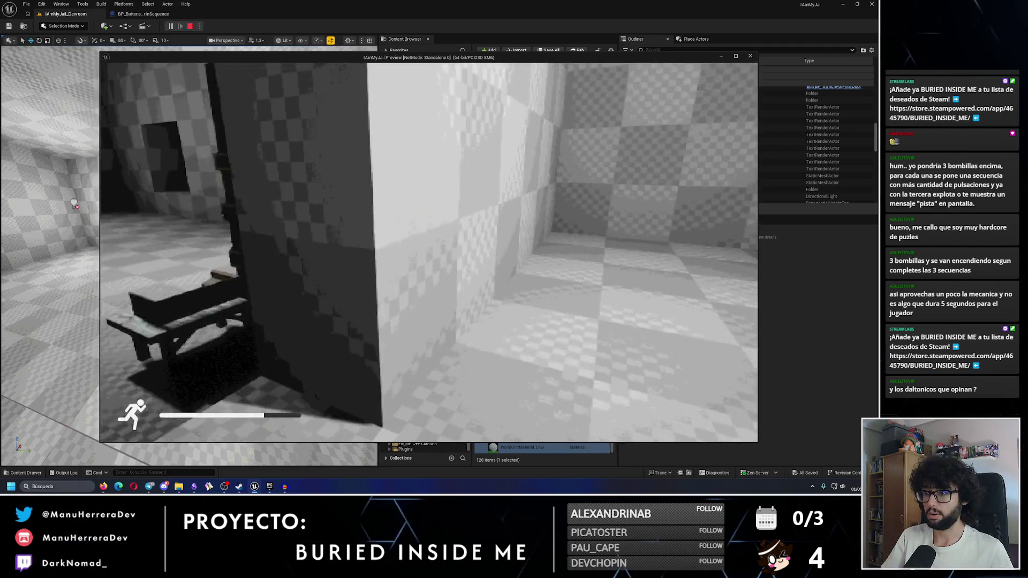
key(shift+w)
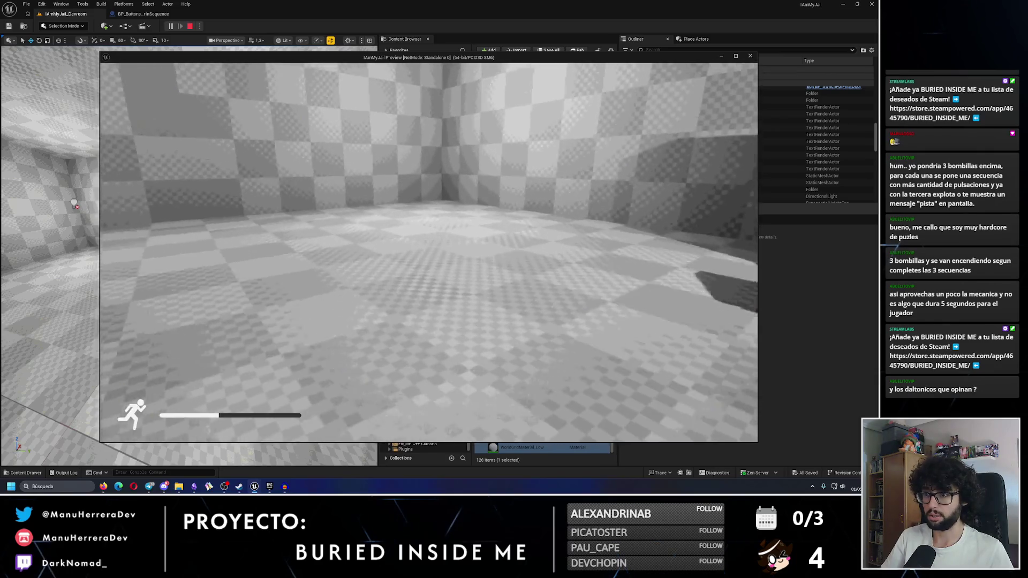
key(shift+w)
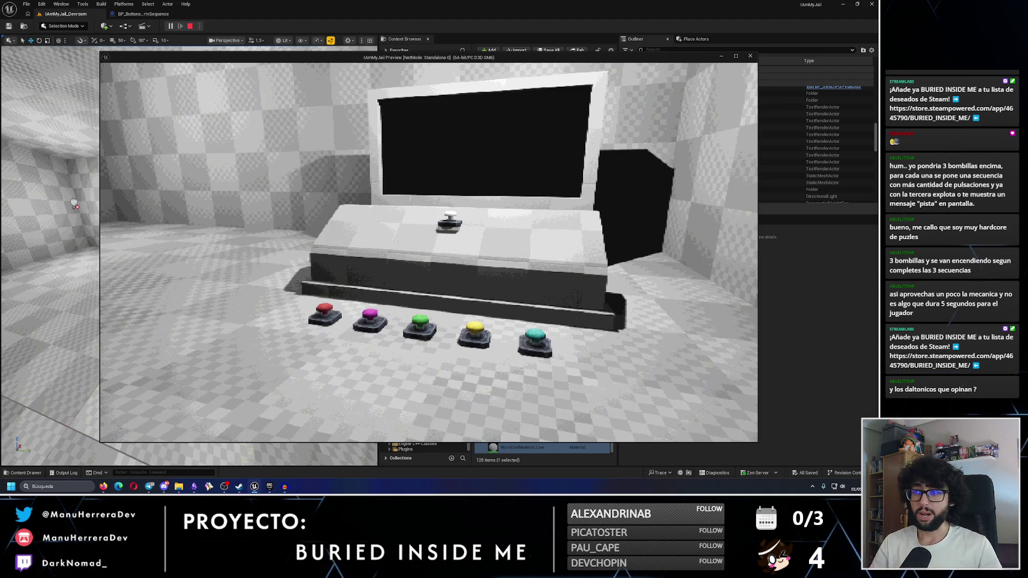
Start the colour sequence with E at the console, step on the buttons, and reach SUCCESS
key(w)
key(e)
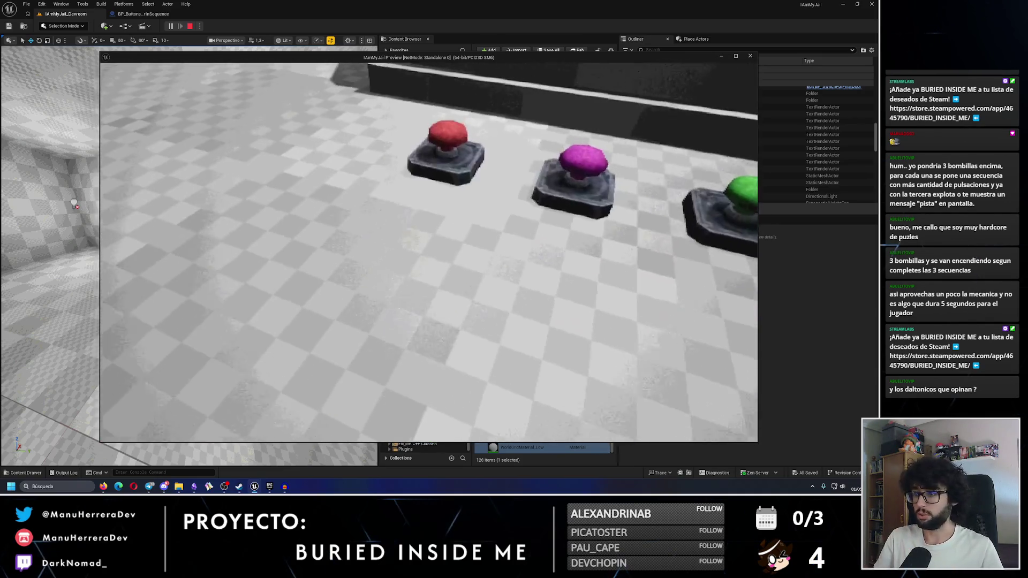
key(e)
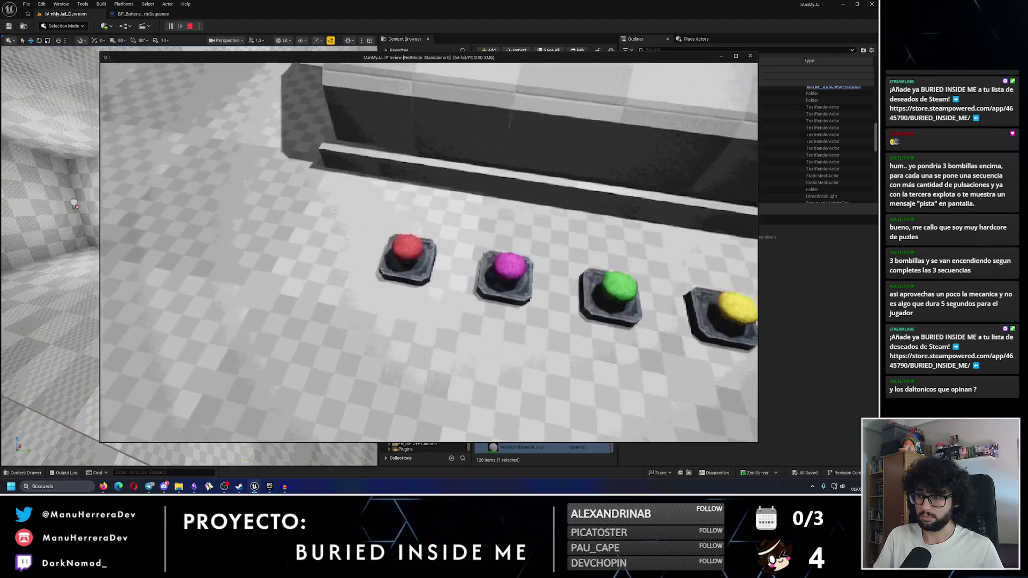
key(s)
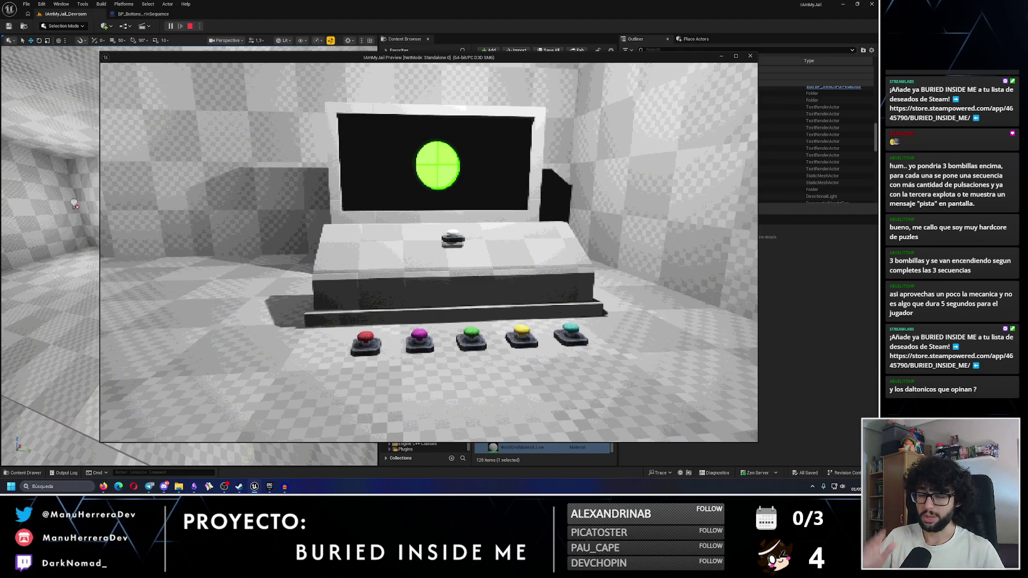
key(w)
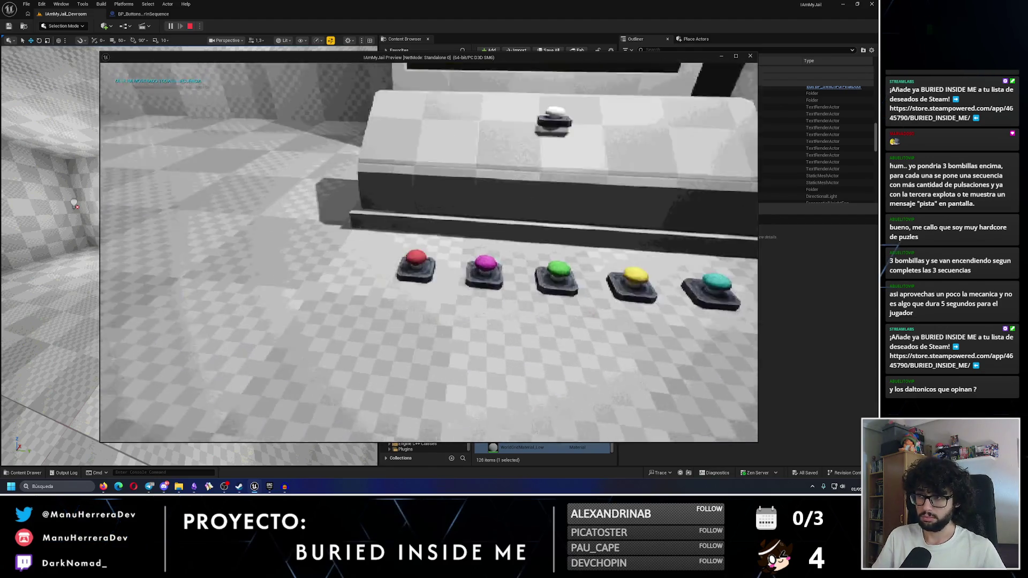
key(s)
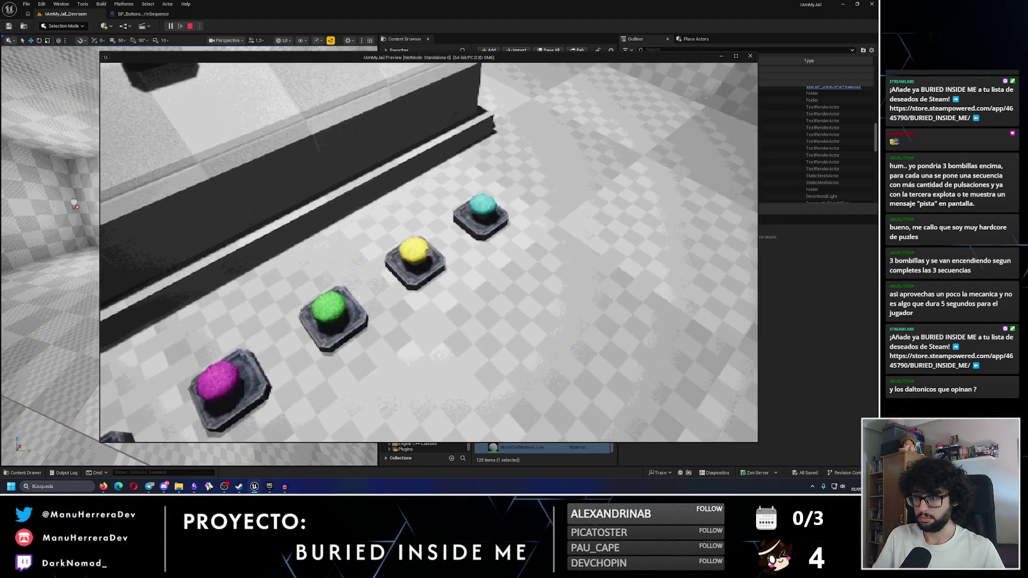
key(s)
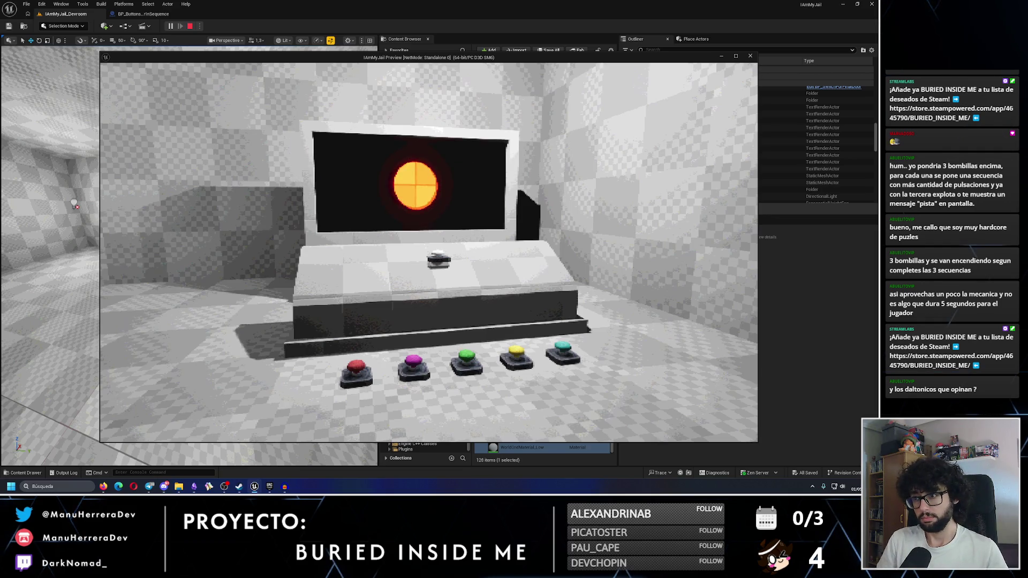
key(w)
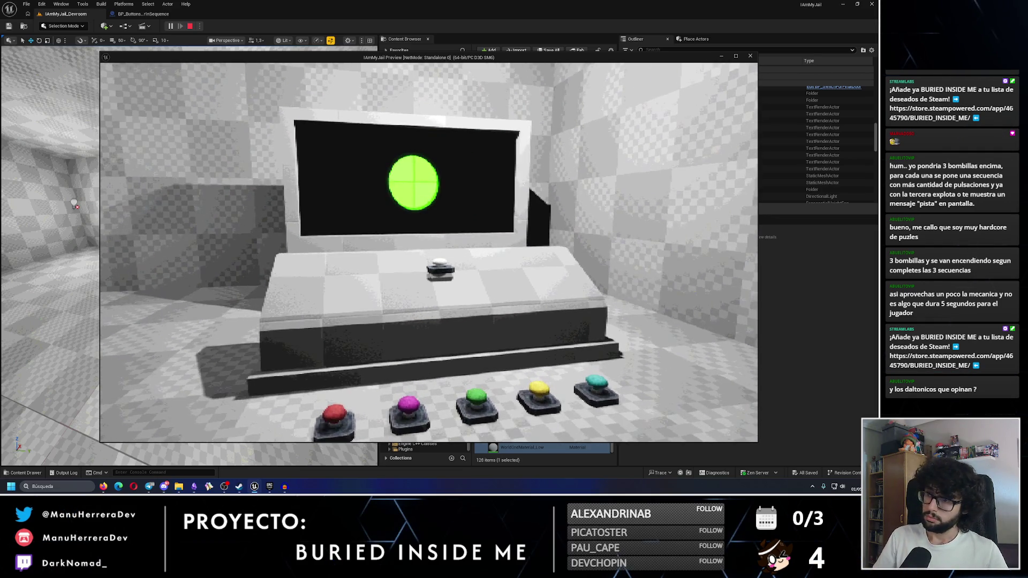
key(w)
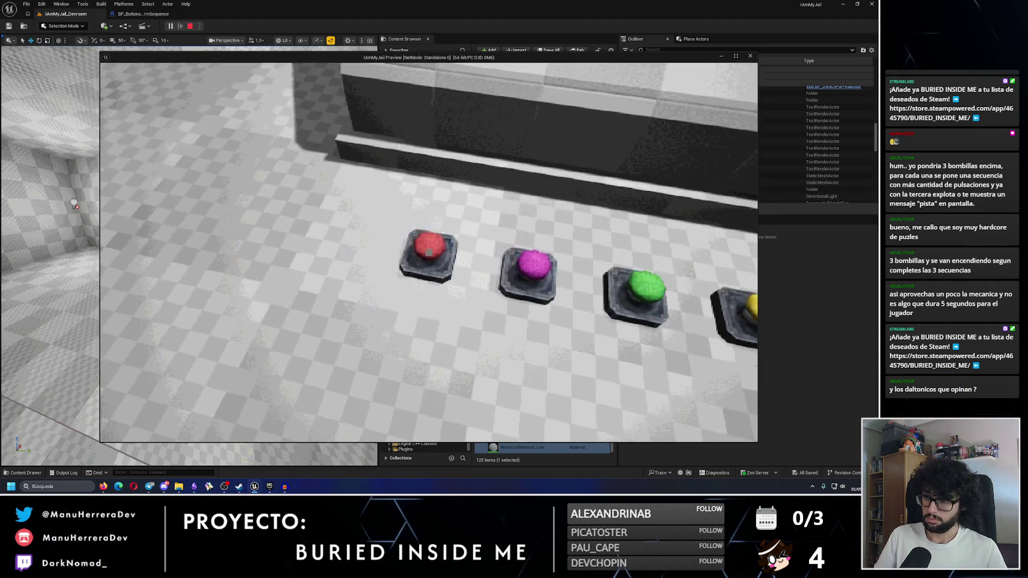
Inspect the console screen up close as it goes dark, then close the game preview
key(w)
click(428, 253)
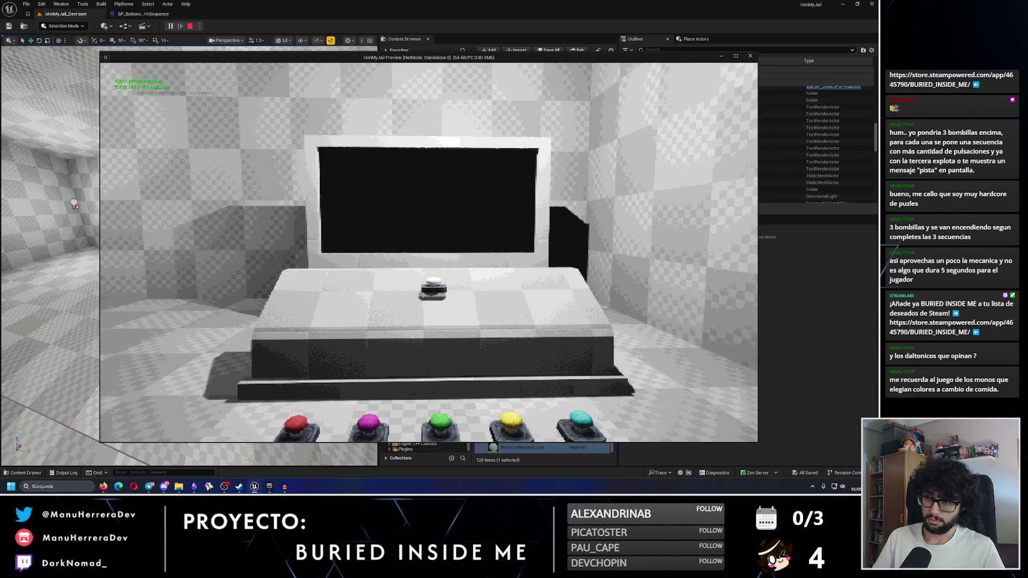
key(w)
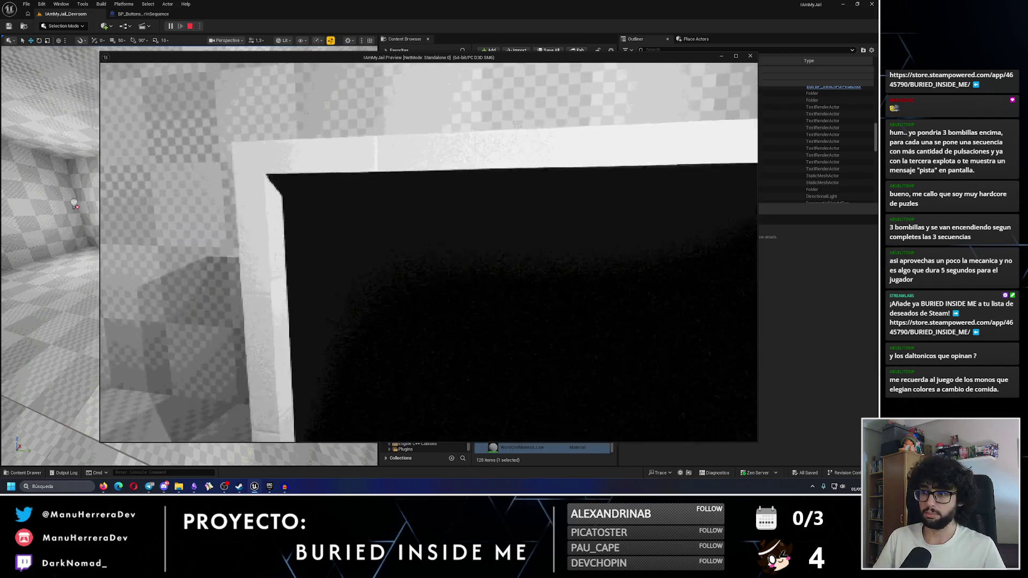
key(s)
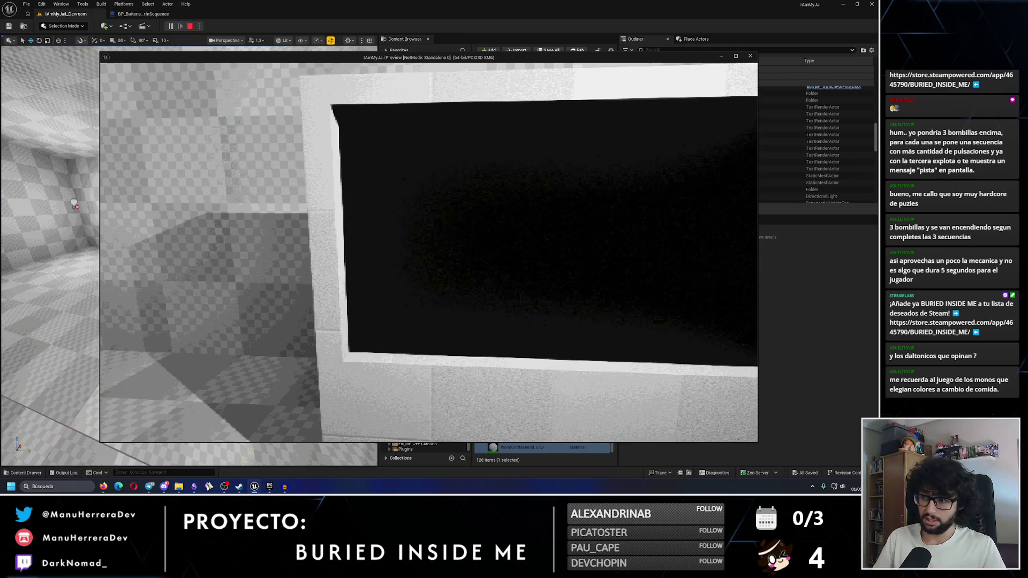
key(s)
key(s)
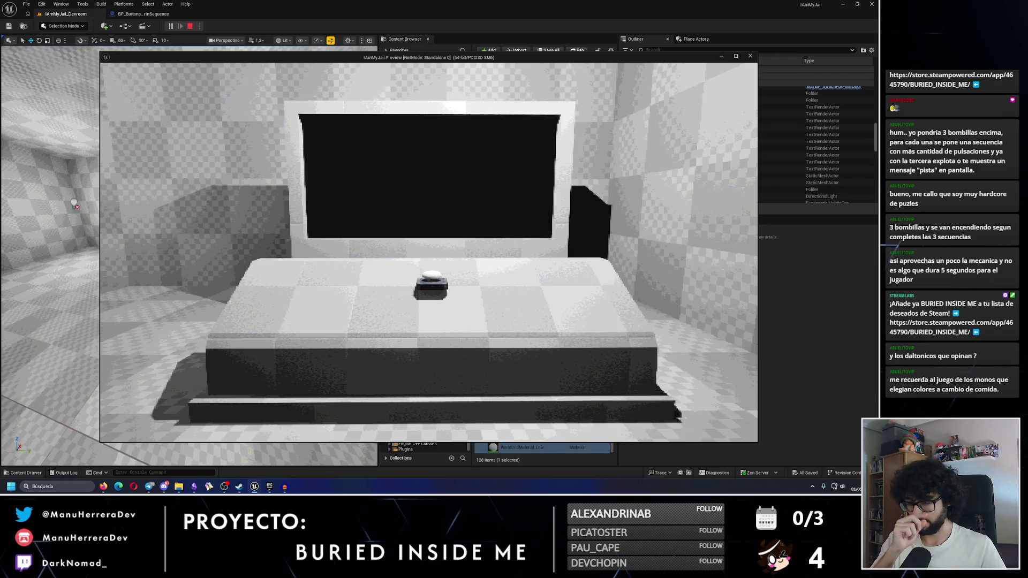
key(s)
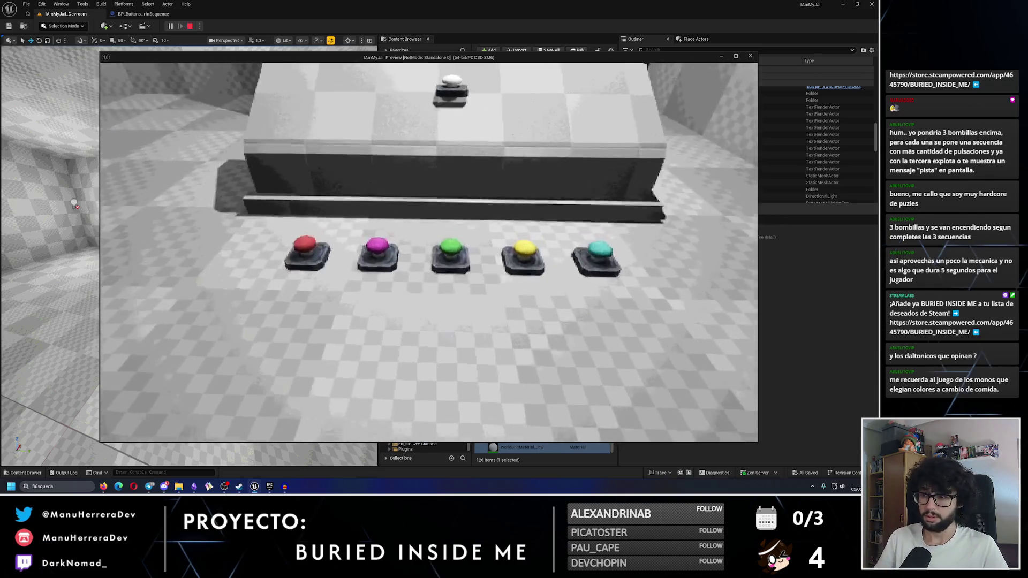
key(Escape)
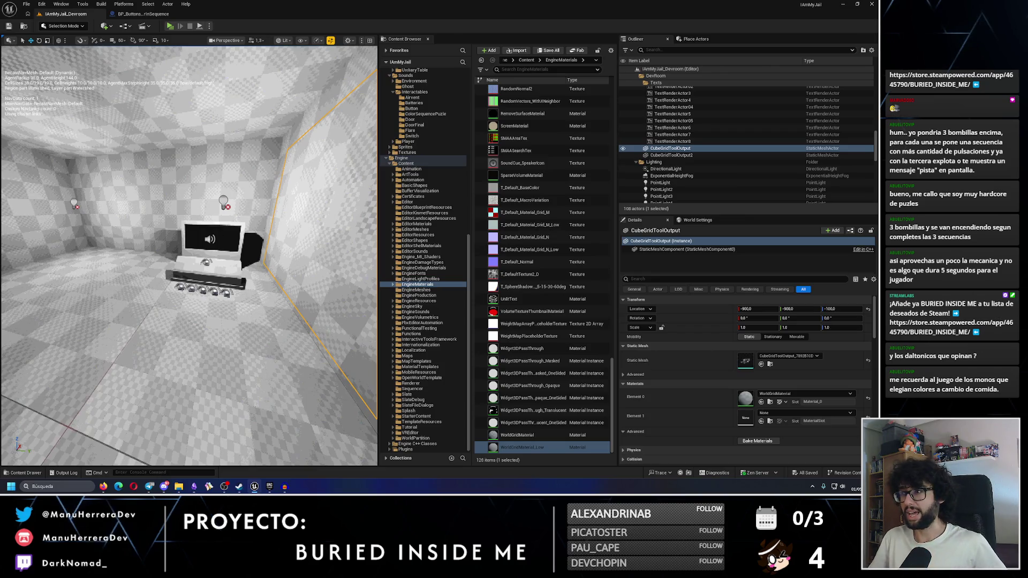
Collapse the Engine Content folder in the asset tree and save the level
double_click(391, 164)
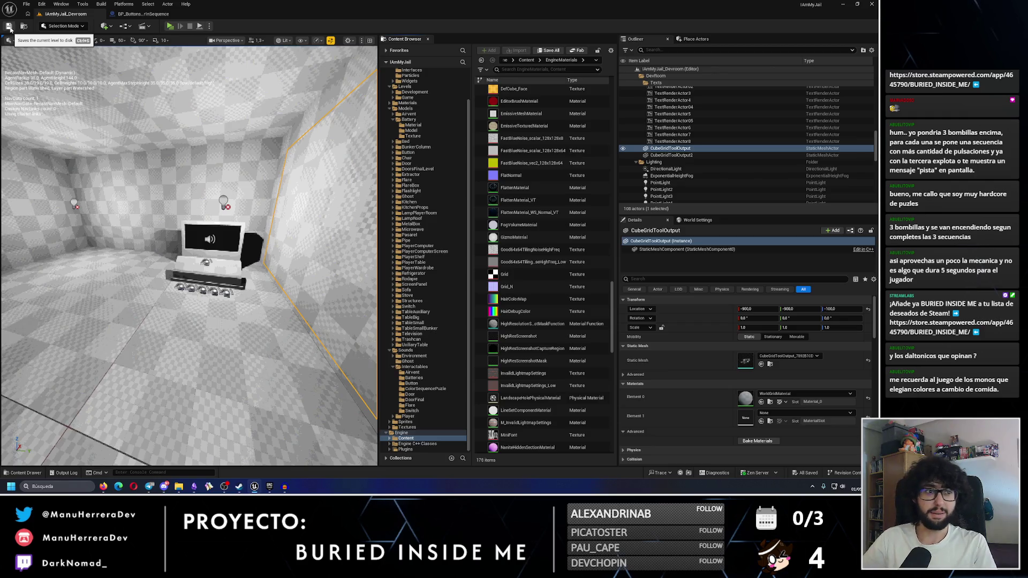
key(p)
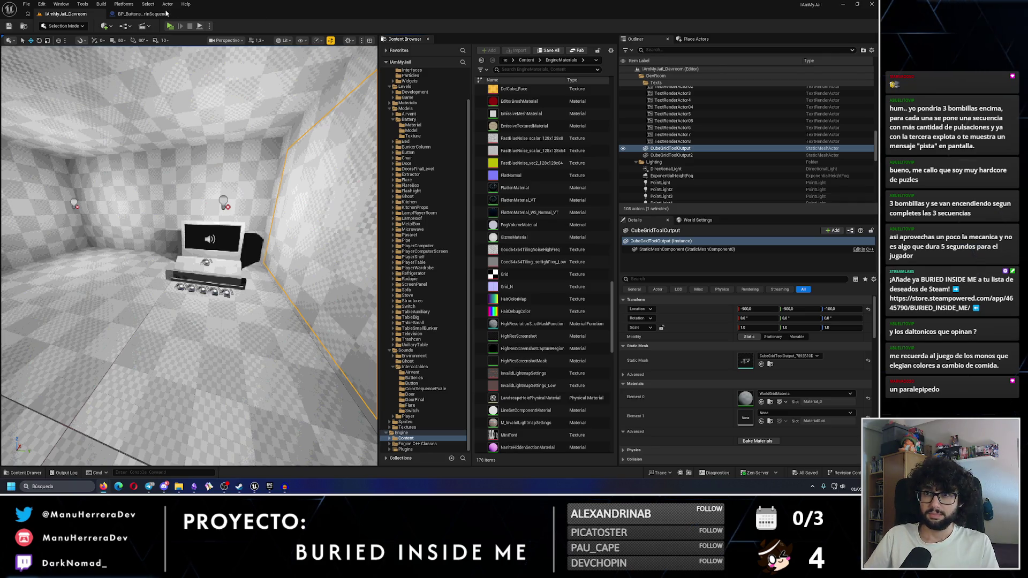
Look over the colour-sequence buttons Blueprint graph around the Puzle Ending node
click(143, 14)
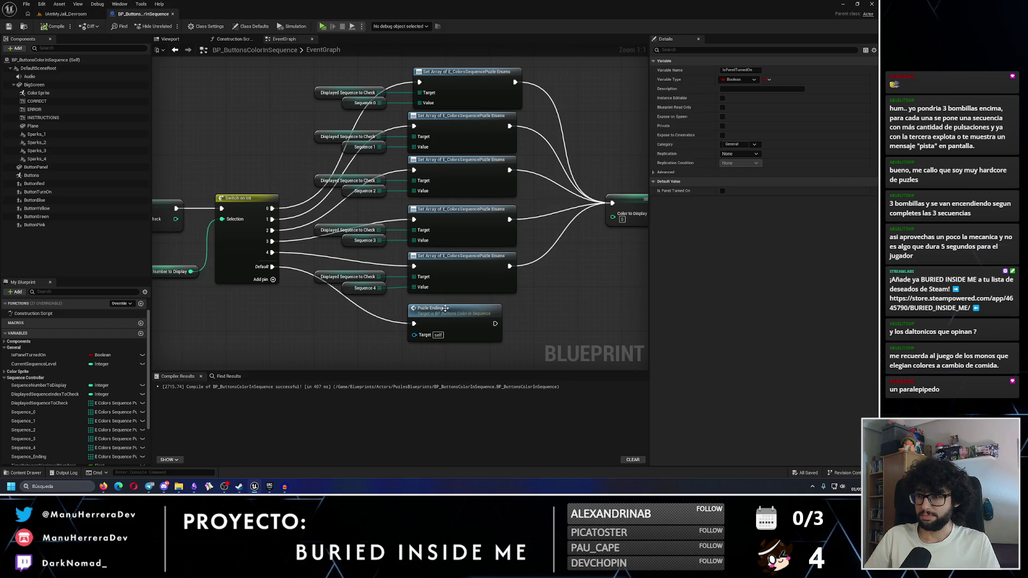
drag(324, 45, 451, 311)
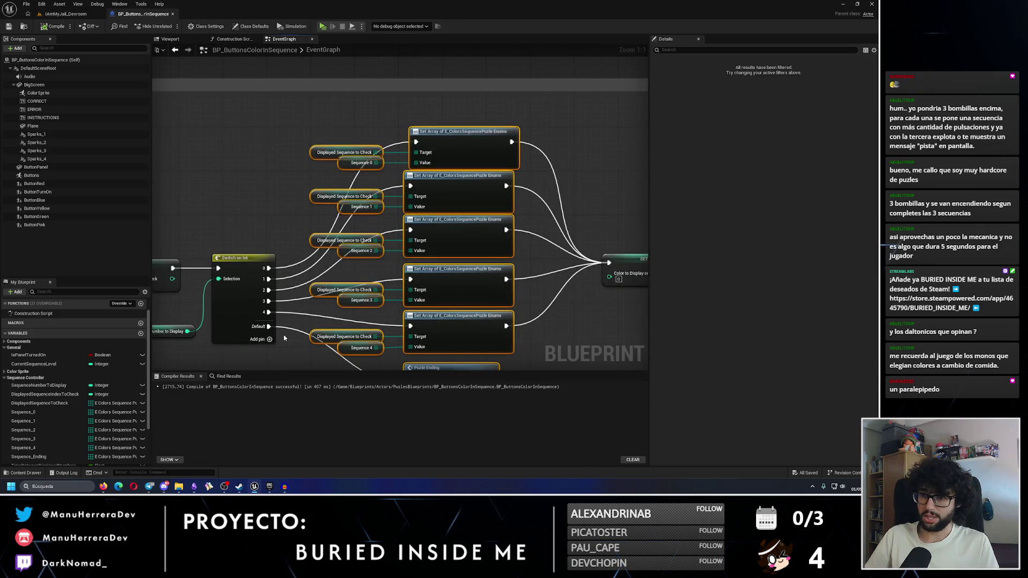
drag(264, 308, 302, 252)
scroll(101, 400, down, 2)
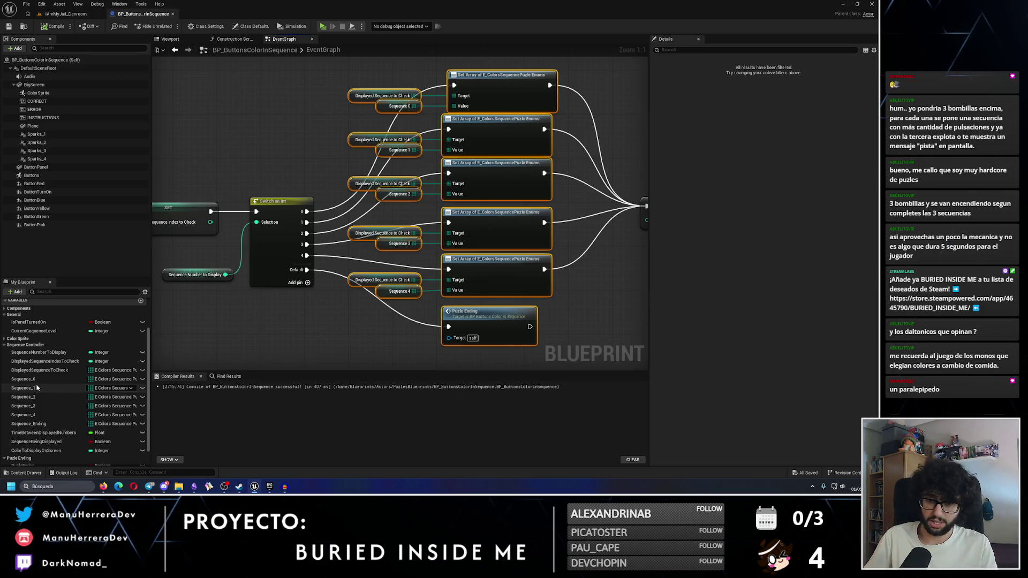
Back in the level editor, open BuriedInsideMe_Level_01 from Content/Levels/Game
click(54, 16)
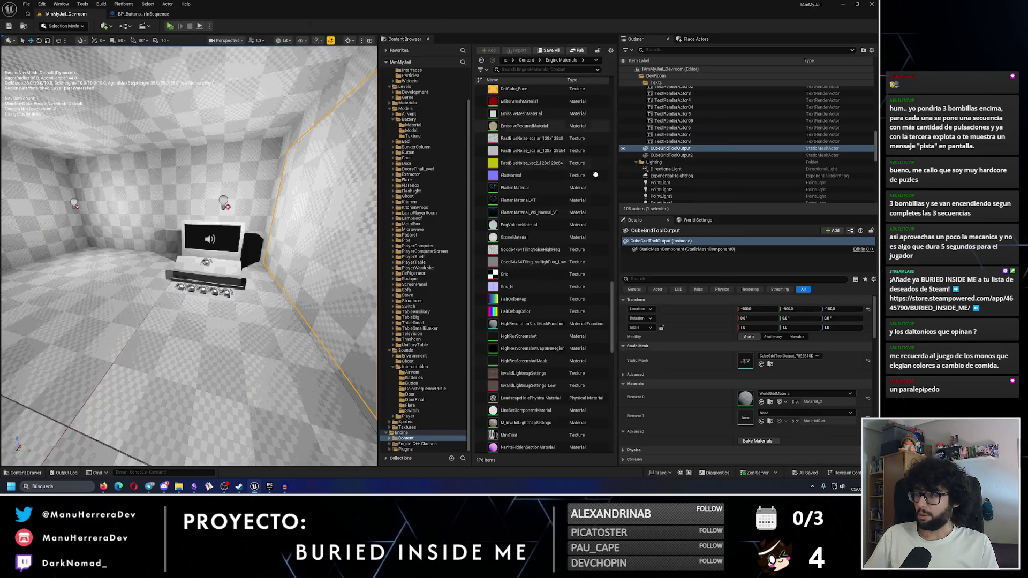
scroll(514, 134, up, 20)
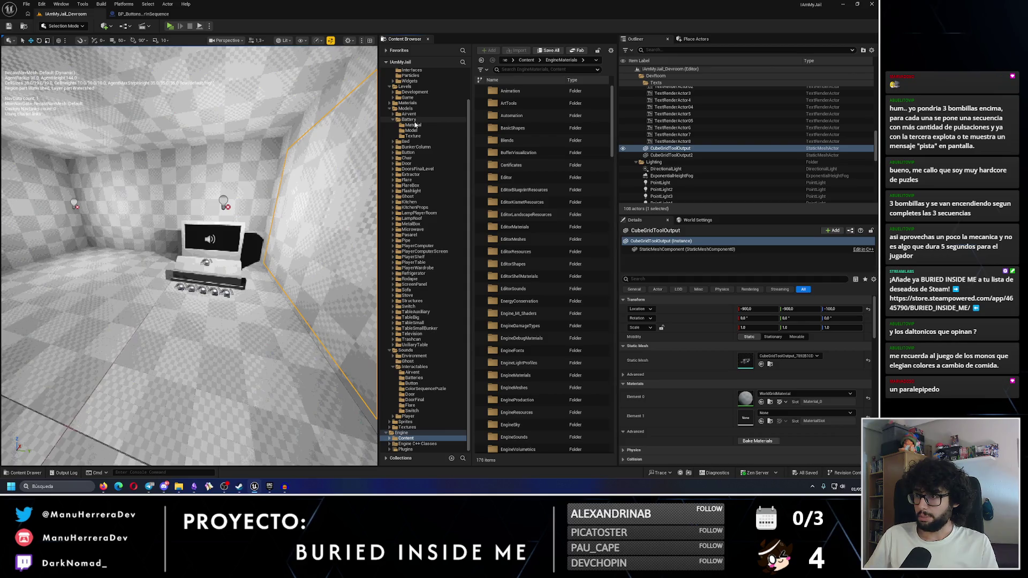
scroll(412, 112, up, 3)
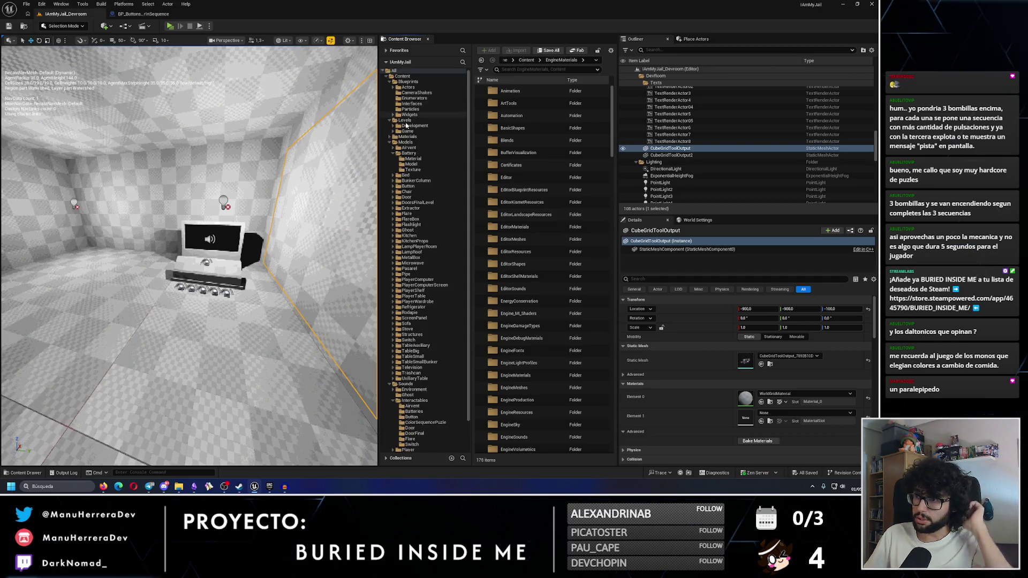
click(407, 131)
double_click(531, 103)
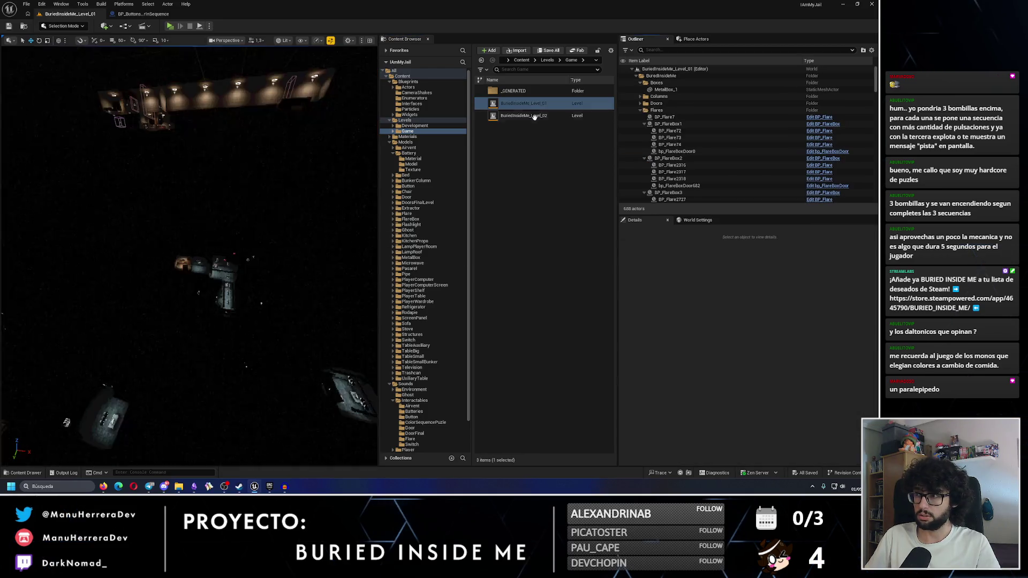
Open BuriedInsideMe_Level_02 and switch the viewport to Unlit shading
double_click(524, 116)
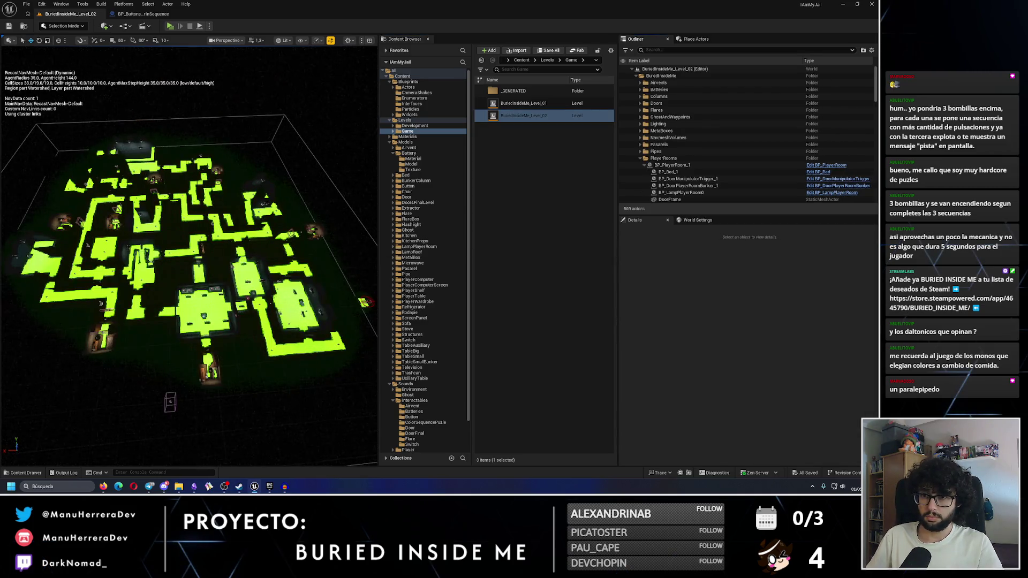
key(p)
key(alt+3)
scroll(189, 256, up, 10)
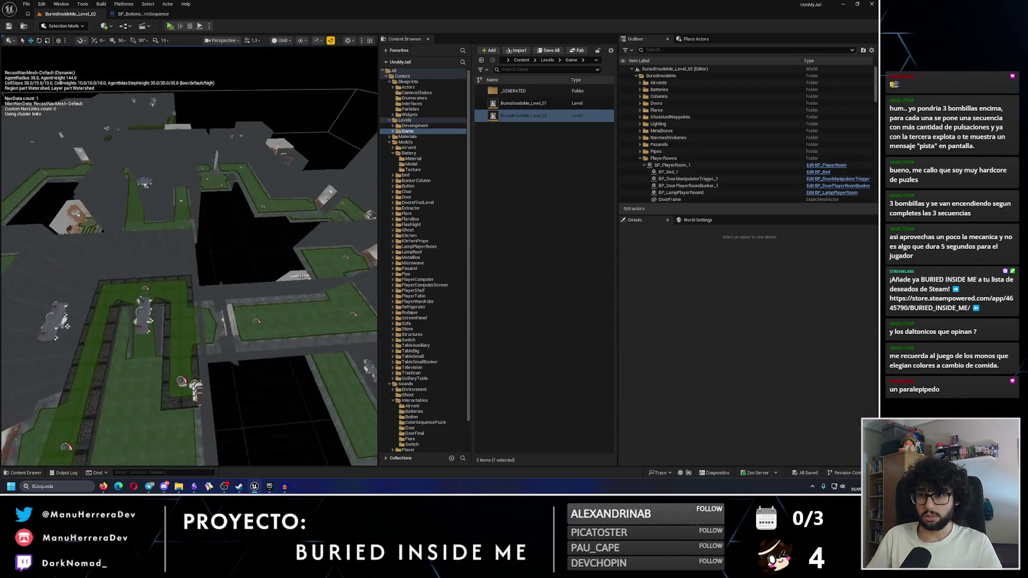
scroll(189, 256, up, 10)
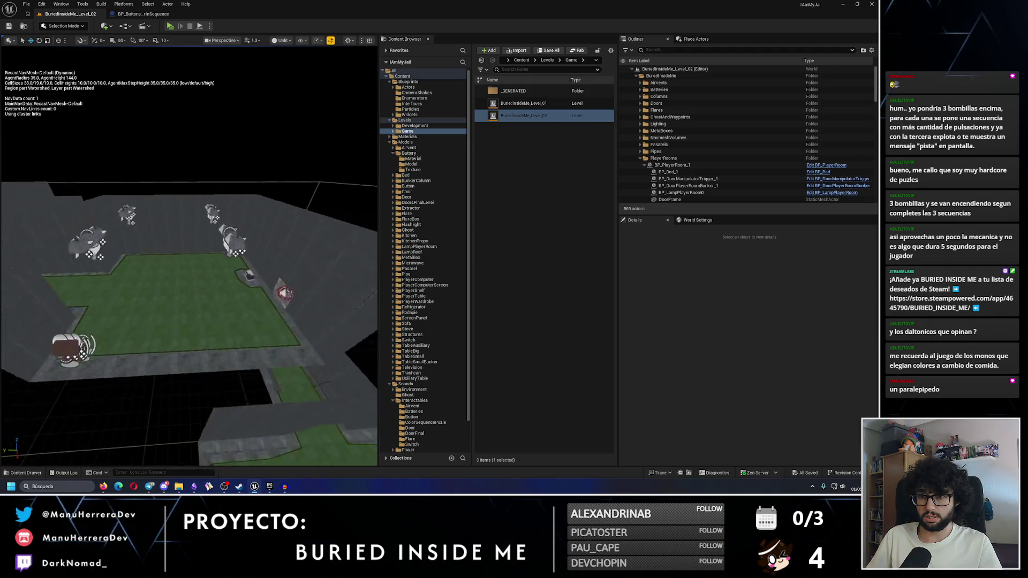
scroll(210, 232, up, 5)
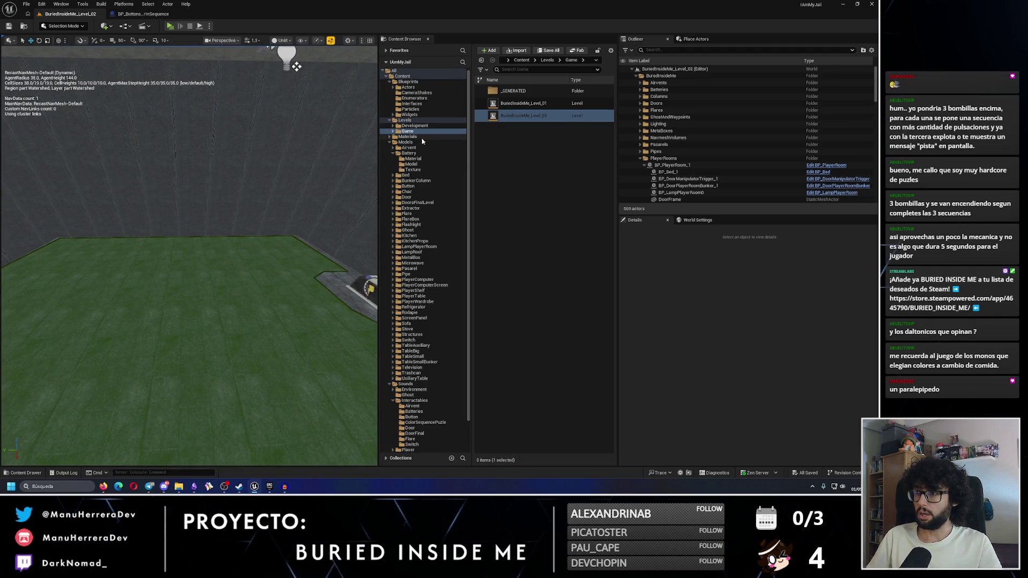
Place BP_ButtonsColorInSequence from Actors/PuzlesBlueprints into the room, undoing the accidental rotation
click(417, 89)
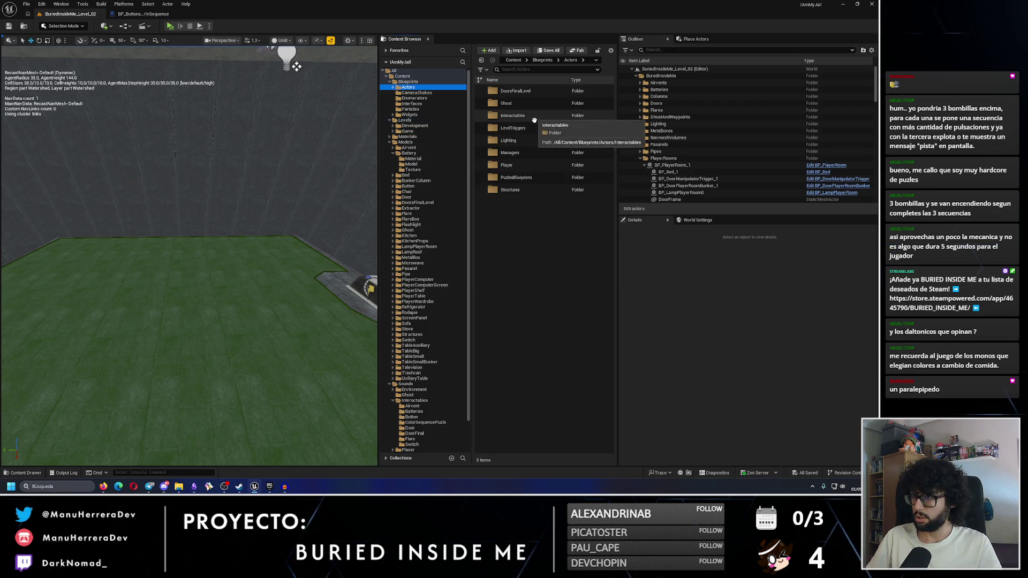
double_click(530, 178)
mouse_move(516, 93)
mouse_down()
mouse_move(184, 257)
mouse_move(193, 243)
mouse_move(177, 275)
mouse_move(200, 242)
mouse_move(228, 277)
mouse_move(214, 280)
mouse_move(328, 319)
mouse_up()
key(ctrl+z)
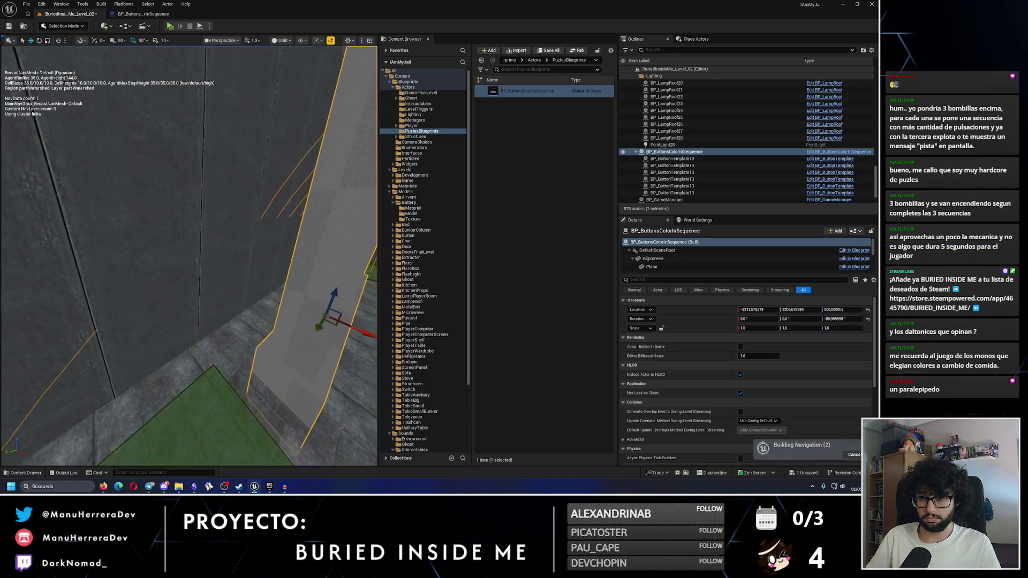
Slide the button puzzle along X to about -2265.6 beside the wall
key(f)
mouse_move(214, 268)
mouse_down()
mouse_move(225, 278)
mouse_move(193, 259)
mouse_move(209, 268)
mouse_move(172, 278)
mouse_up()
key(alt+4)
key(alt+3)
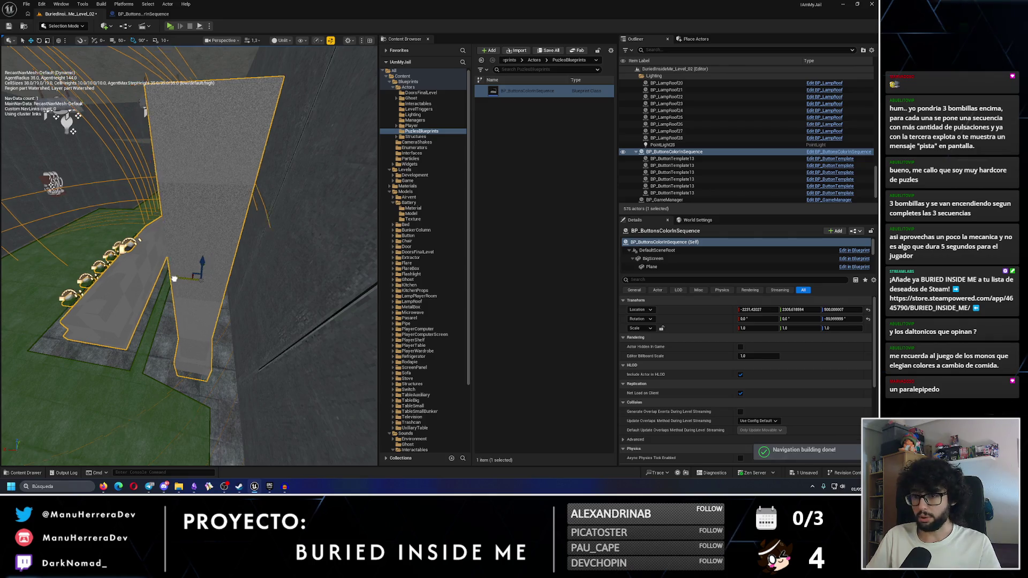
mouse_move(209, 279)
mouse_down()
mouse_move(235, 258)
mouse_move(225, 249)
mouse_up()
scroll(189, 256, up, 3)
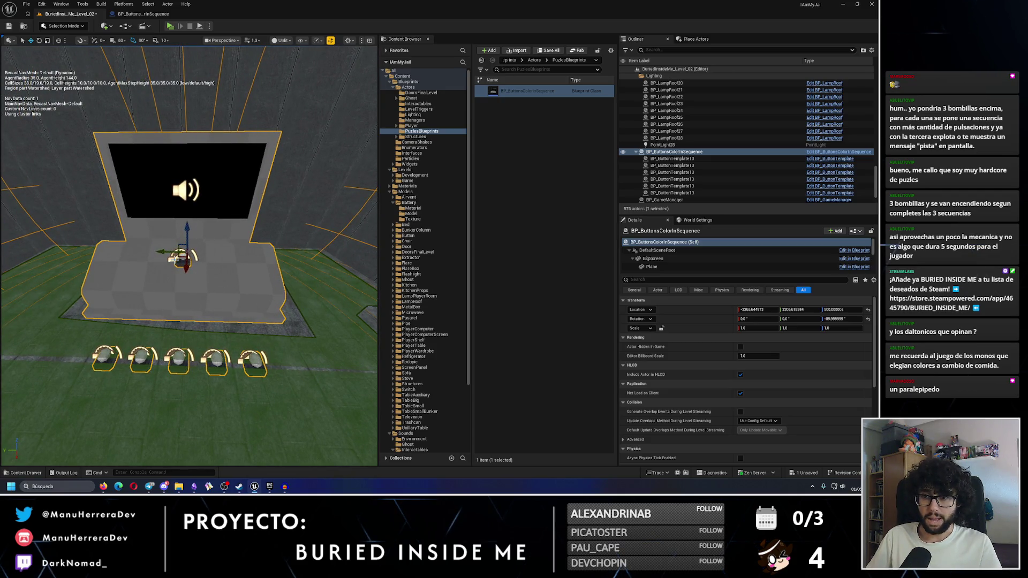
Save Level_02 and select the puzzle's CORRECT text component
click(9, 26)
drag(204, 207, 185, 266)
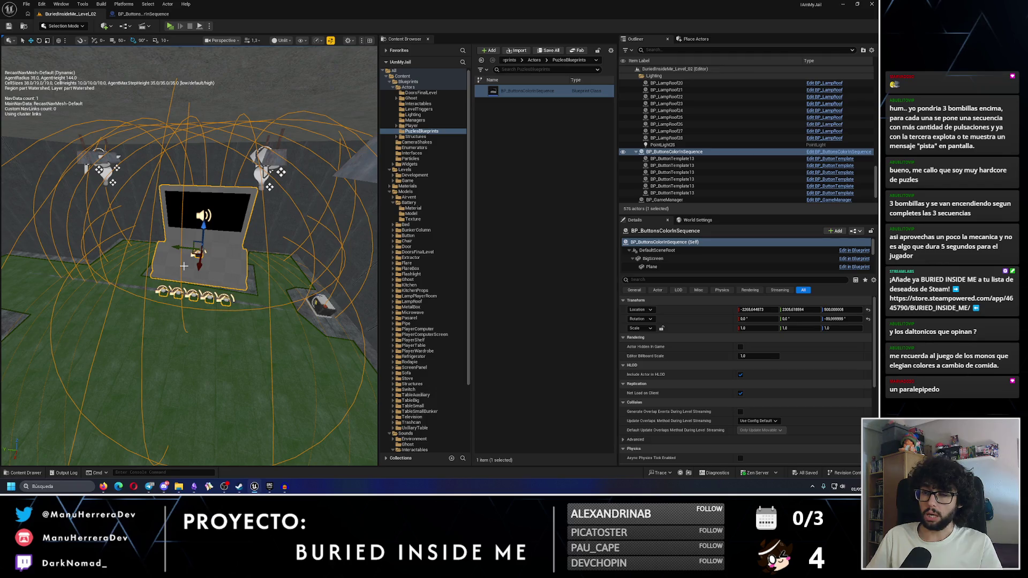
scroll(659, 265, down, 3)
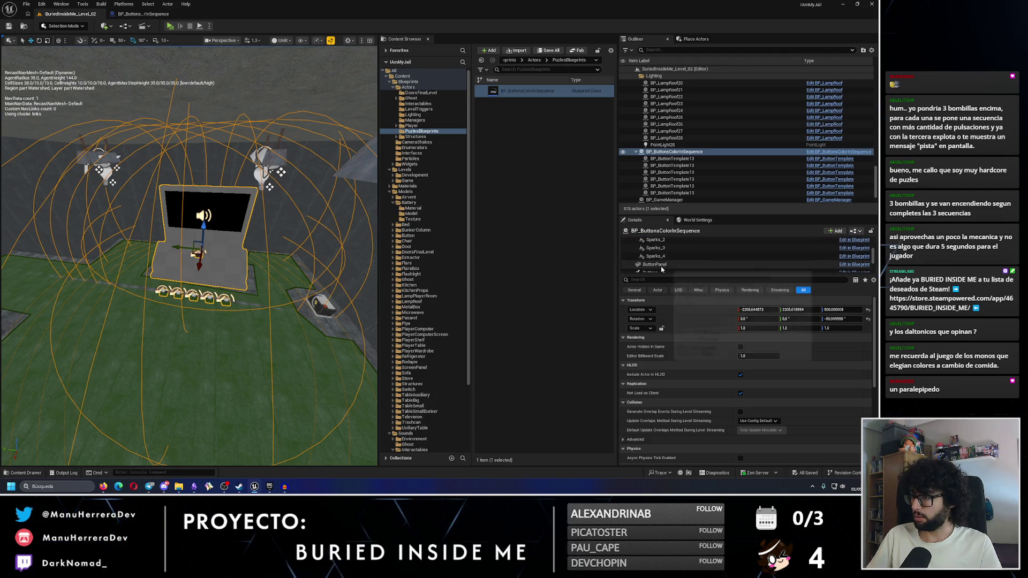
click(656, 249)
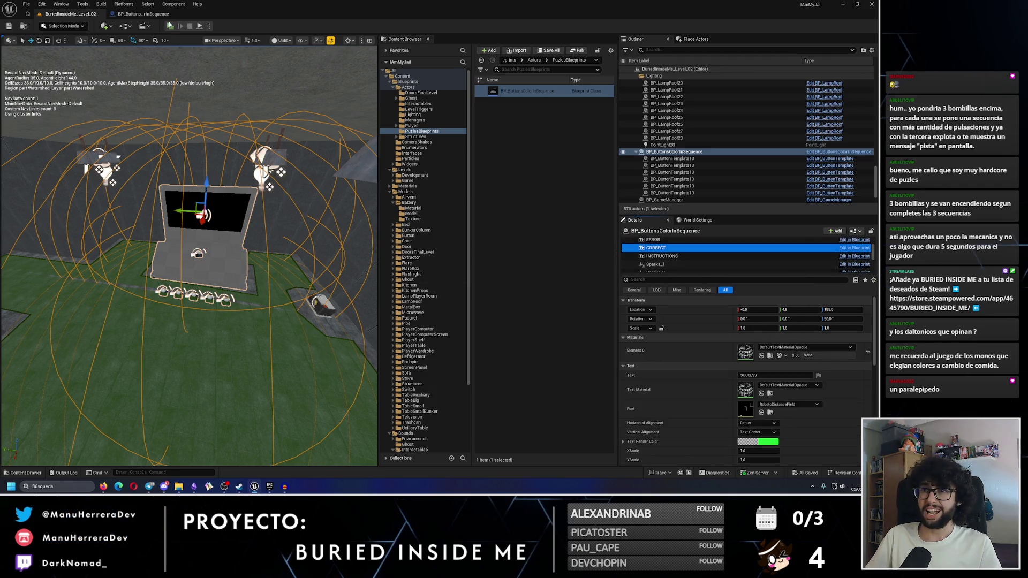
Check the CORRECT component's text settings in the puzzle Blueprint and save the Blueprint
click(158, 15)
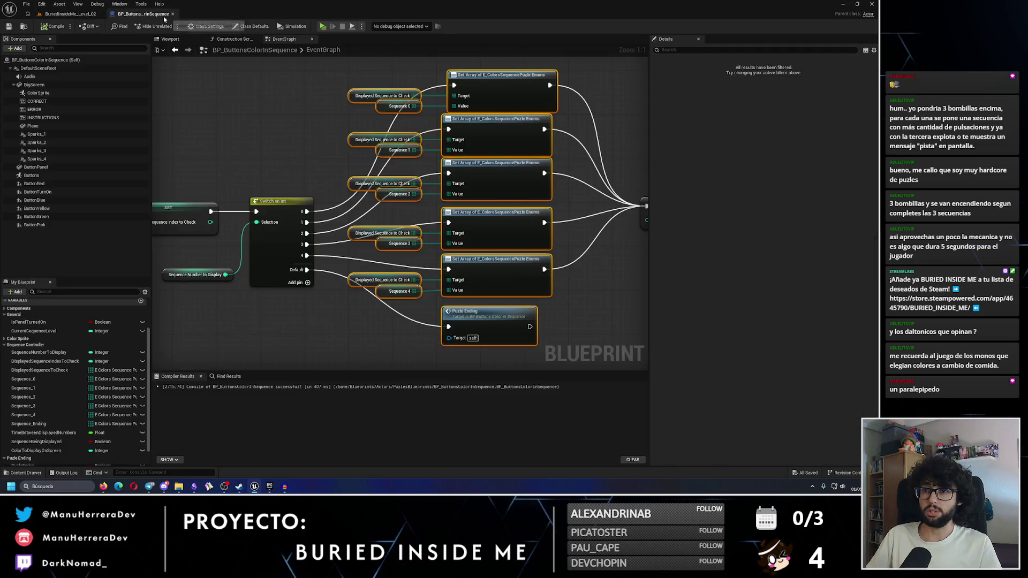
click(51, 101)
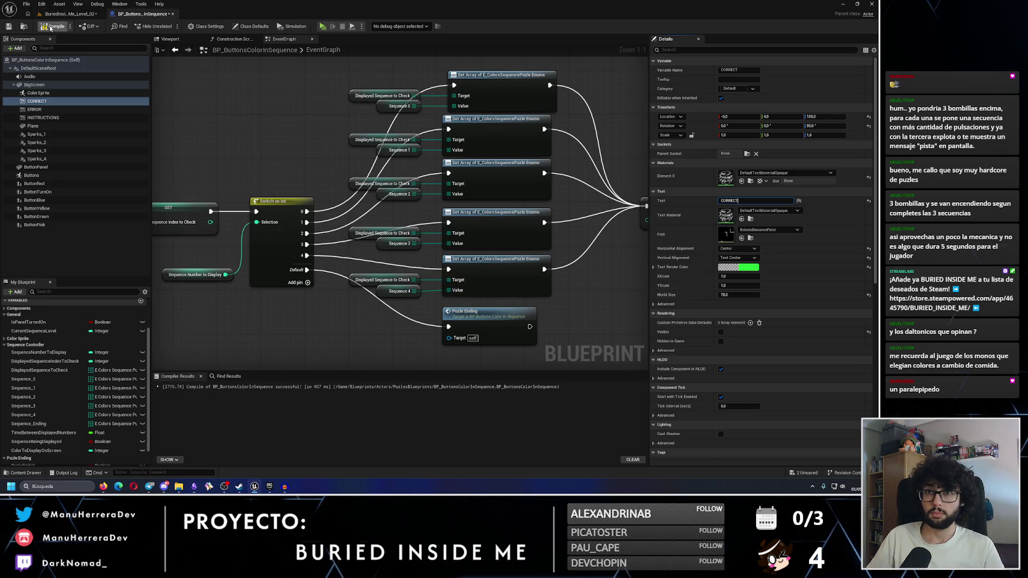
click(9, 26)
click(70, 14)
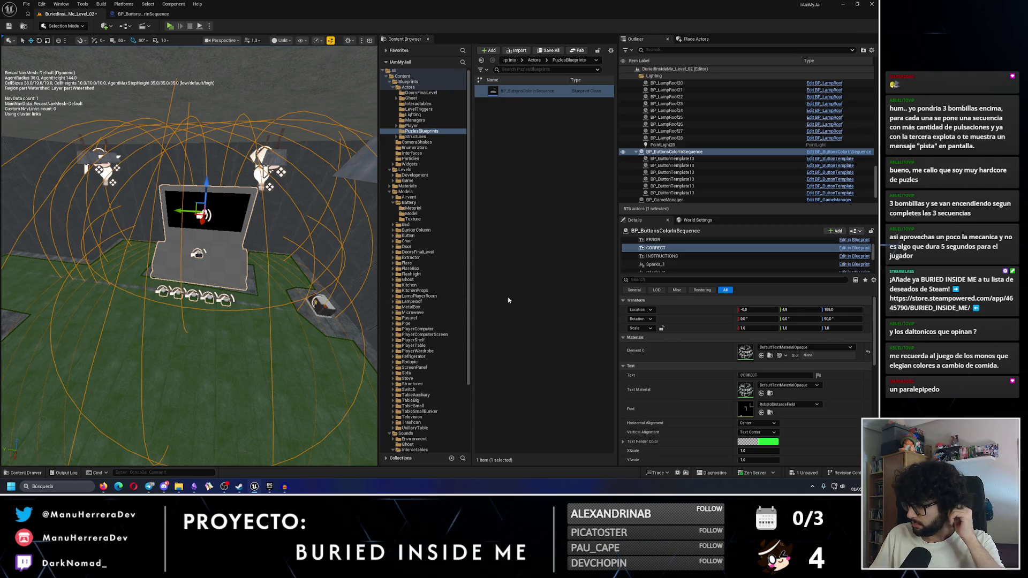
Try moving ButtonRed, undo the move, and save the map
click(662, 264)
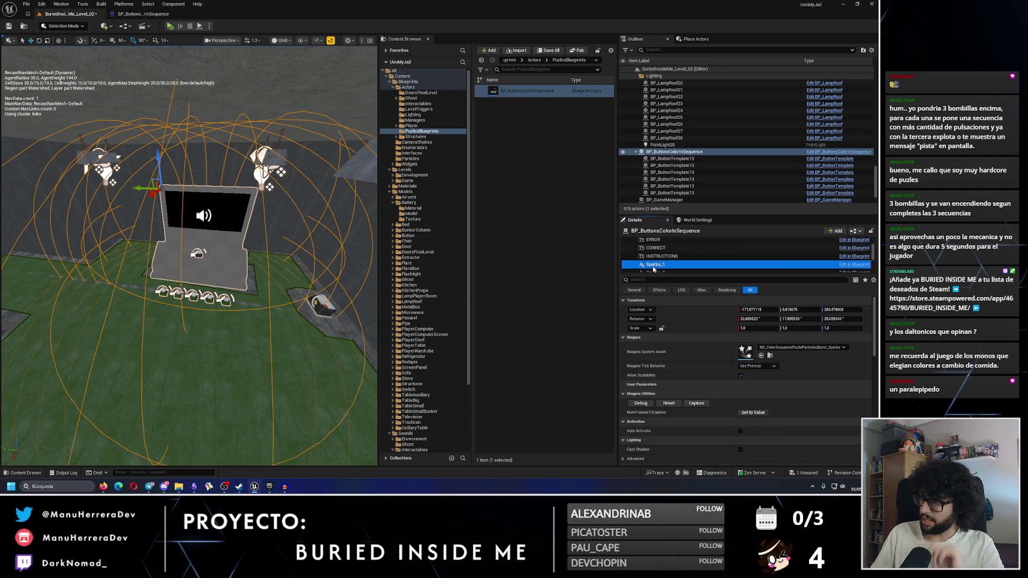
scroll(664, 261, down, 5)
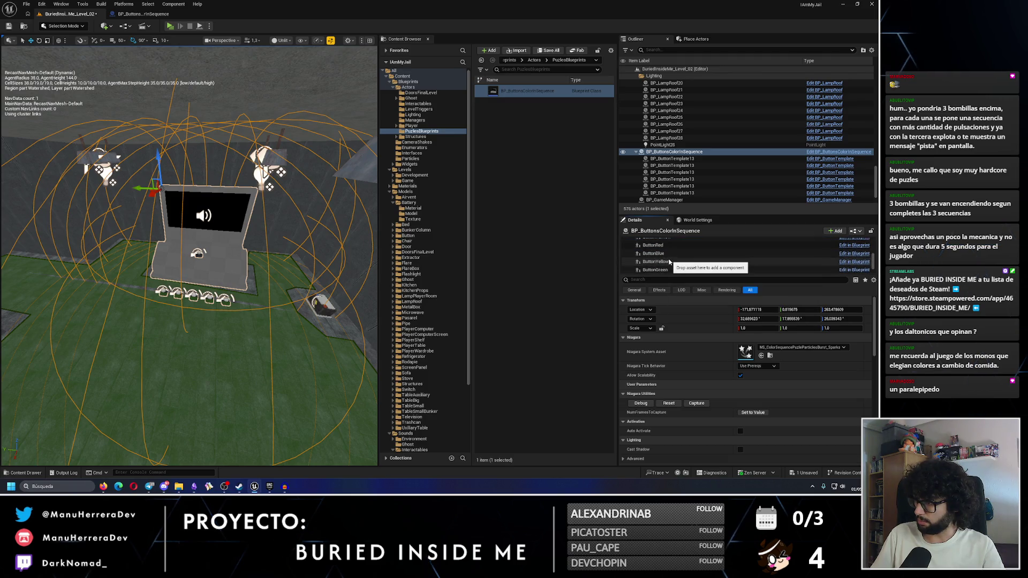
click(664, 247)
drag(153, 291, 25, 275)
key(f)
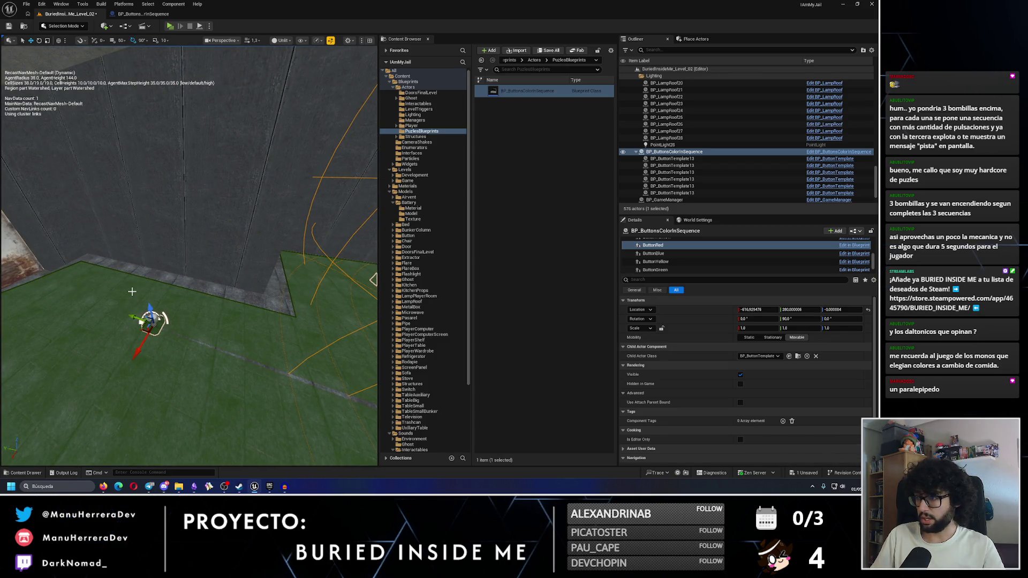
key(ctrl+z)
key(ctrl+s)
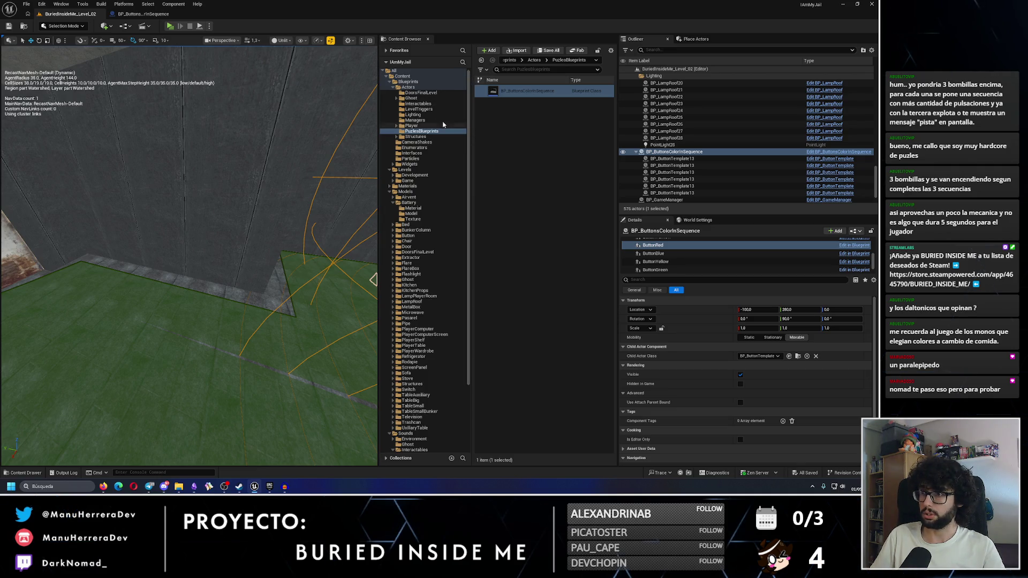
Search the Content Browser for the button template and open BP_ButtonTemplate
click(412, 86)
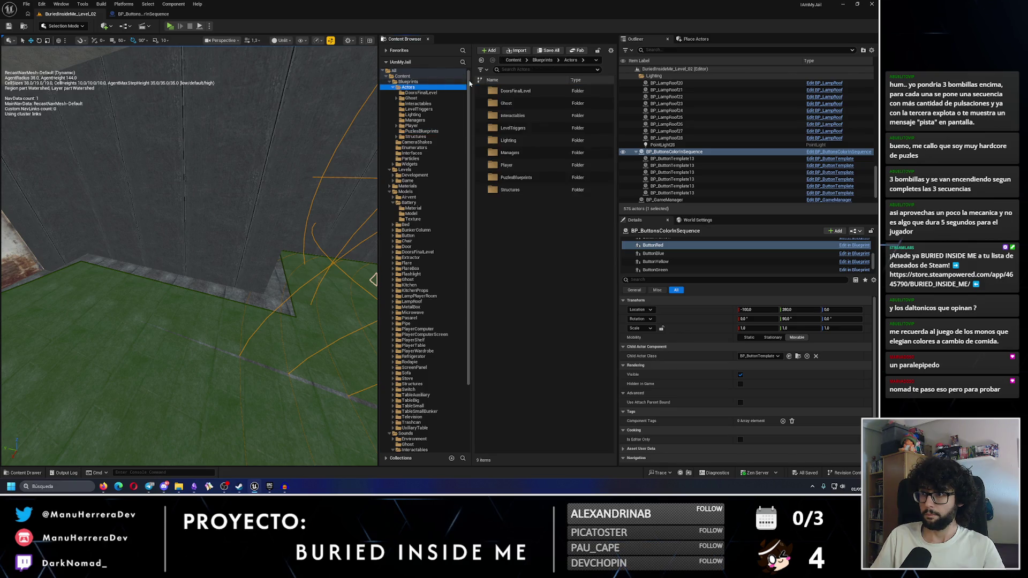
text(BUTTO)
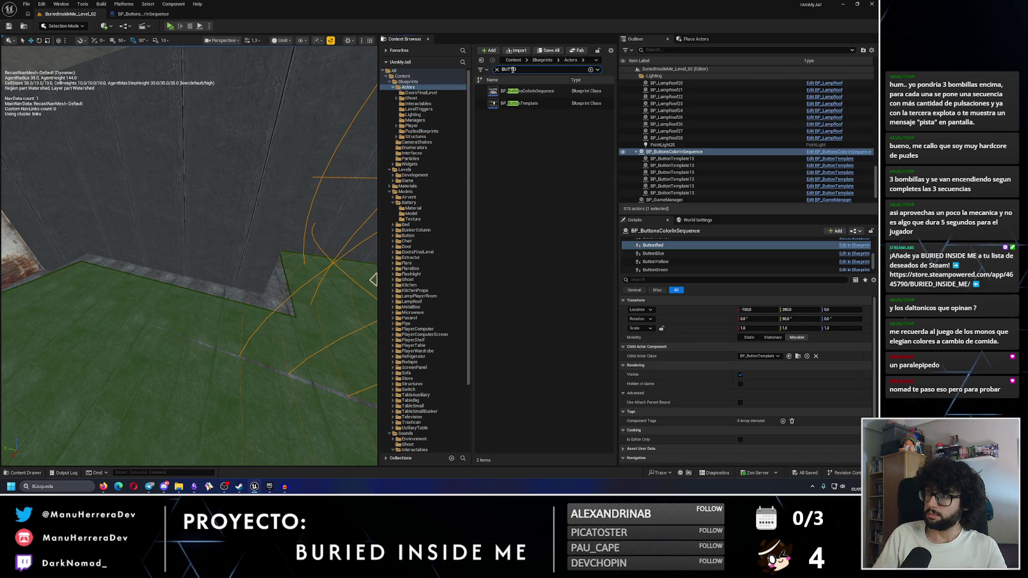
double_click(520, 103)
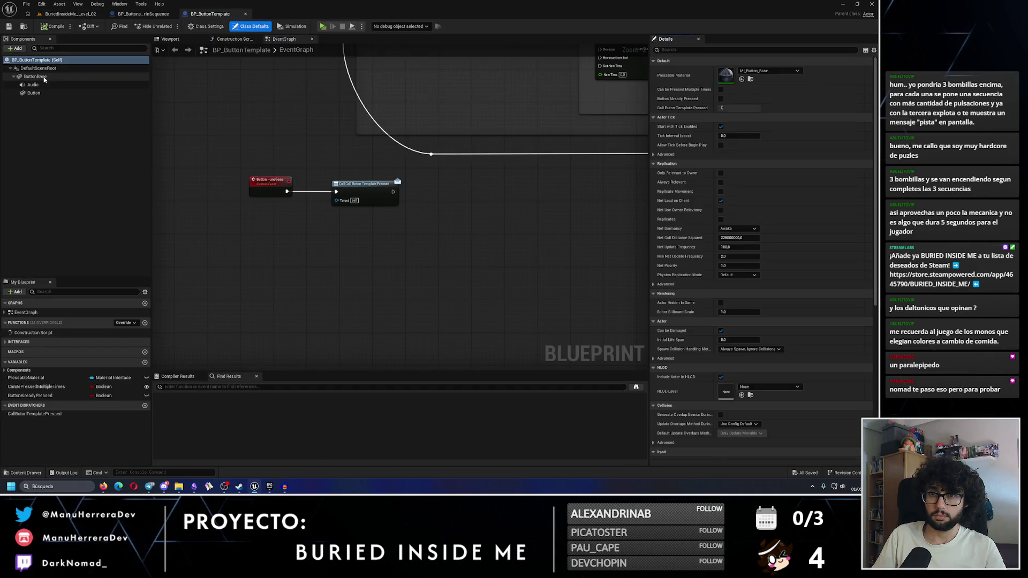
click(35, 77)
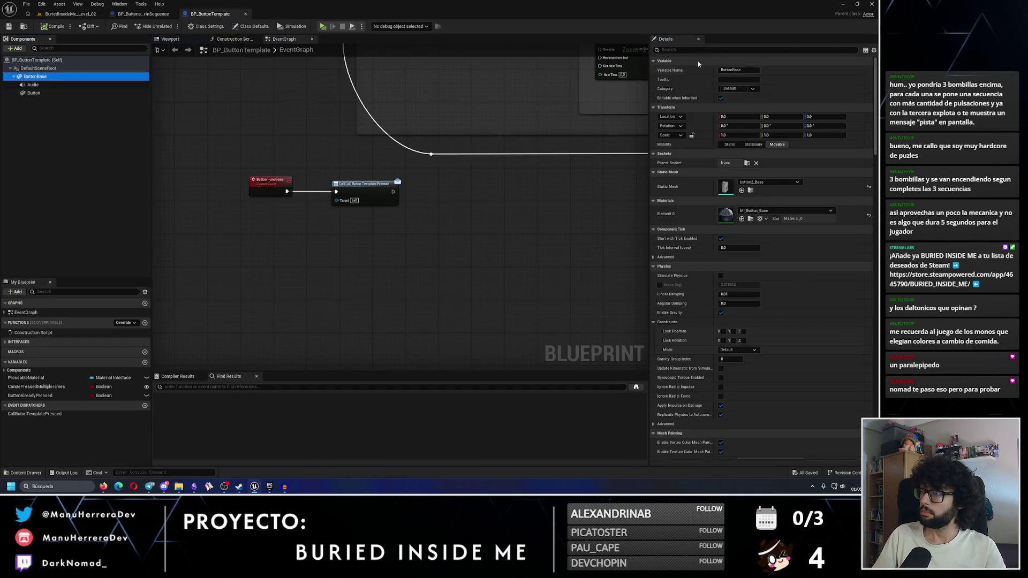
Filter ButtonBase properties by 'affect', select the Button mesh, and save the template
click(693, 50)
text(affect)
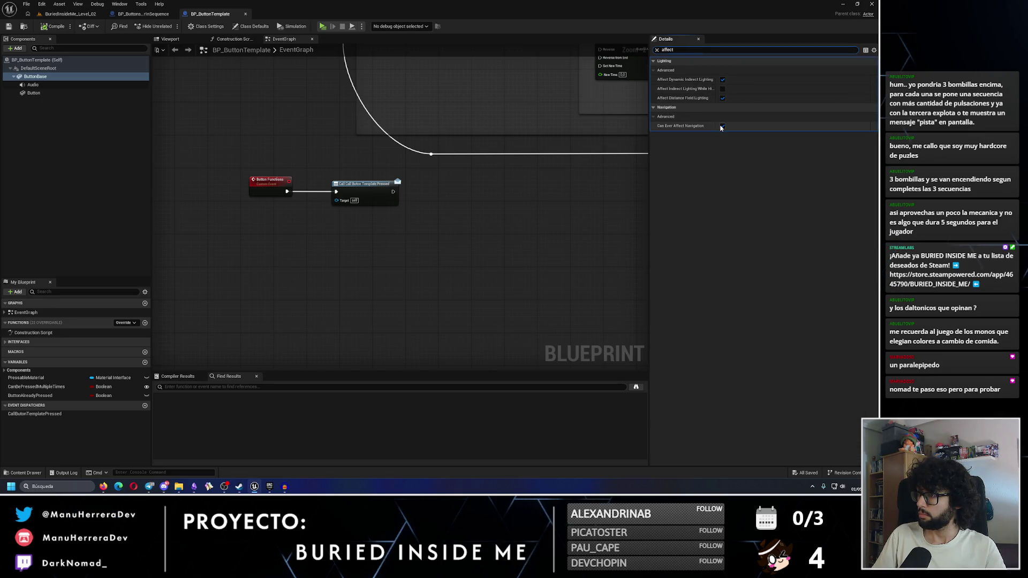
click(78, 95)
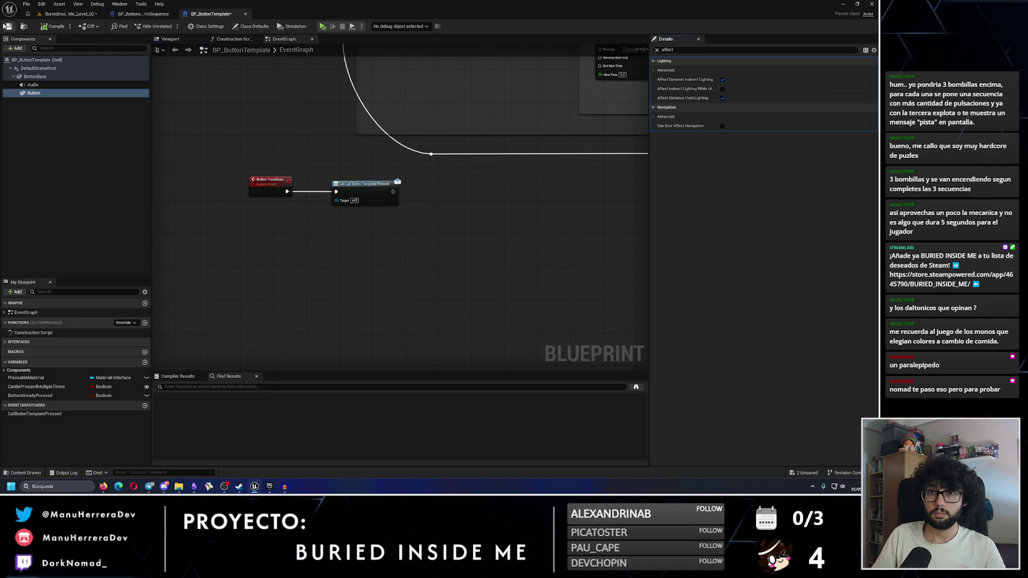
click(7, 25)
click(69, 14)
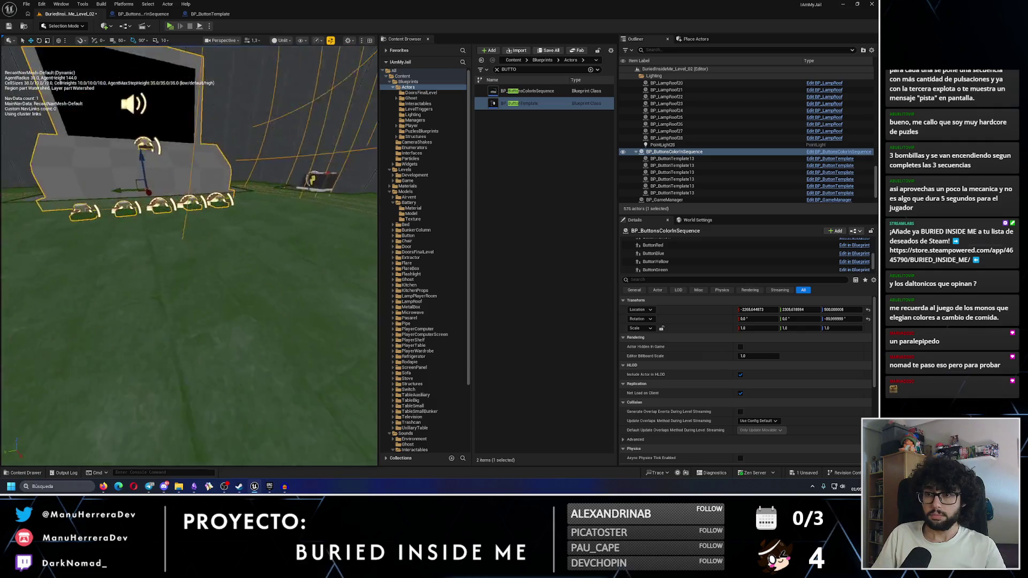
Move ButtonRed along Y away from the panel toward the wall and save the level
key(f)
click(110, 309)
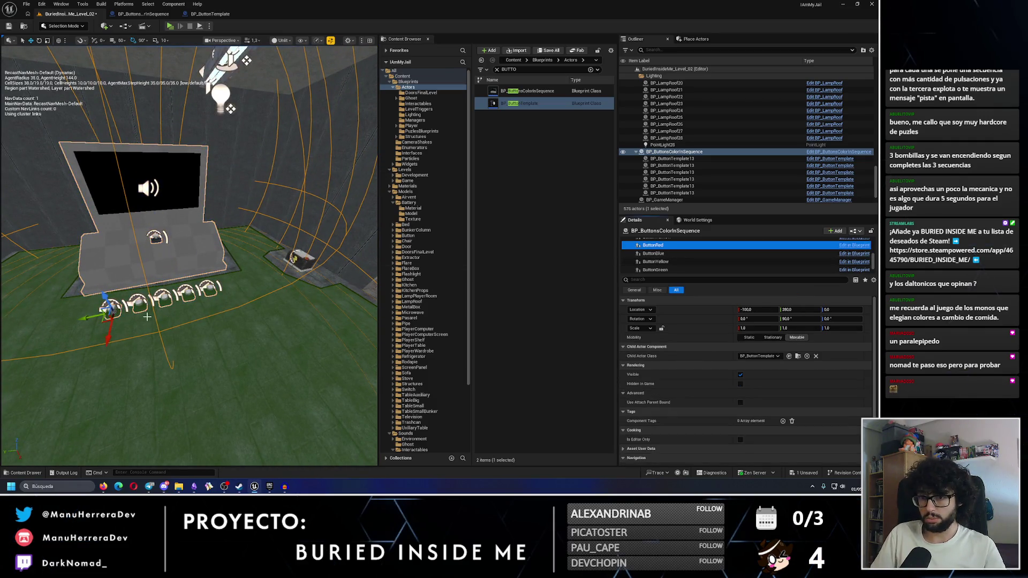
drag(108, 339, 133, 411)
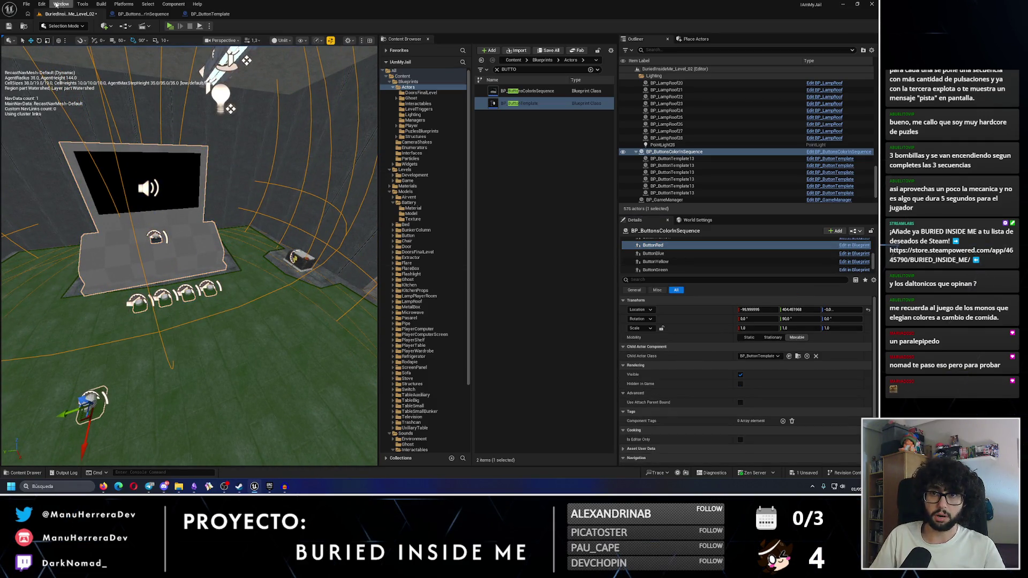
click(12, 28)
mouse_move(17, 51)
mouse_down()
mouse_move(27, 35)
mouse_move(16, 51)
mouse_move(308, 200)
mouse_move(173, 346)
mouse_up()
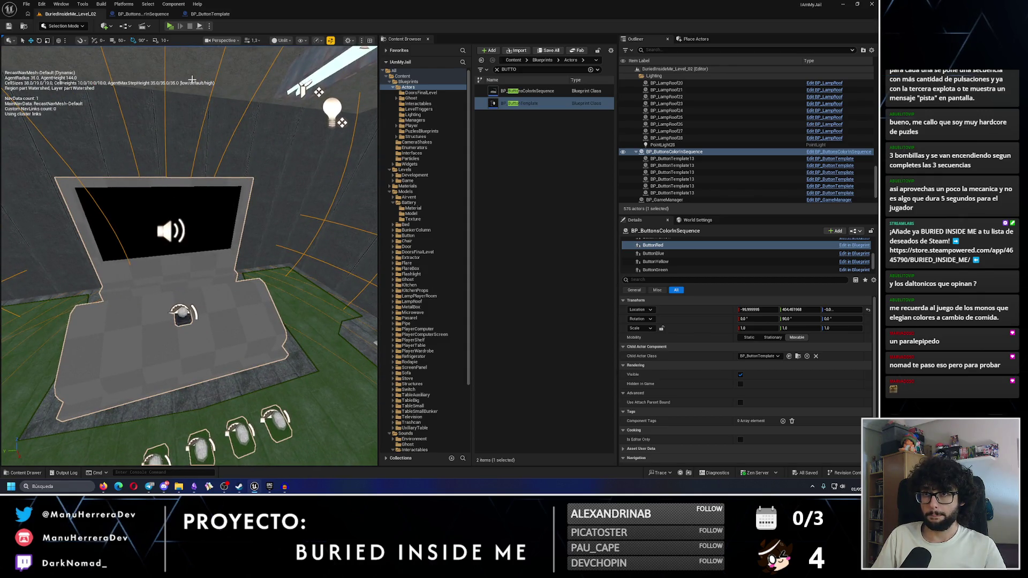
Inspect the puzzle Blueprint's 3D preview, select ButtonTurnOn, and save the Blueprint
click(210, 14)
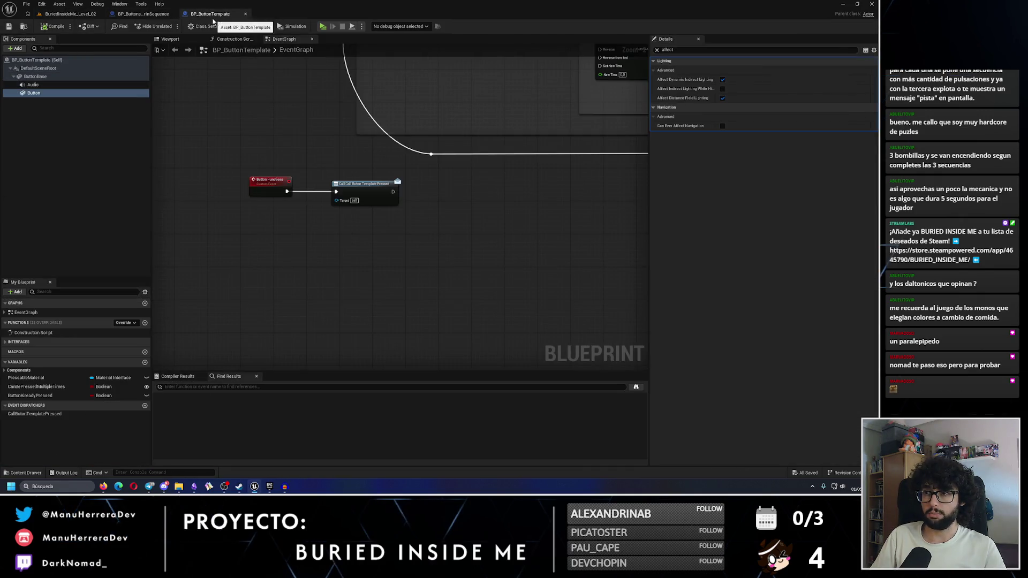
click(144, 14)
click(171, 39)
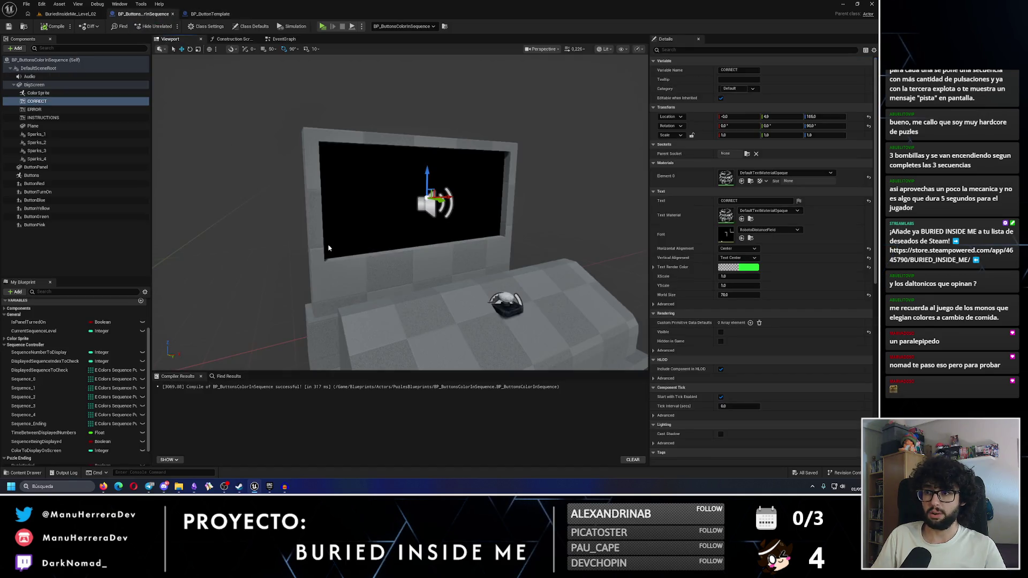
mouse_move(343, 225)
mouse_down()
mouse_move(407, 219)
mouse_move(425, 198)
mouse_move(419, 180)
mouse_up()
click(417, 217)
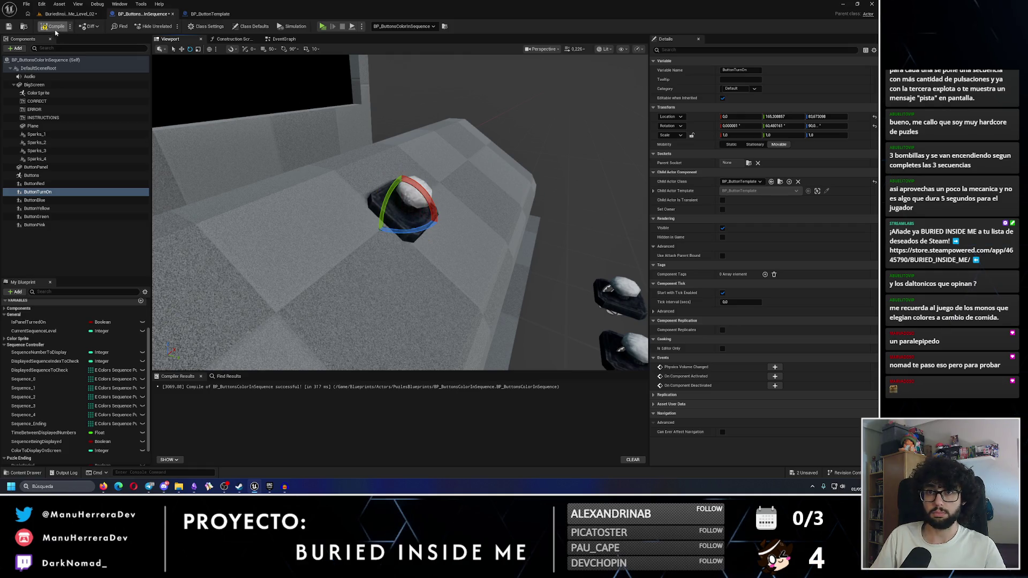
click(13, 26)
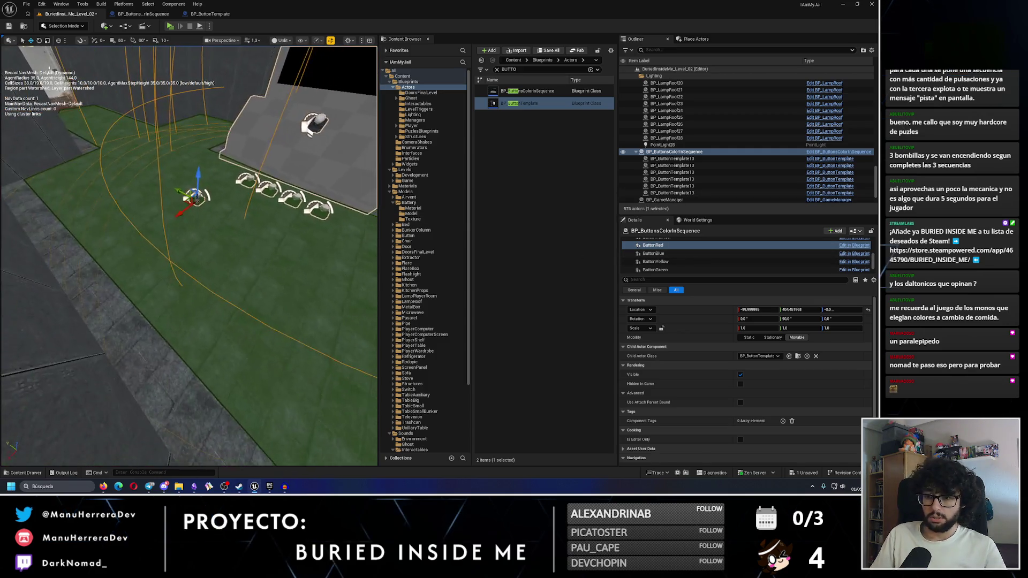
Check the Obsidian reference image, then rotate ButtonRed to -90 / 0 / -90
click(195, 487)
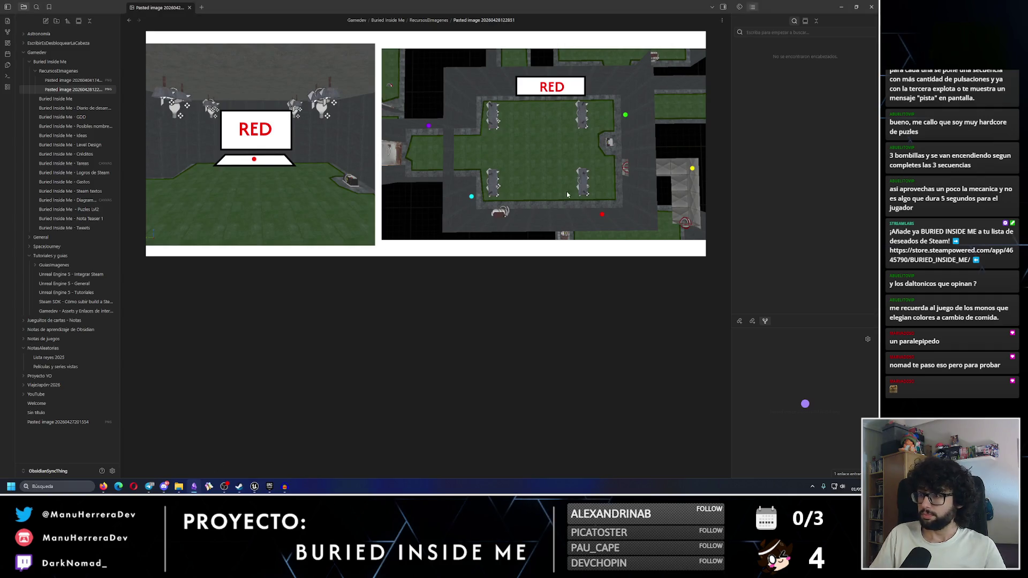
click(842, 7)
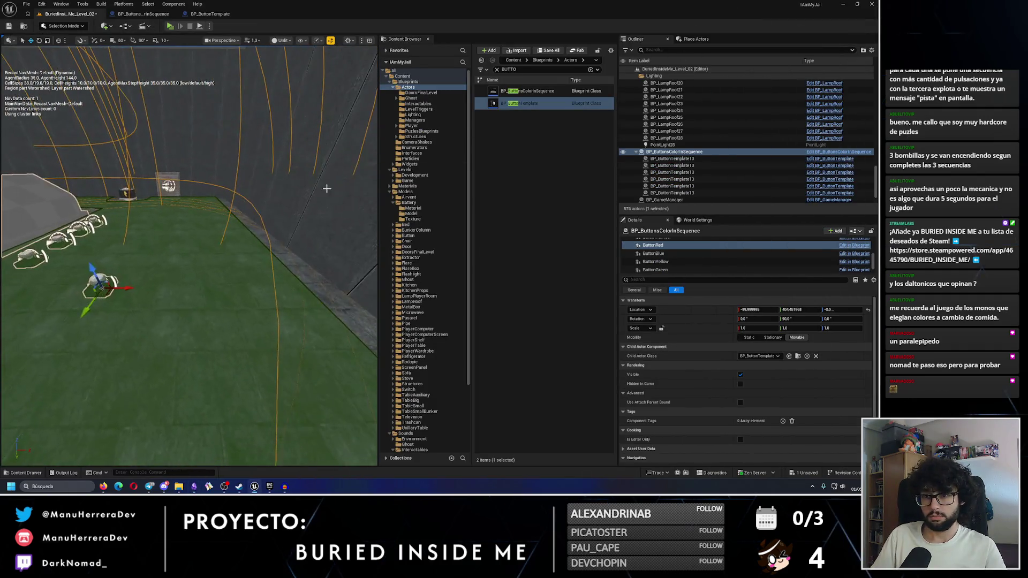
mouse_move(129, 268)
mouse_down()
mouse_move(92, 251)
mouse_move(287, 289)
mouse_move(305, 282)
mouse_move(328, 299)
mouse_move(294, 276)
mouse_up()
Push ButtonRed flat against the wall and slide it up beside the Emergency Flares box
scroll(294, 276, down, 3)
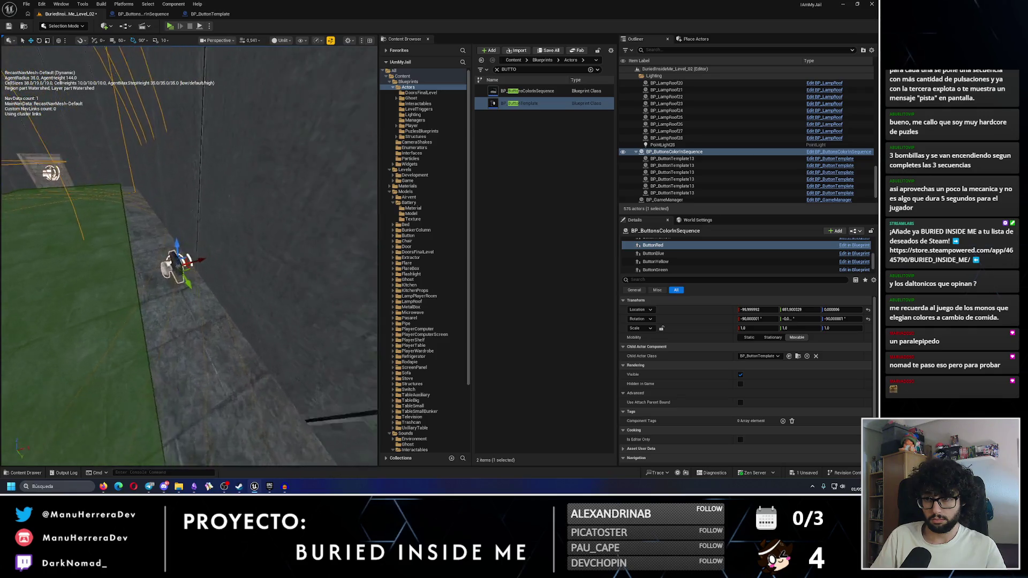
mouse_move(190, 269)
mouse_down()
mouse_move(217, 262)
mouse_move(183, 243)
mouse_move(177, 198)
mouse_move(158, 185)
mouse_up()
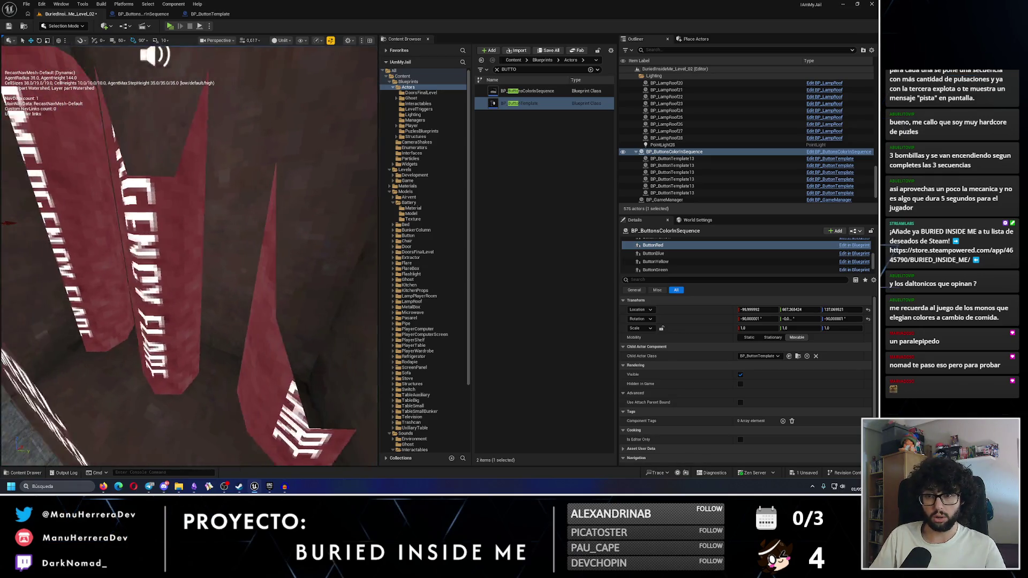
key(f)
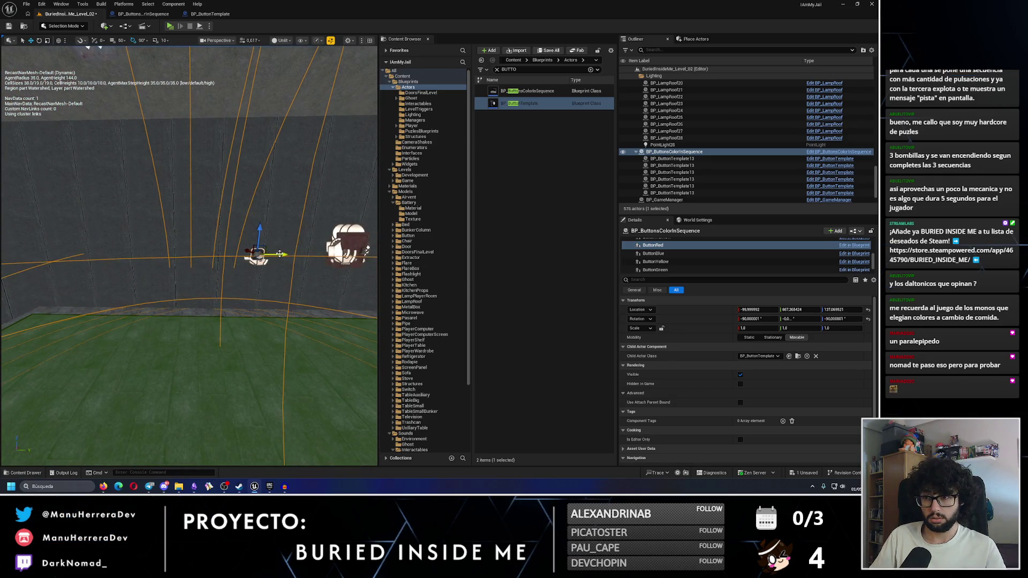
drag(107, 252, 117, 247)
Duplicate the Emergency Flares box with Alt-drag and edit the copy's Flares Inside value
click(116, 246)
key(f)
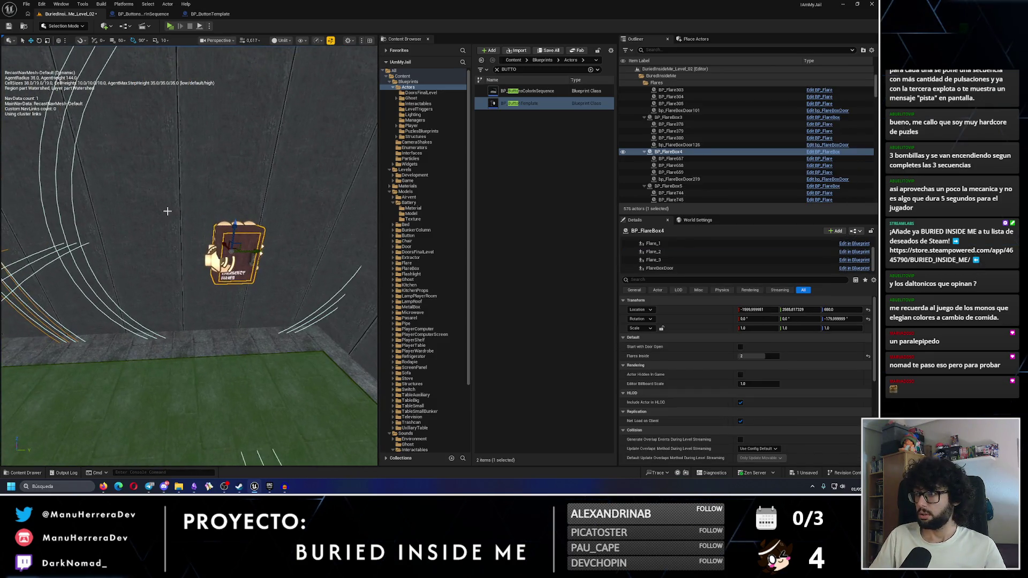
drag(229, 236, 163, 237)
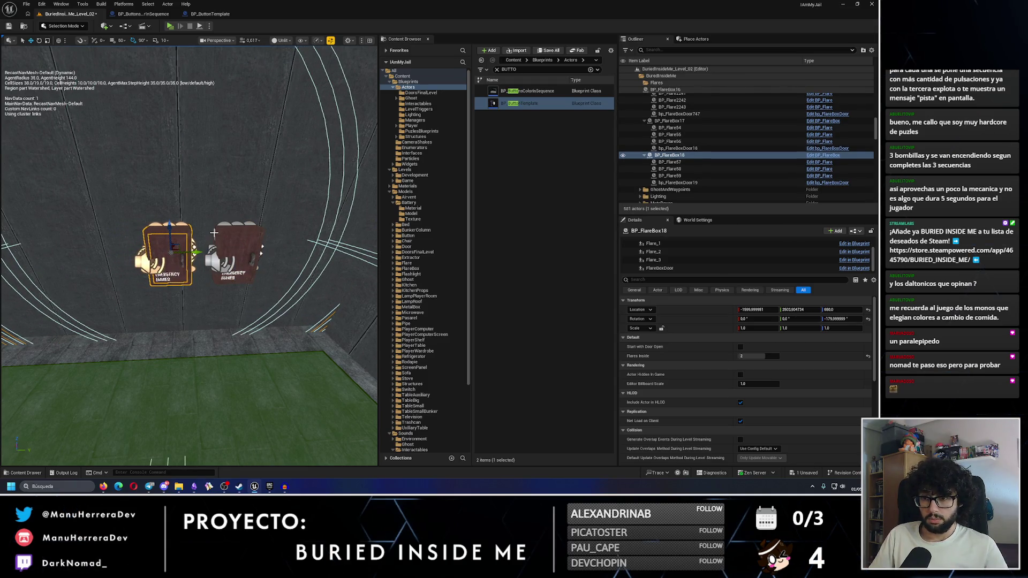
click(751, 357)
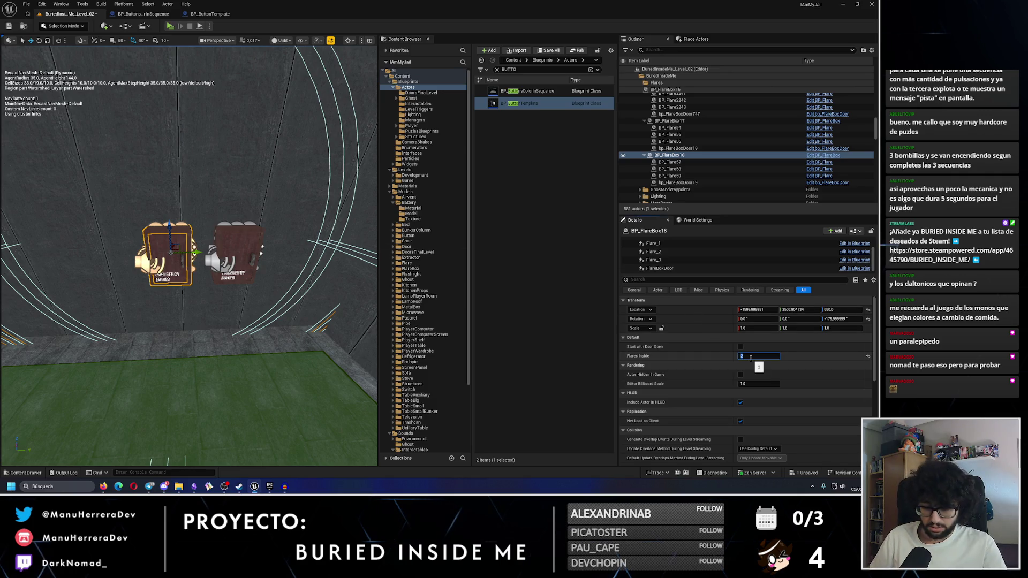
drag(187, 260, 114, 294)
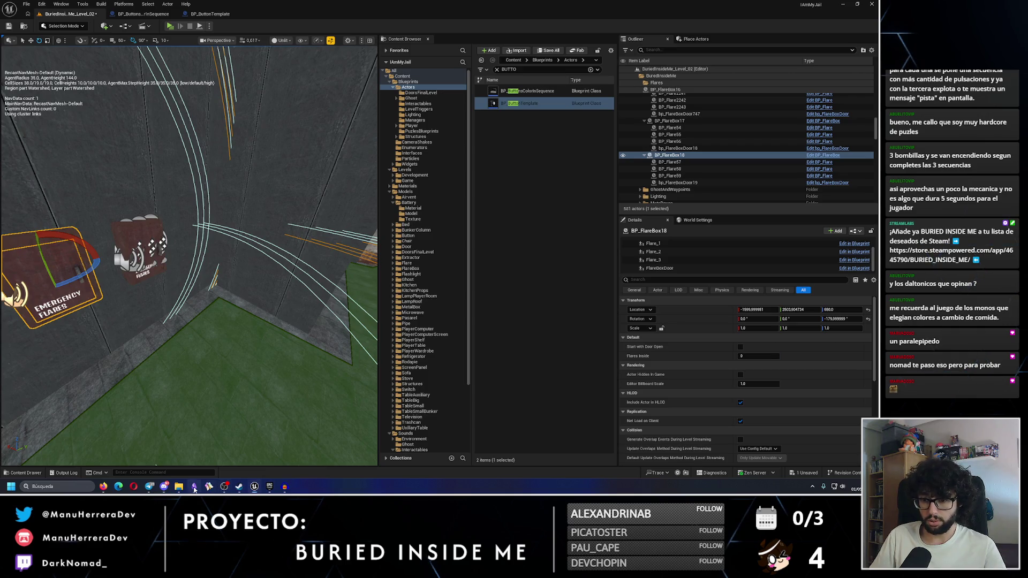
Rotate the flare box copy 90° and slide it flush to the neighbouring wall
click(195, 488)
click(194, 488)
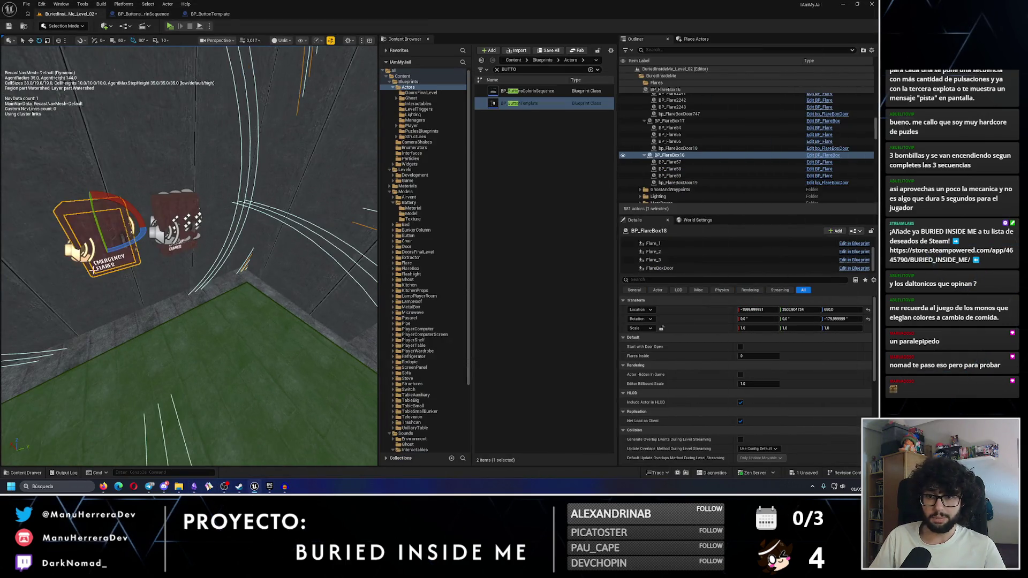
mouse_move(130, 242)
mouse_down()
mouse_move(152, 223)
mouse_move(300, 216)
mouse_up()
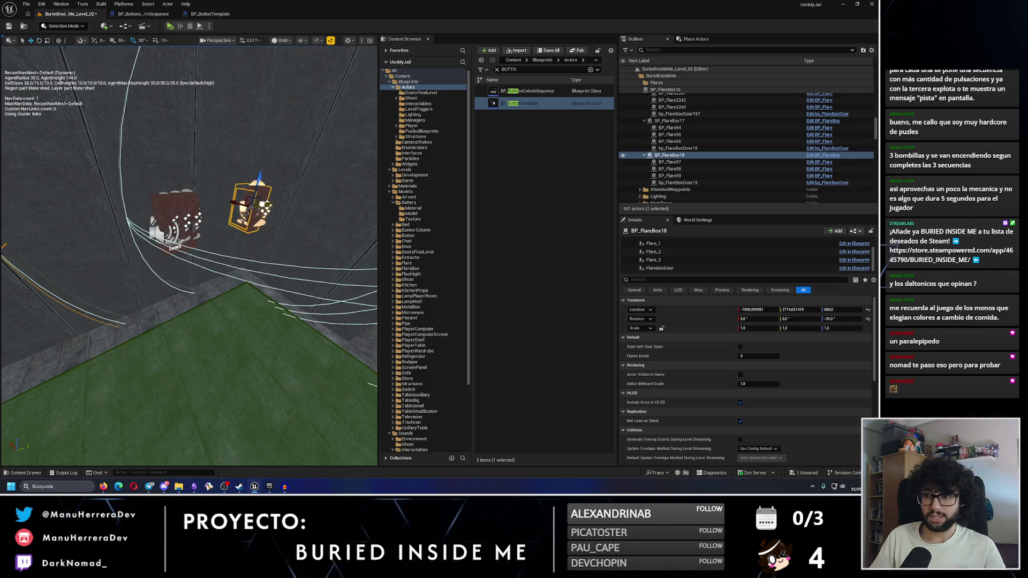
scroll(221, 256, up, 5)
drag(170, 299, 192, 295)
Set the viewport near view plane to 0.001 and nudge BP_FlareBox18 to about X -1700.7, Y 2799.3, Z 550
click(233, 43)
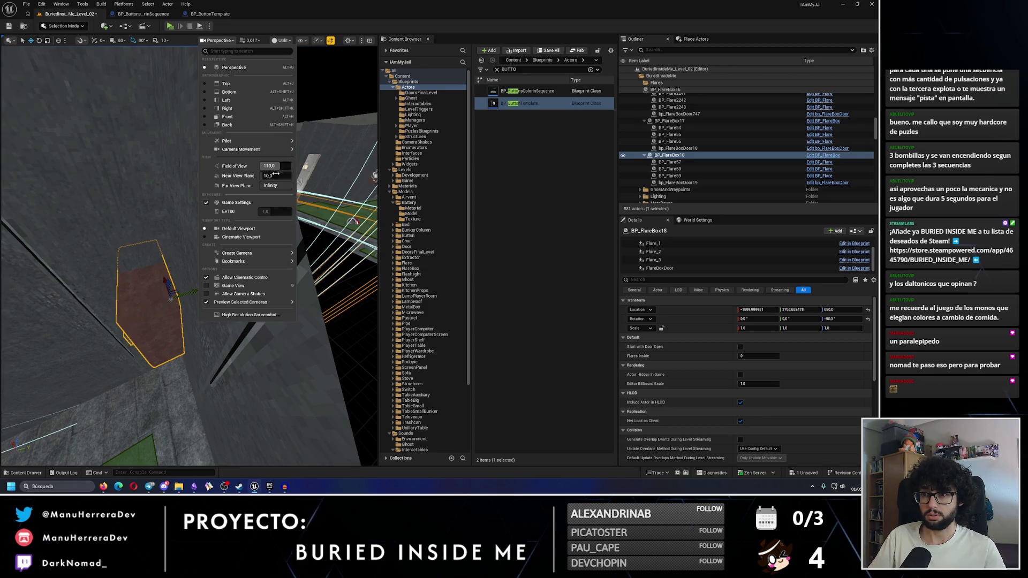
text(0.001)
key(Return)
click(139, 301)
mouse_move(184, 294)
mouse_down()
mouse_move(200, 287)
mouse_move(116, 319)
mouse_move(230, 320)
mouse_move(171, 318)
mouse_up()
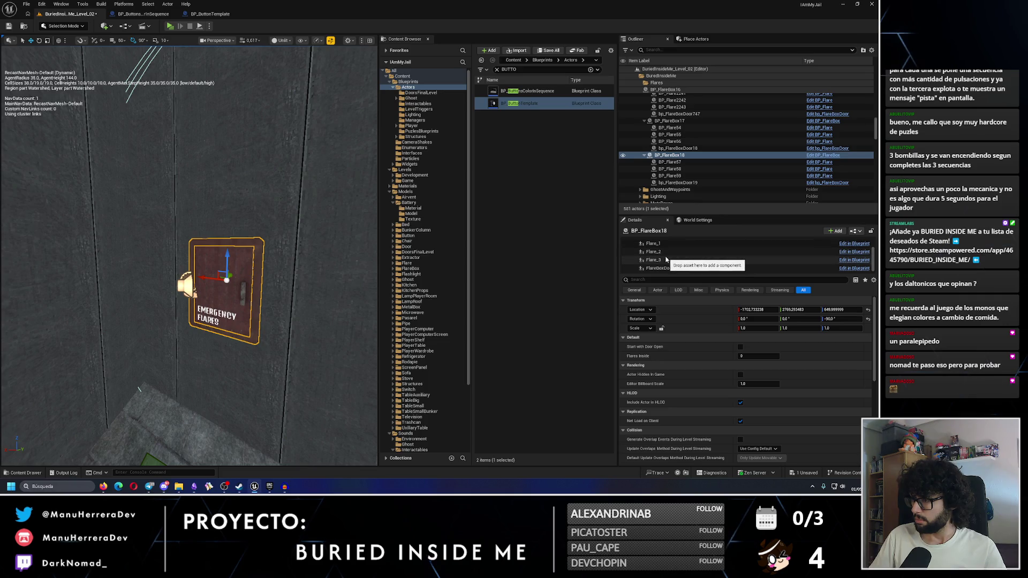
key(ctrl+z)
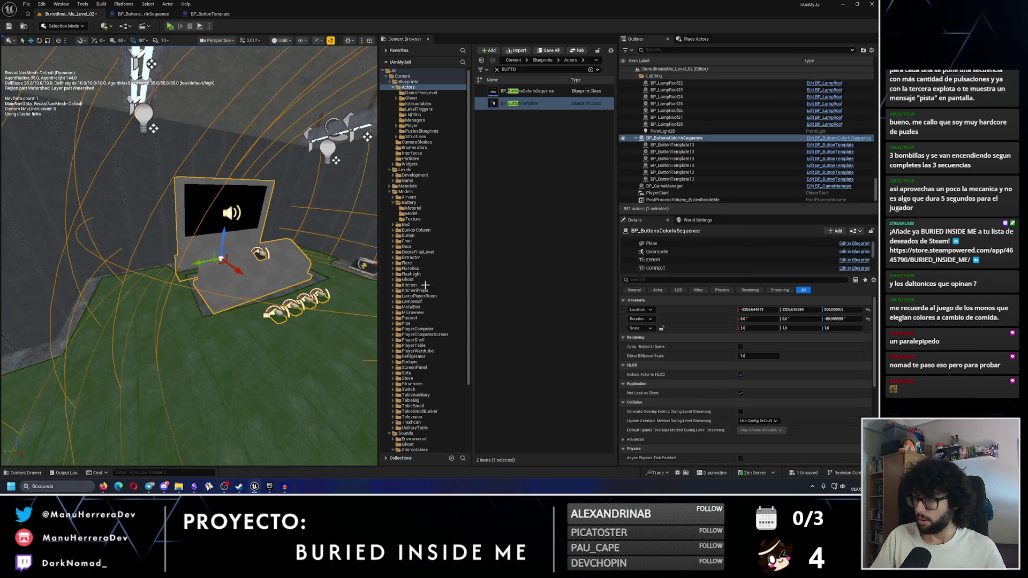
Select ButtonBlue and move it out to a wall of the room
scroll(666, 263, down, 1)
scroll(690, 251, down, 5)
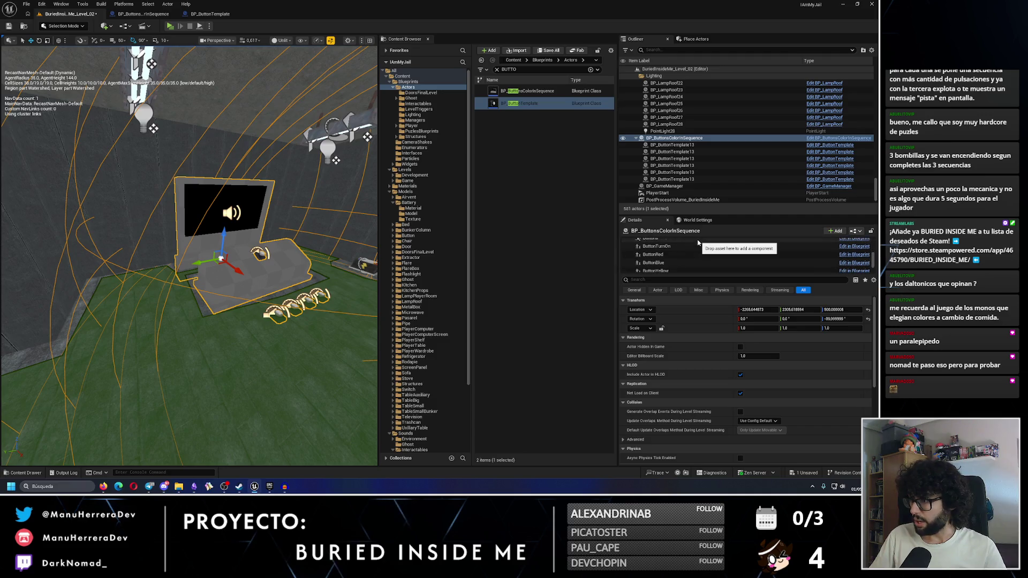
click(656, 251)
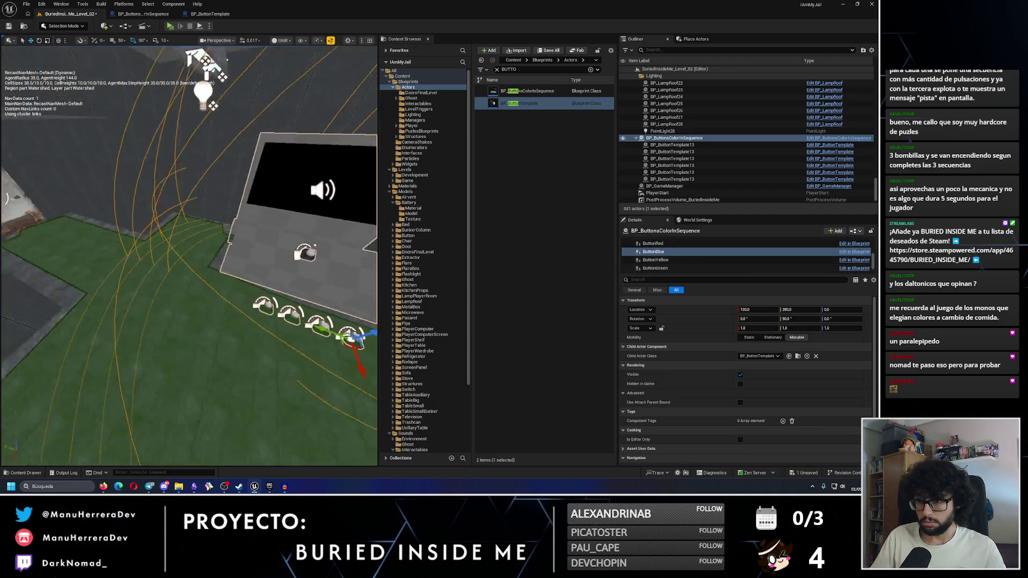
mouse_move(236, 343)
mouse_down()
mouse_move(127, 377)
mouse_move(140, 230)
mouse_move(101, 294)
mouse_move(159, 258)
mouse_move(57, 160)
mouse_up()
key(f)
Rotate ButtonBlue -90°, raise it about 119 units, and slide it along Y
key(e)
key(w)
key(f)
mouse_move(154, 228)
mouse_down()
mouse_move(258, 254)
mouse_move(262, 279)
mouse_move(205, 285)
mouse_move(291, 281)
mouse_move(211, 323)
mouse_move(209, 343)
mouse_move(279, 284)
mouse_move(264, 271)
mouse_move(200, 270)
mouse_move(214, 322)
mouse_move(150, 296)
mouse_move(177, 289)
mouse_move(204, 257)
mouse_move(232, 185)
mouse_move(206, 295)
mouse_move(160, 322)
mouse_move(103, 330)
mouse_up()
key(f)
key(f)
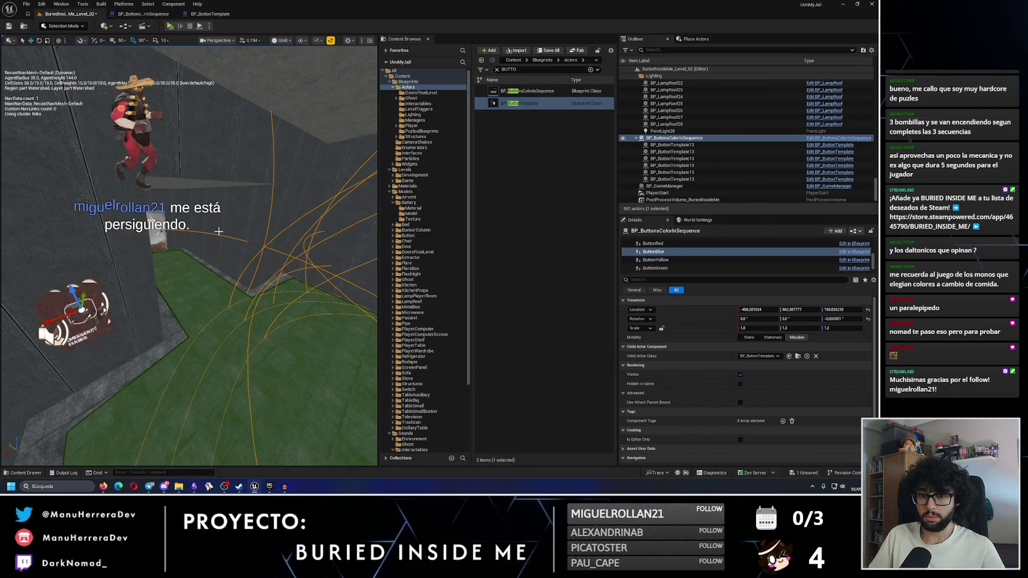
Select the ButtonPink component in Details
scroll(219, 231, up, 5)
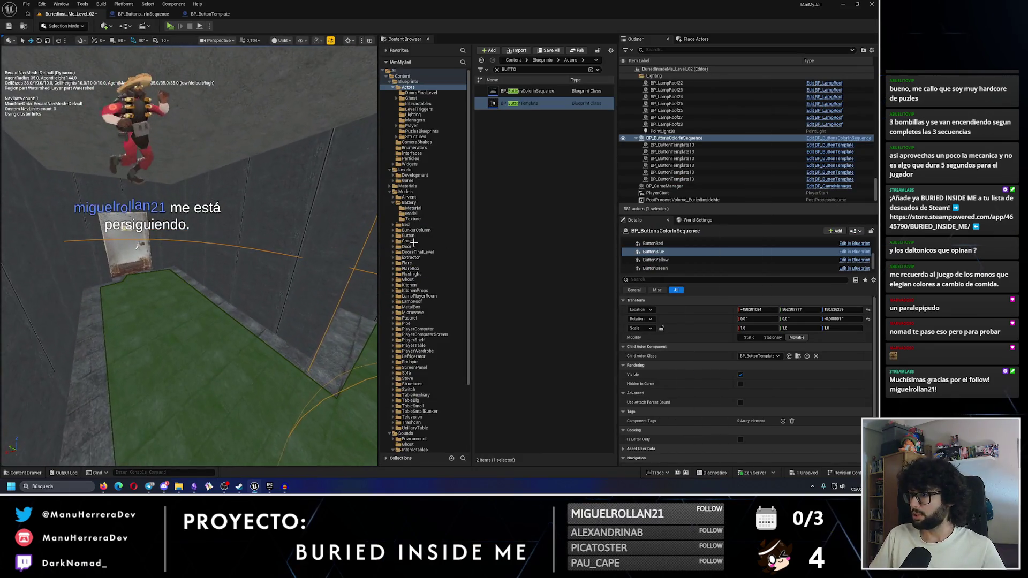
scroll(676, 258, down, 1)
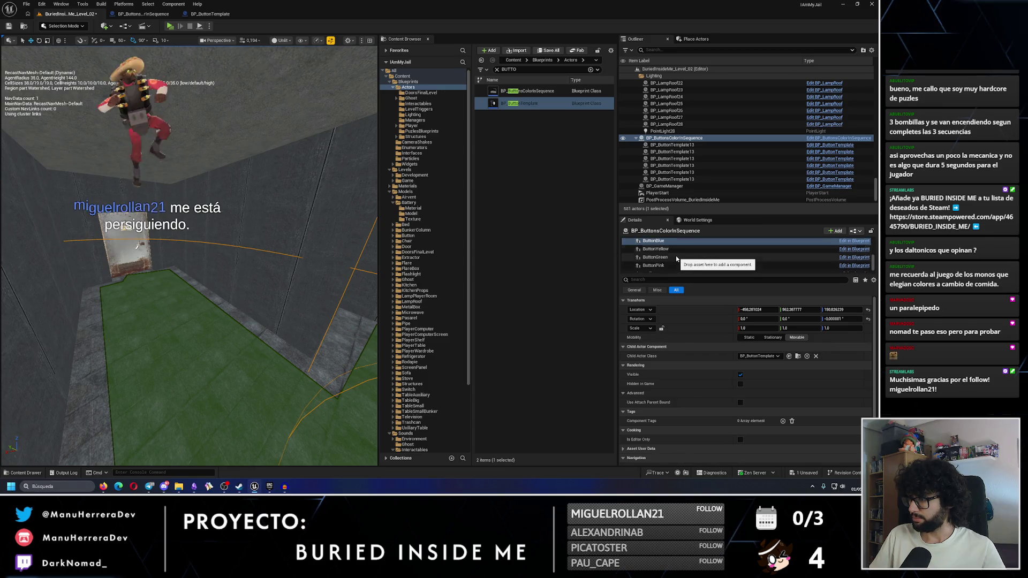
scroll(676, 259, down, 1)
click(675, 260)
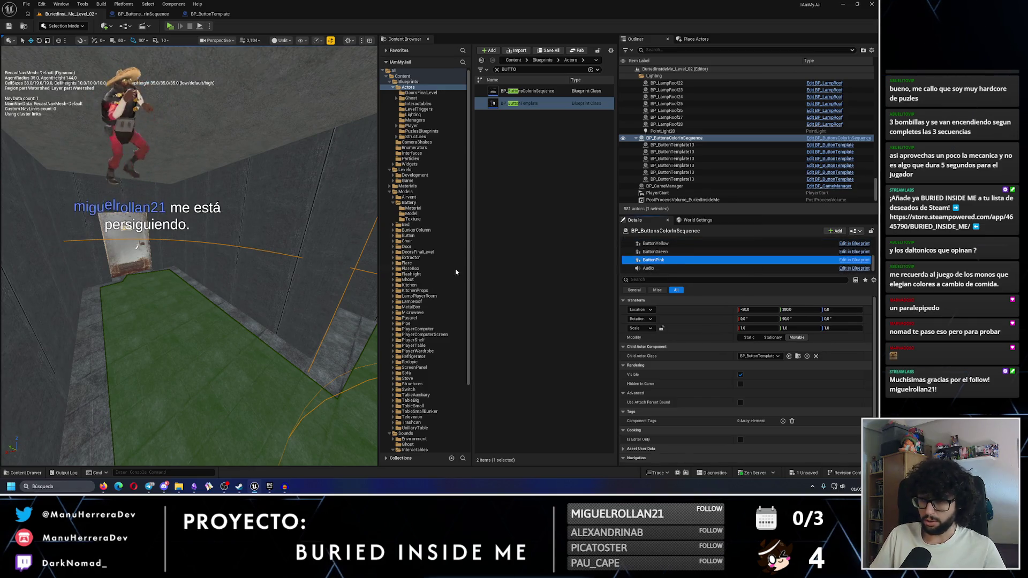
Rotate ButtonPink about 90° and raise it higher on the wall
key(f)
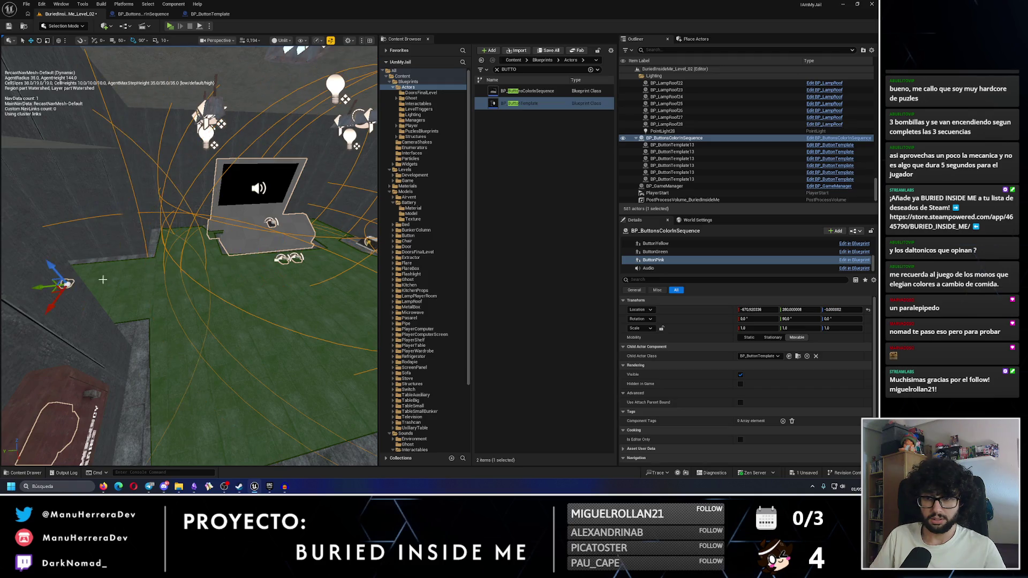
key(e)
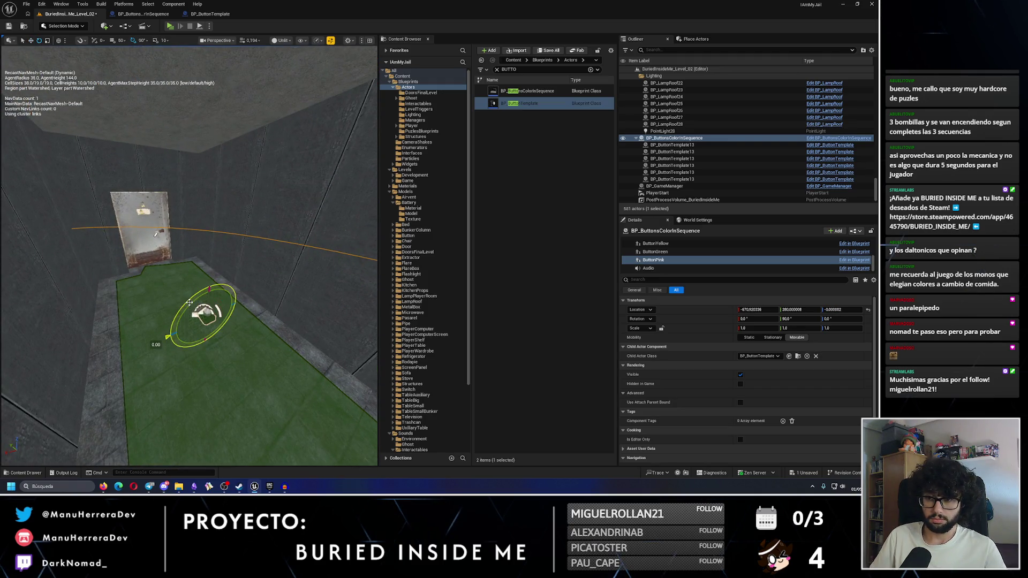
key(w)
drag(211, 290, 213, 227)
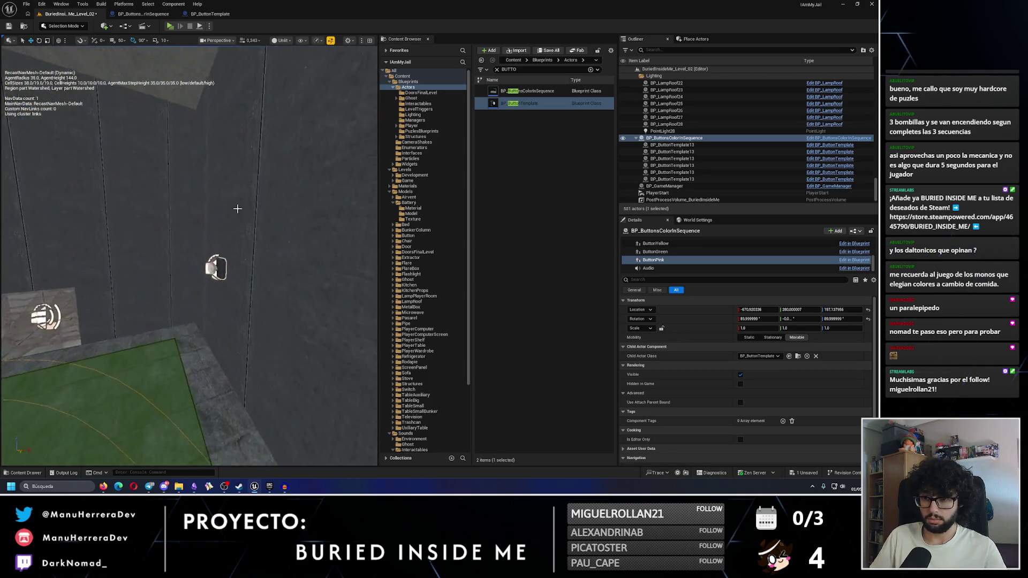
Set ButtonRed's Location Z to 140
click(220, 267)
click(841, 309)
text(140)
key(Return)
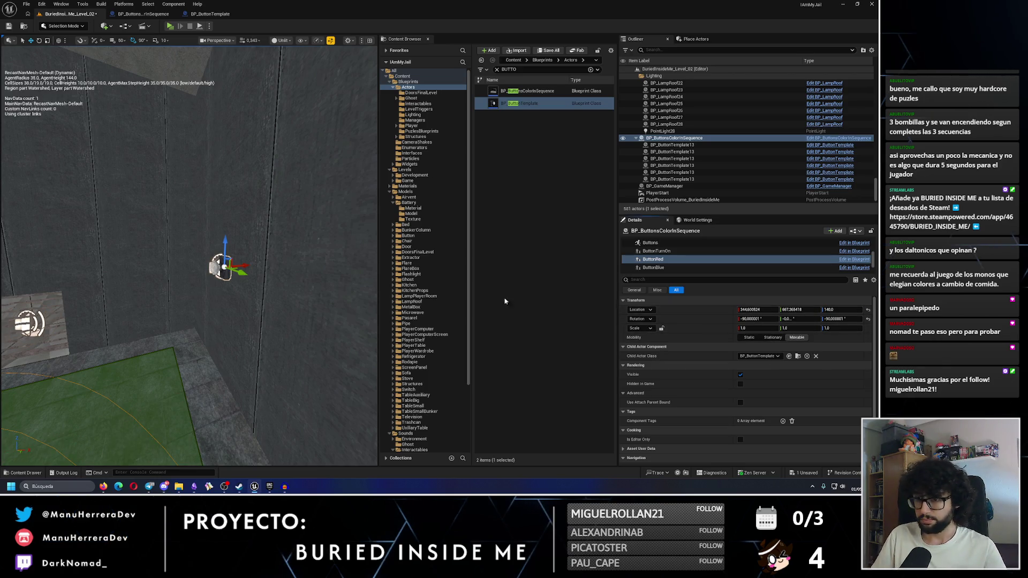
key(f)
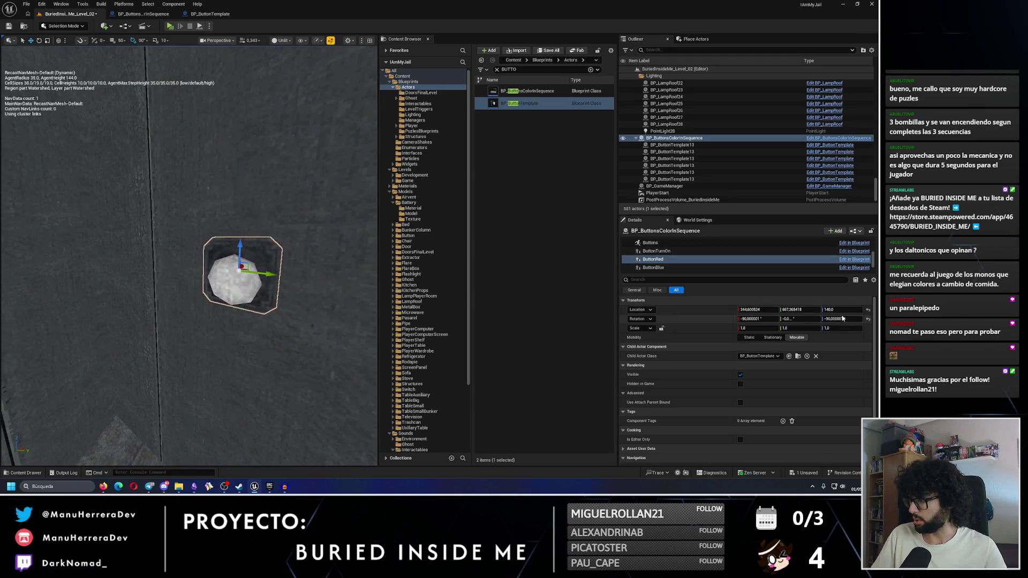
mouse_move(188, 257)
mouse_down()
mouse_move(177, 203)
mouse_move(205, 195)
mouse_up()
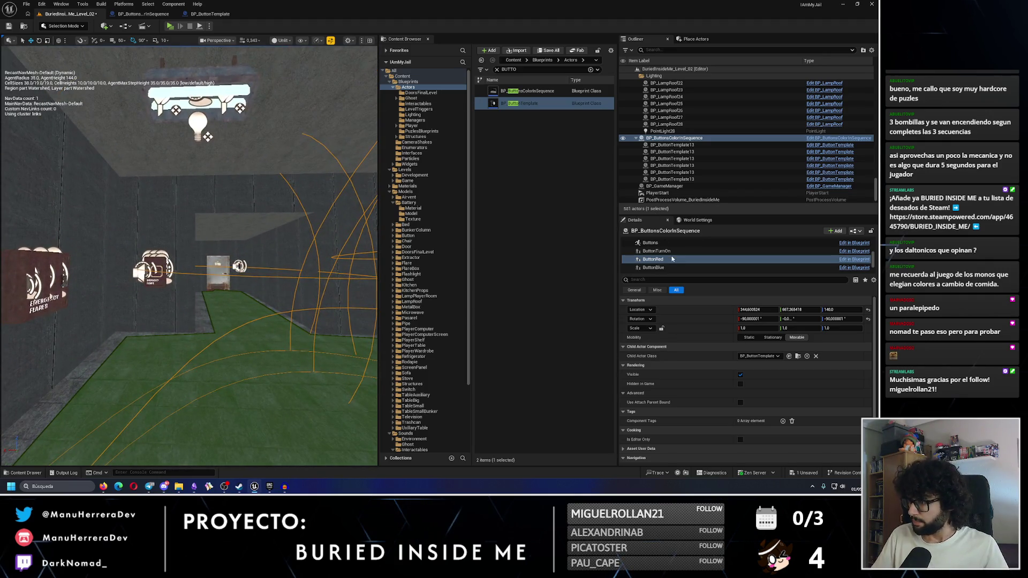
Set ButtonBlue and ButtonPink to Location Z 140 as well
click(653, 267)
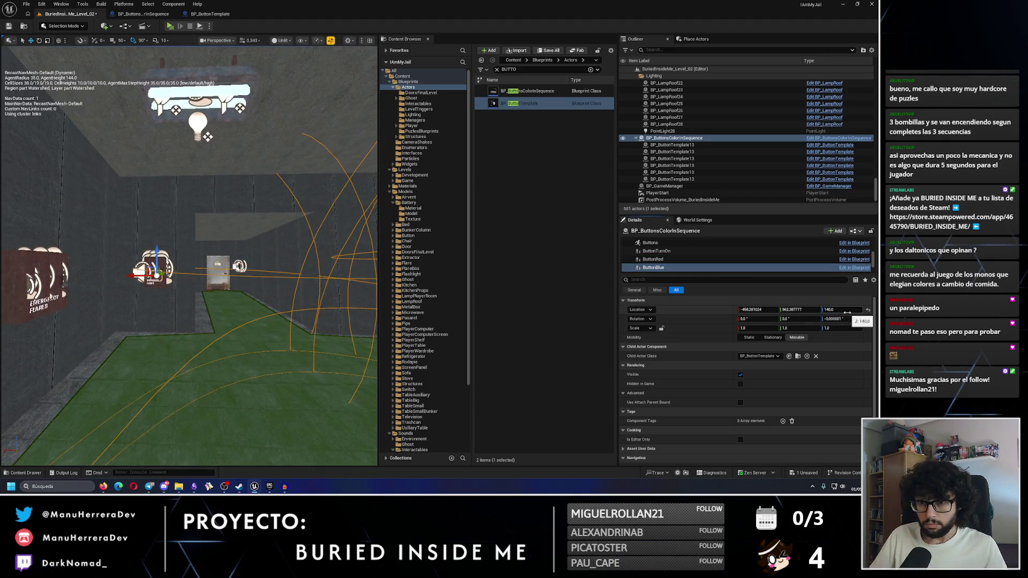
key(Return)
key(f)
drag(247, 268, 223, 255)
click(223, 255)
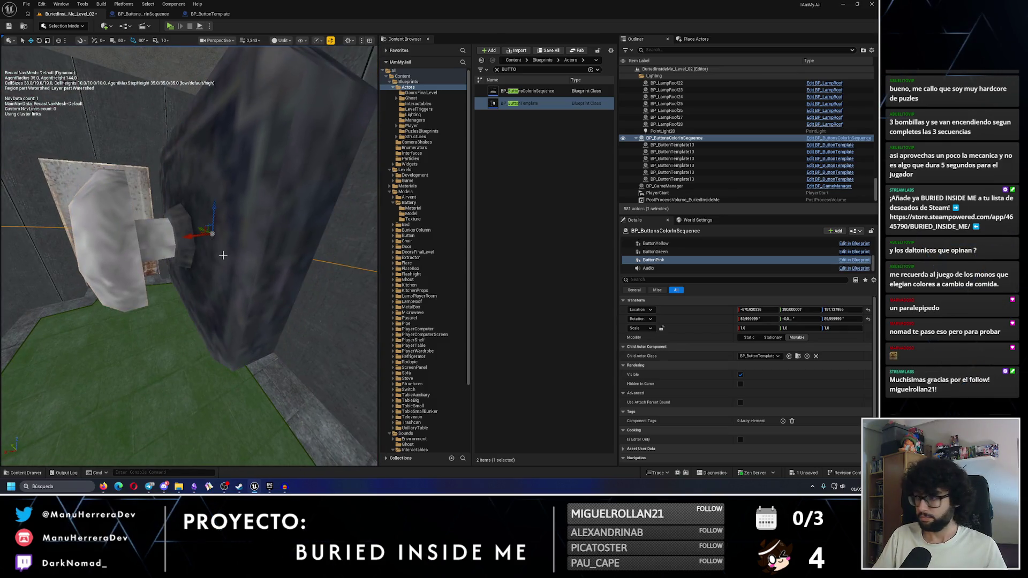
text(140)
key(Return)
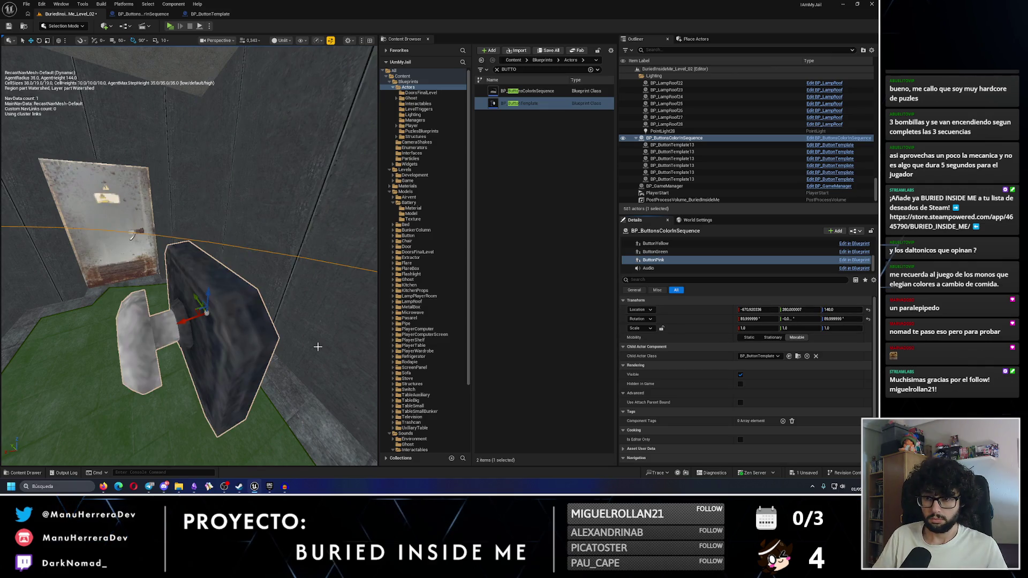
Slide ButtonPink further along its wall near the doorway
scroll(318, 347, down, 5)
drag(150, 273, 146, 273)
mouse_move(242, 276)
mouse_down()
mouse_move(204, 298)
mouse_move(239, 306)
mouse_up()
scroll(239, 306, down, 5)
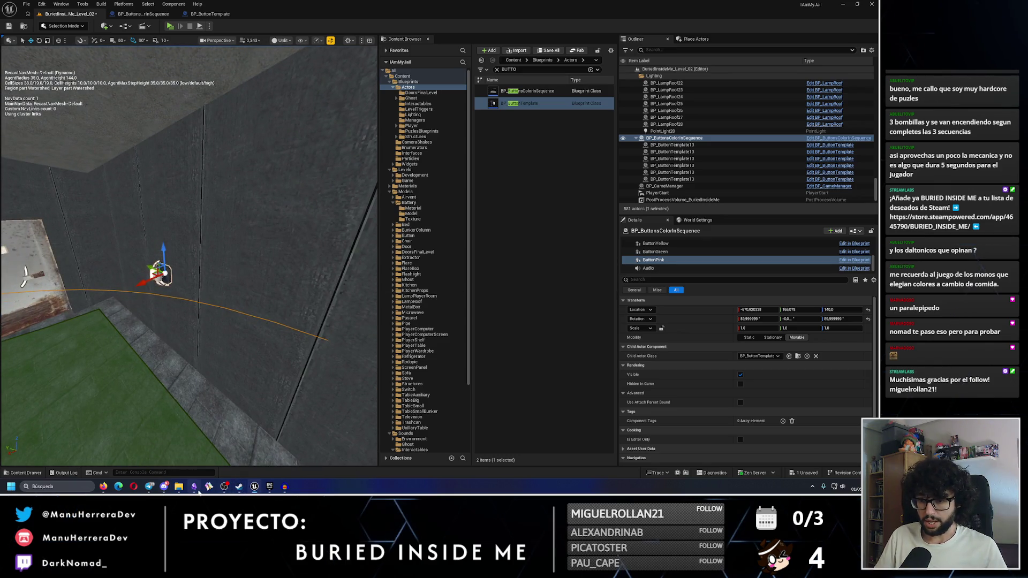
Check the Obsidian notes, then select the ButtonGreen component
click(197, 491)
click(198, 492)
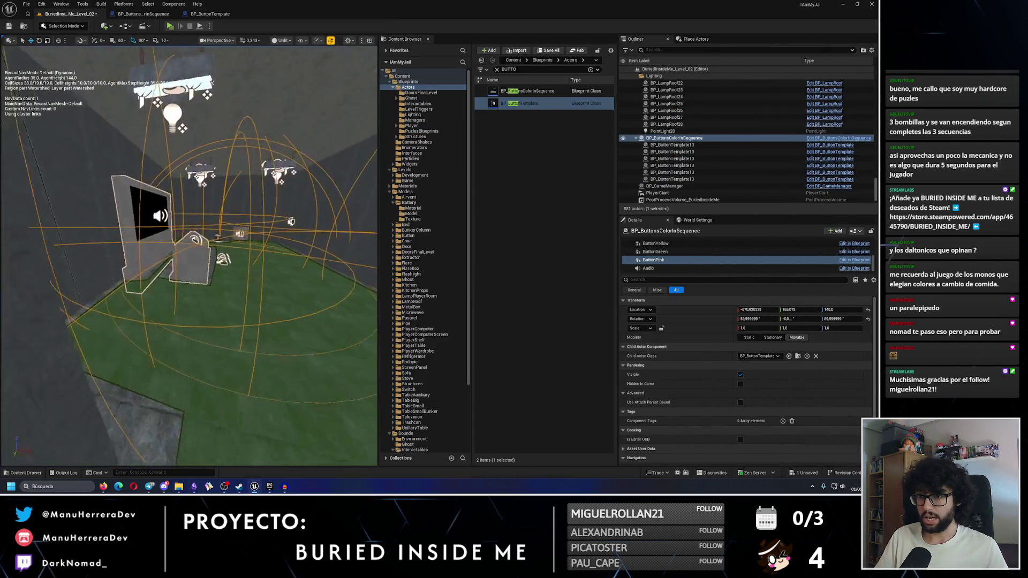
scroll(184, 227, up, 3)
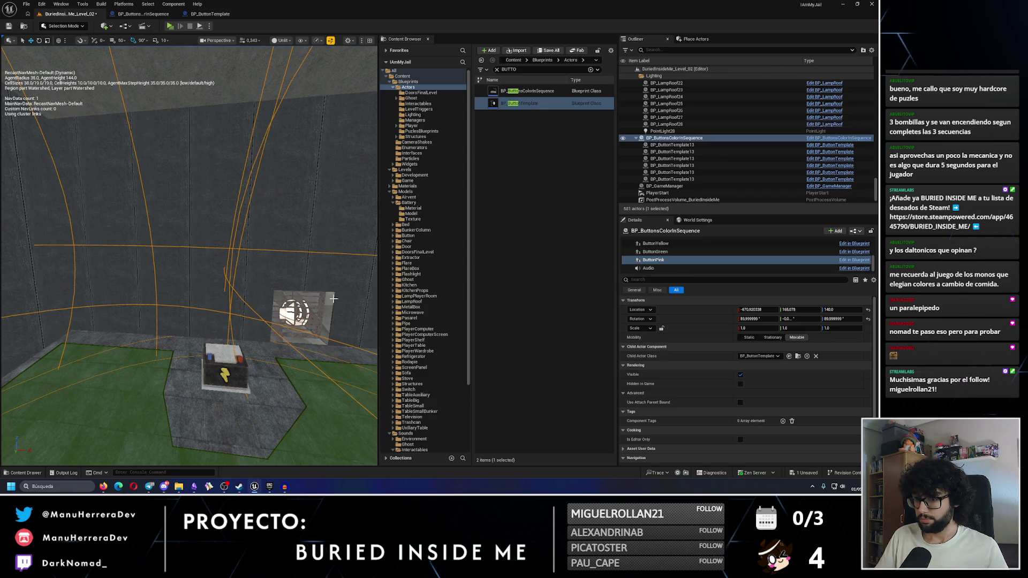
scroll(334, 299, down, 3)
click(655, 263)
Turn ButtonGreen 180° to face the other way and drag it onto the wall
key(f)
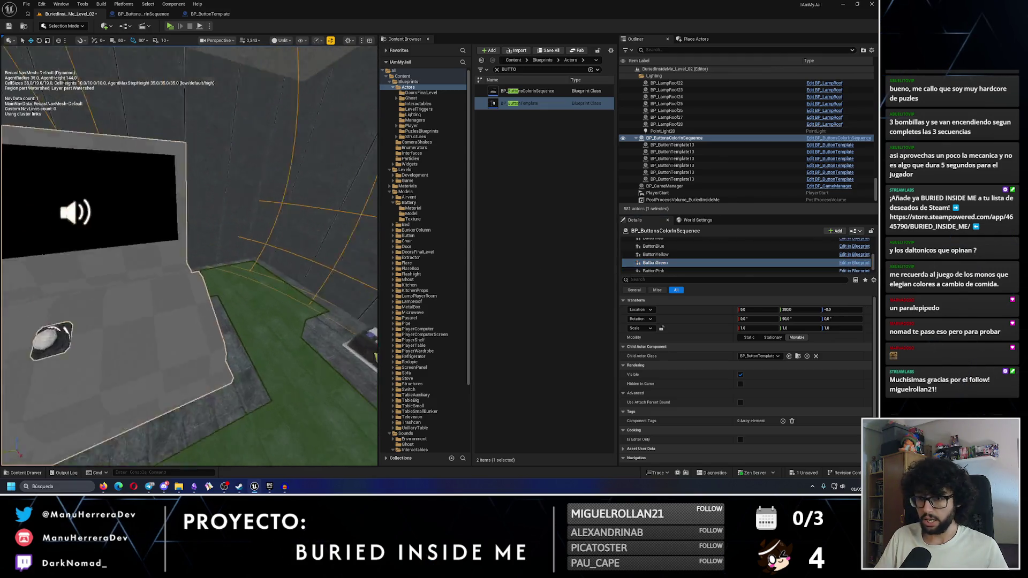
scroll(189, 256, down, 5)
drag(189, 331, 218, 335)
key(w)
mouse_move(146, 349)
mouse_down()
mouse_move(279, 300)
mouse_move(230, 281)
mouse_move(257, 276)
mouse_move(220, 297)
mouse_move(253, 294)
mouse_move(257, 321)
mouse_move(160, 367)
mouse_move(180, 375)
mouse_up()
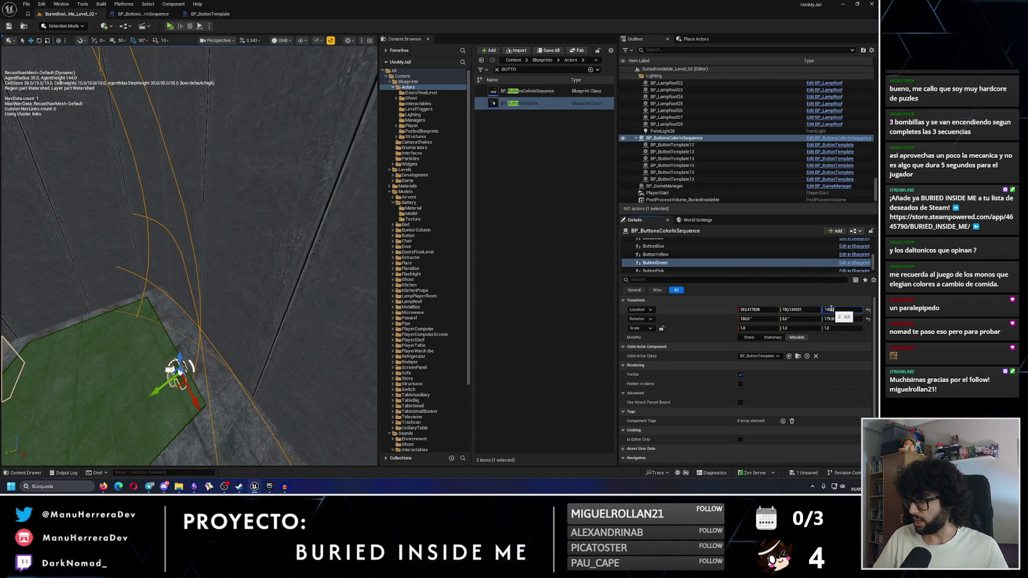
Set ButtonGreen's Location Z to 140 and push it flush against the wall
key(Return)
mouse_move(149, 336)
mouse_down()
mouse_move(302, 331)
mouse_move(287, 336)
mouse_up()
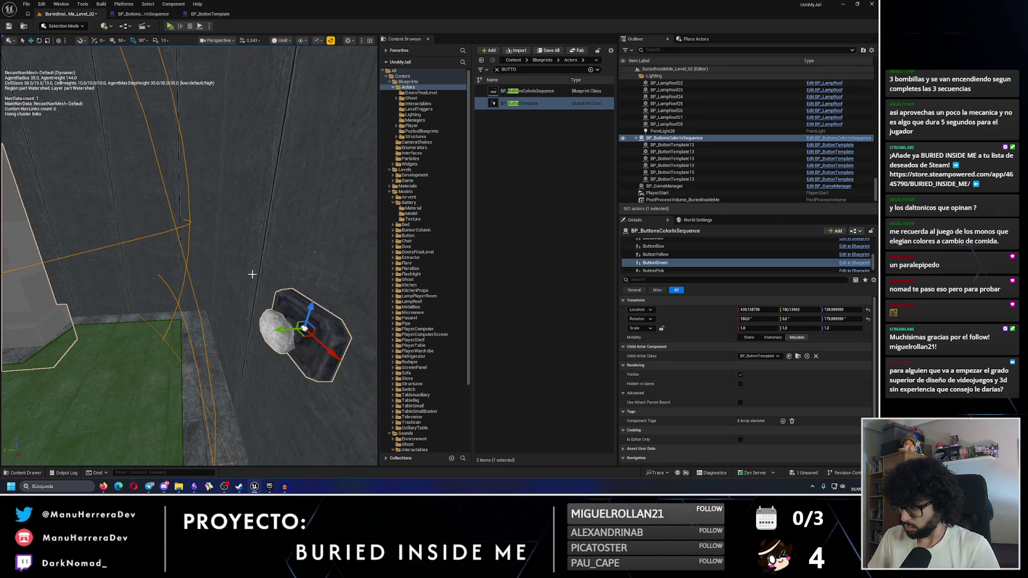
drag(228, 235, 240, 236)
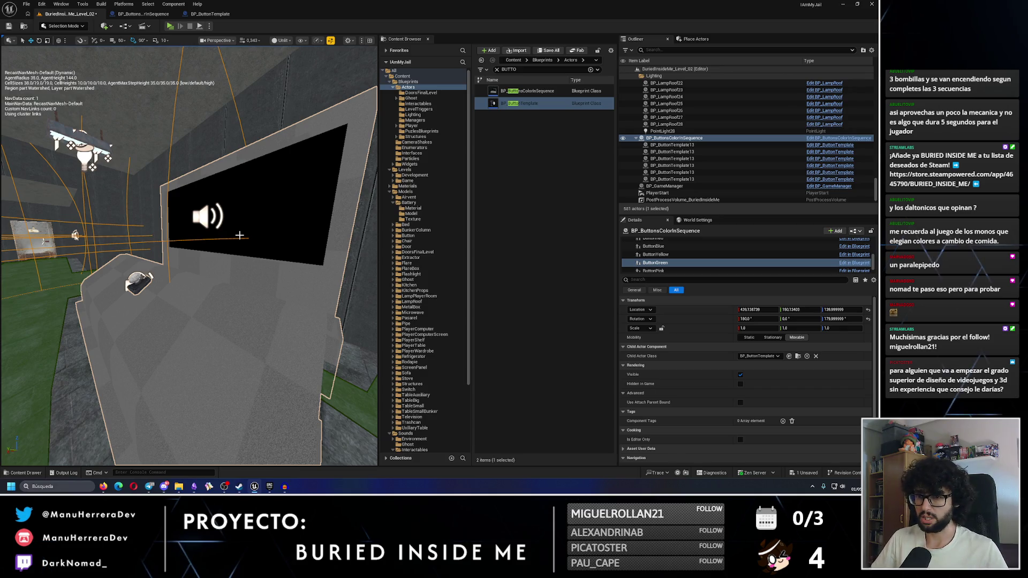
scroll(674, 252, down, 1)
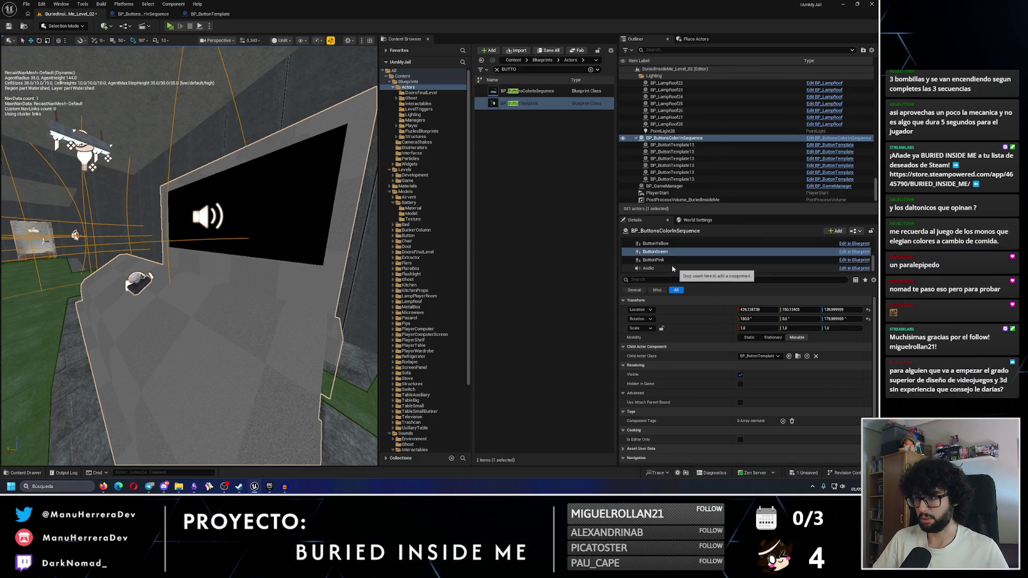
click(674, 245)
Rotate ButtonYellow 180° and move it onto the wall top beside the vent
double_click(673, 245)
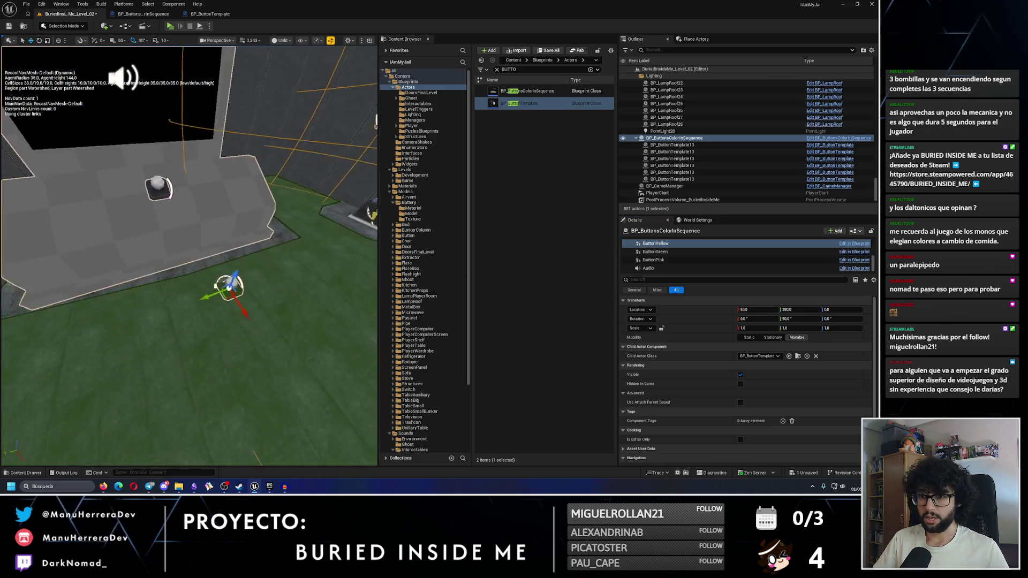
drag(183, 276, 196, 275)
key(w)
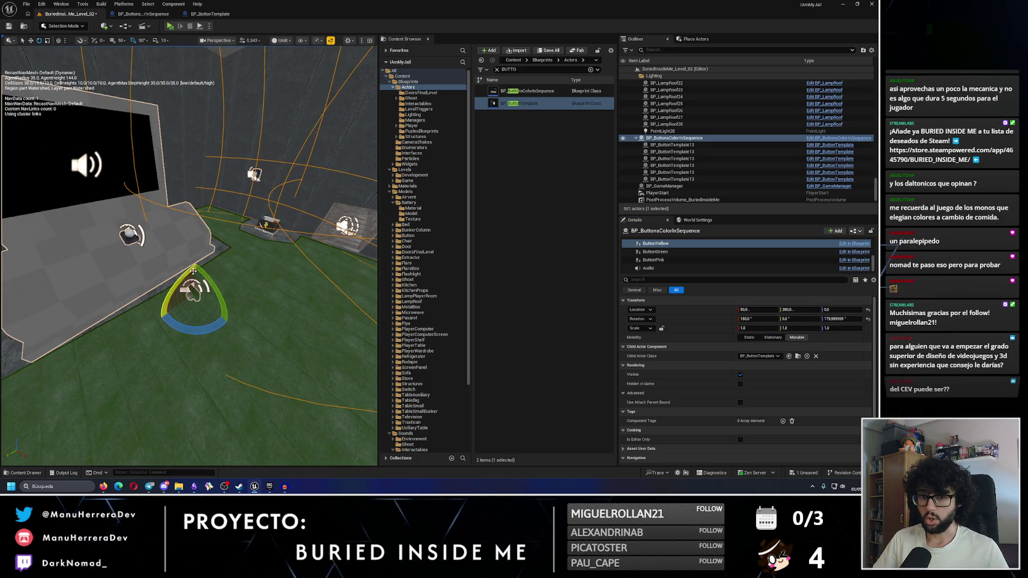
mouse_move(196, 274)
mouse_down()
mouse_move(122, 306)
mouse_move(222, 299)
mouse_up()
drag(161, 348, 182, 300)
mouse_move(123, 312)
mouse_down()
mouse_move(140, 300)
mouse_move(123, 311)
mouse_move(208, 303)
mouse_move(195, 186)
mouse_up()
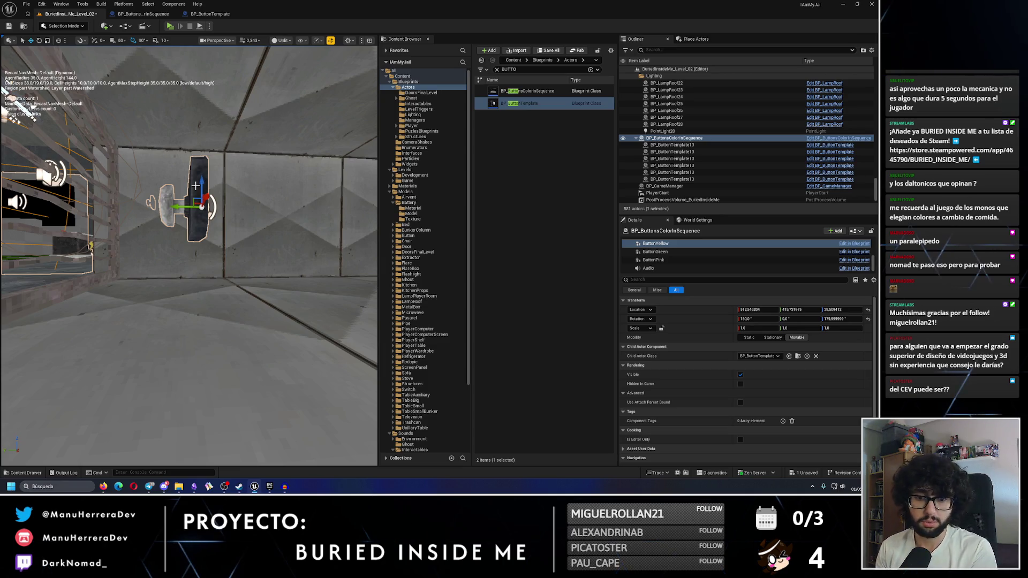
drag(216, 197, 216, 268)
drag(21, 387, 203, 349)
scroll(203, 349, down, 10)
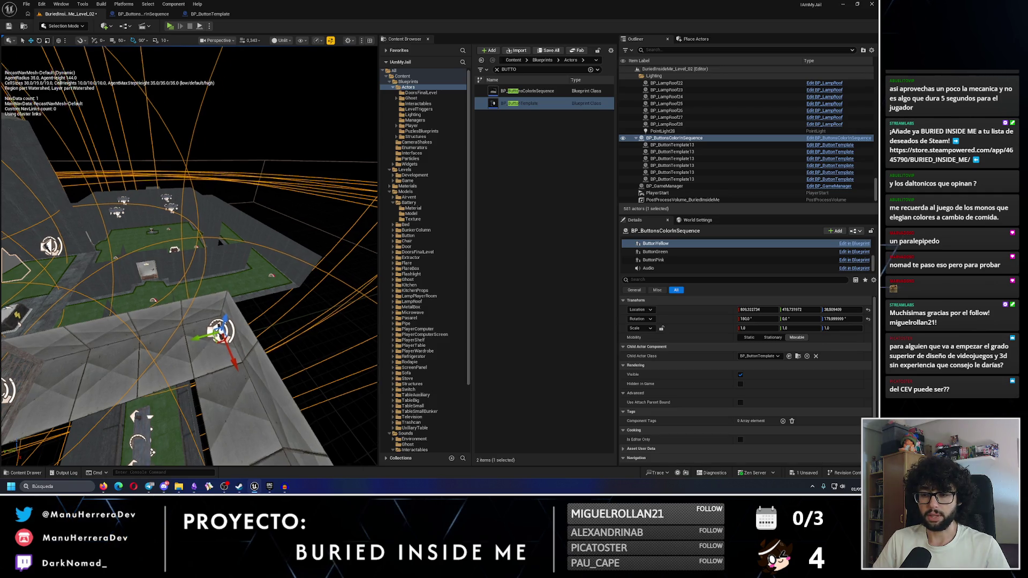
Rotate ButtonYellow to 90° on Z, slide it along the wall into place, and save the level
key(e)
drag(321, 309, 256, 273)
key(w)
key(f)
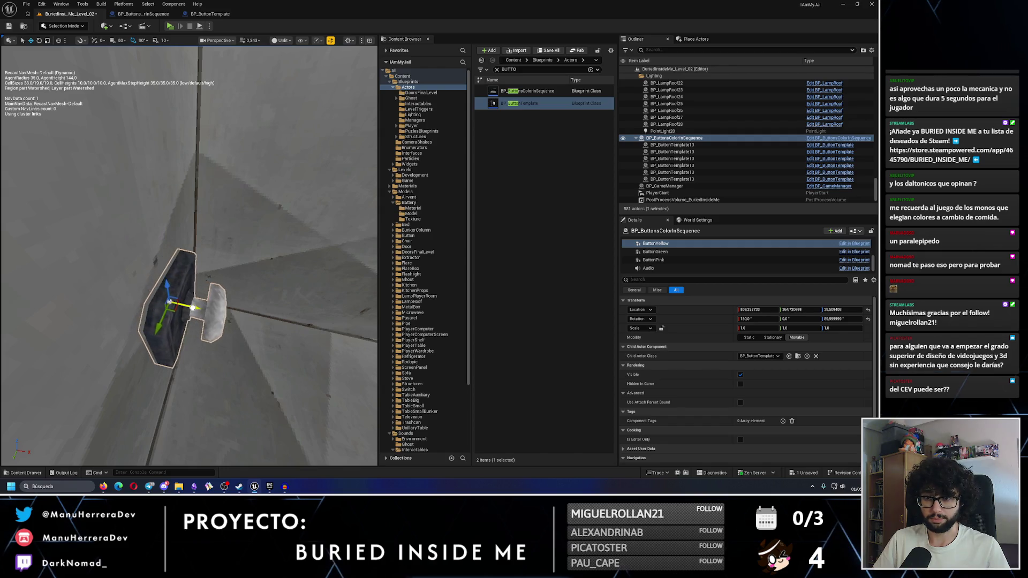
mouse_move(231, 300)
mouse_down()
mouse_move(231, 273)
mouse_move(162, 297)
mouse_up()
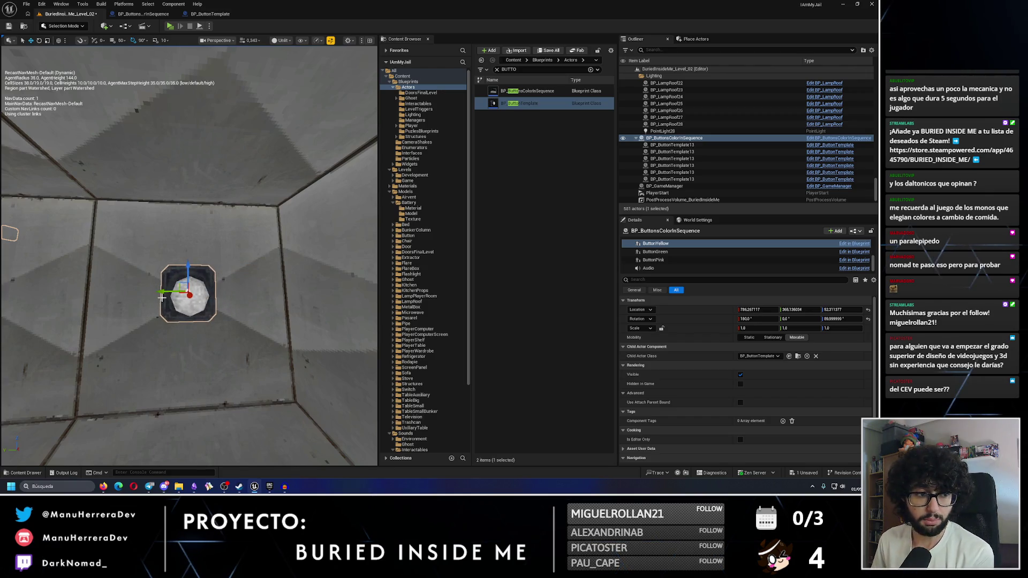
drag(162, 298, 85, 296)
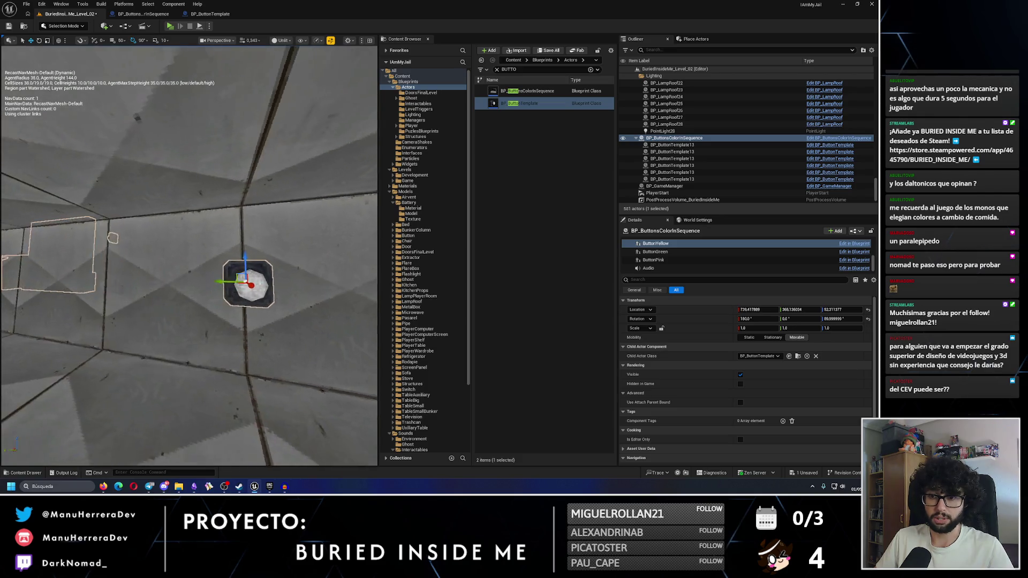
drag(262, 283, 169, 289)
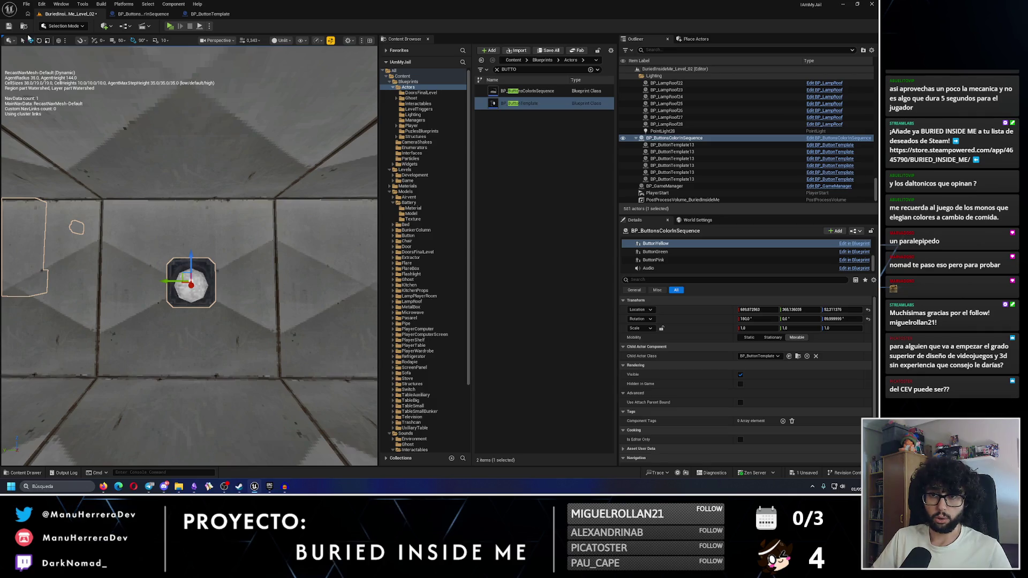
click(10, 27)
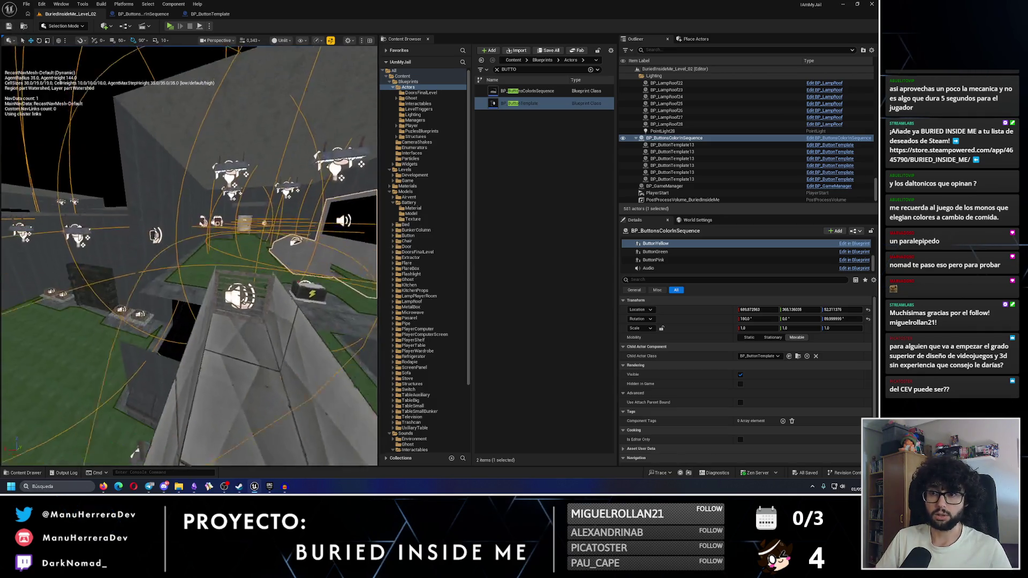
scroll(234, 255, up, 5)
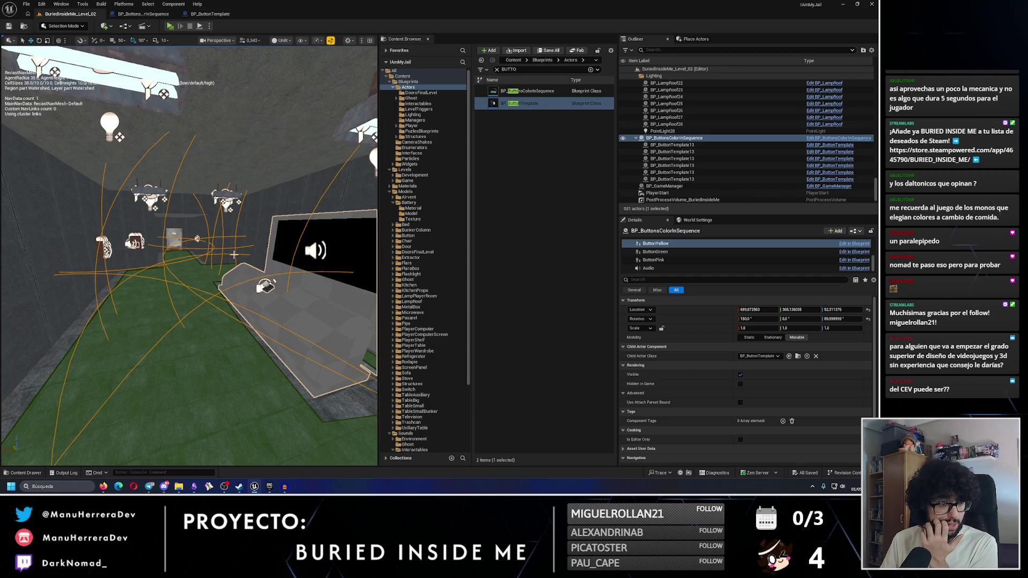
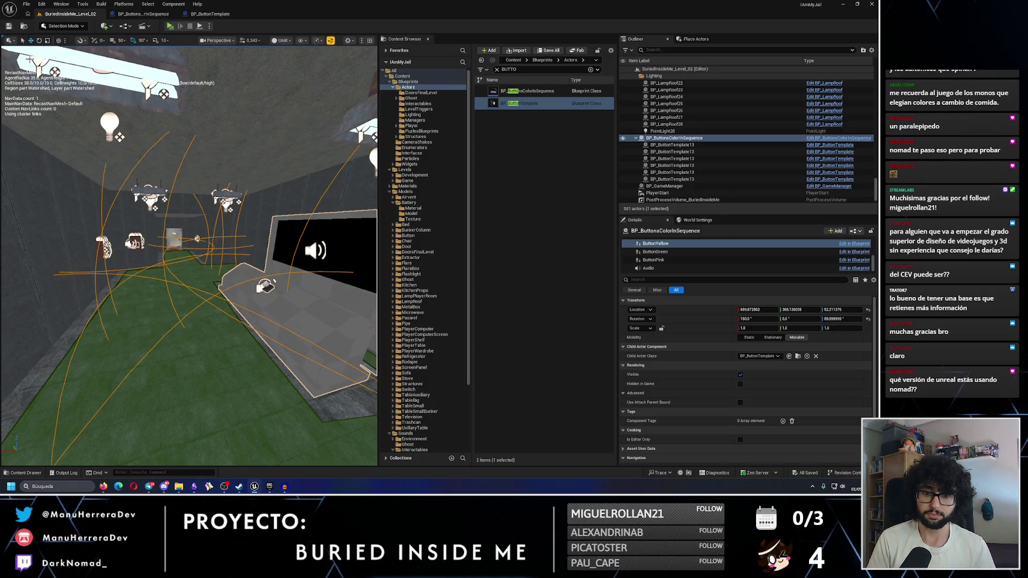
Bring up the Epic Games Launcher library showing Unreal Engine 5.7.4 and the saved projects
click(270, 486)
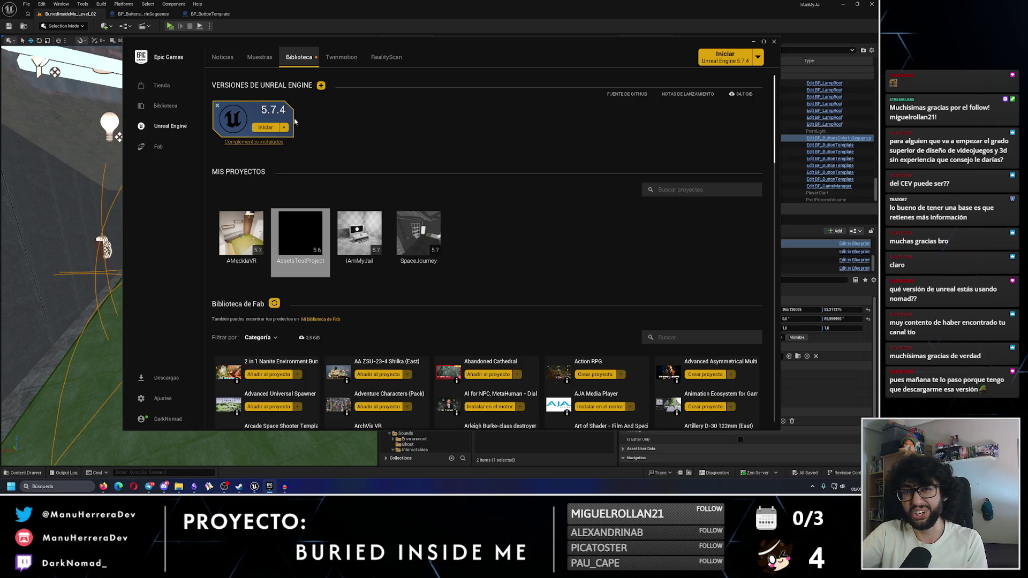
Minimize the launcher and switch to the browser's CEV Barcelona search results
click(754, 41)
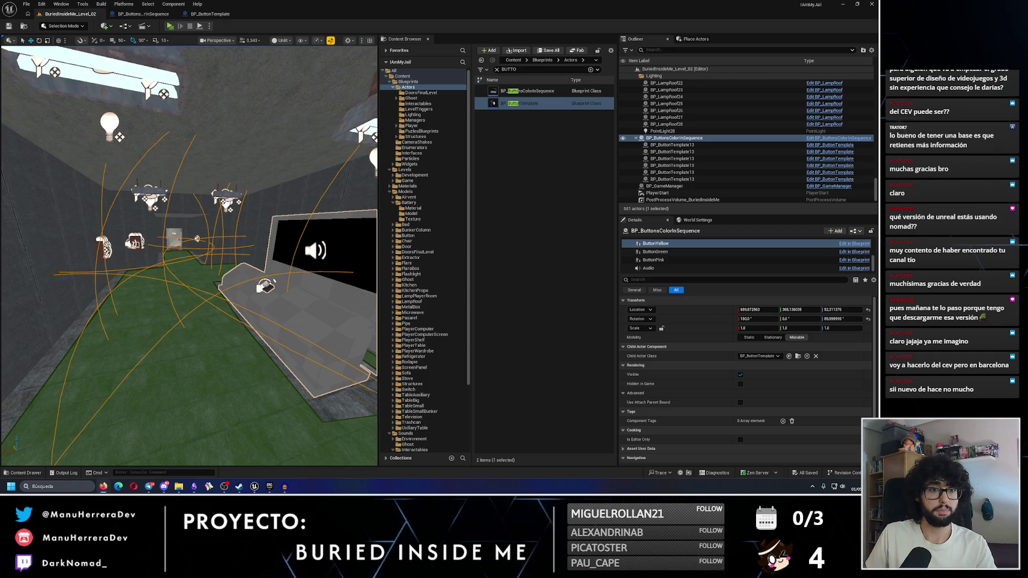
key(alt+Tab)
Maximize the browser and view the CEV Barcelona building's Street View exterior photo
key(super+Up)
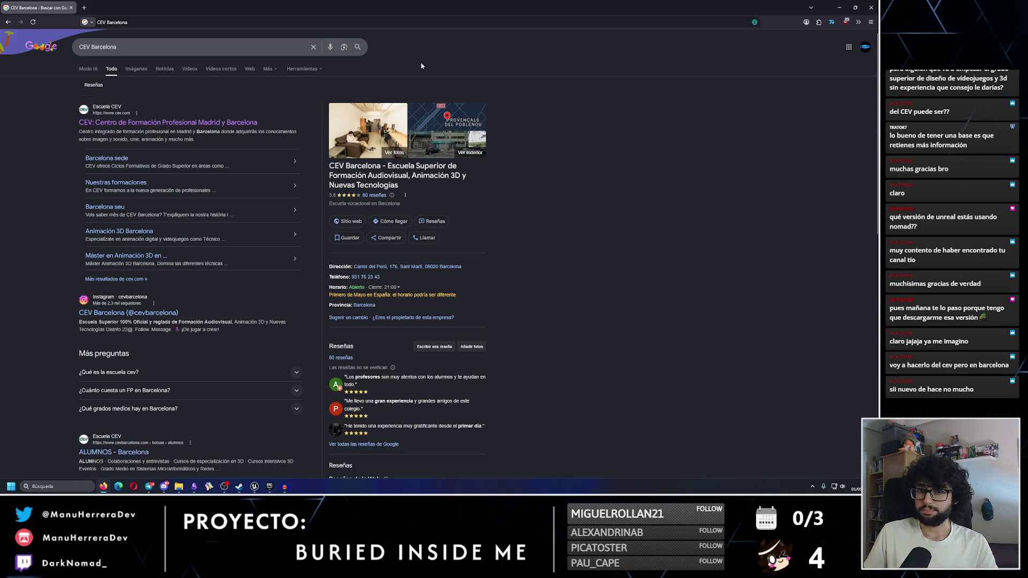
click(438, 146)
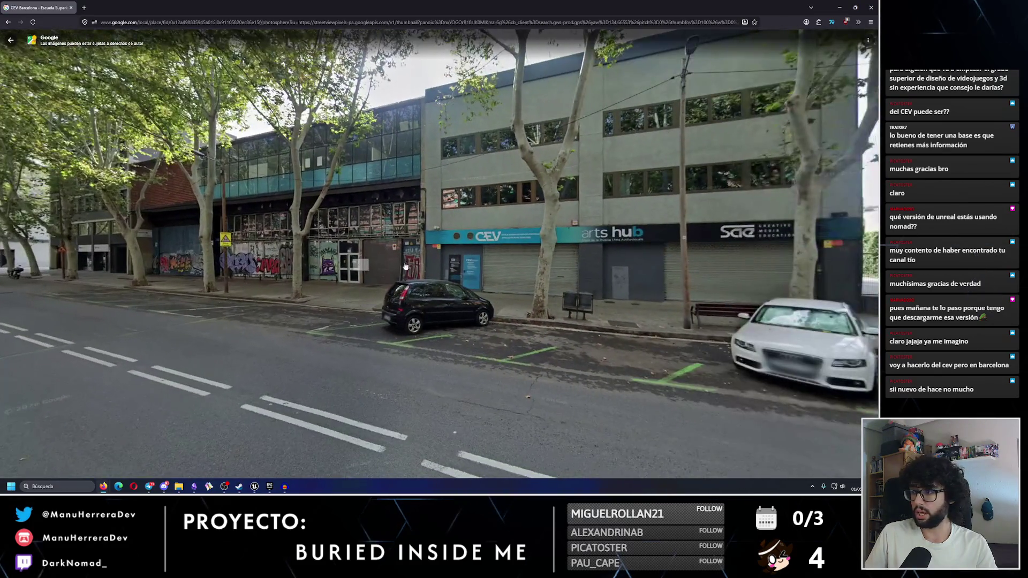
scroll(405, 266, up, 5)
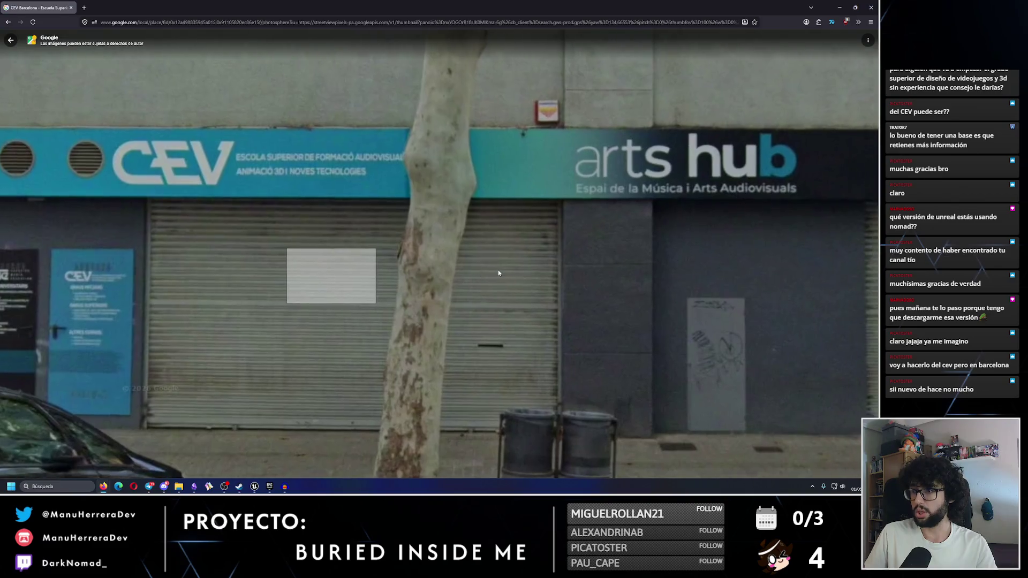
scroll(498, 274, down, 5)
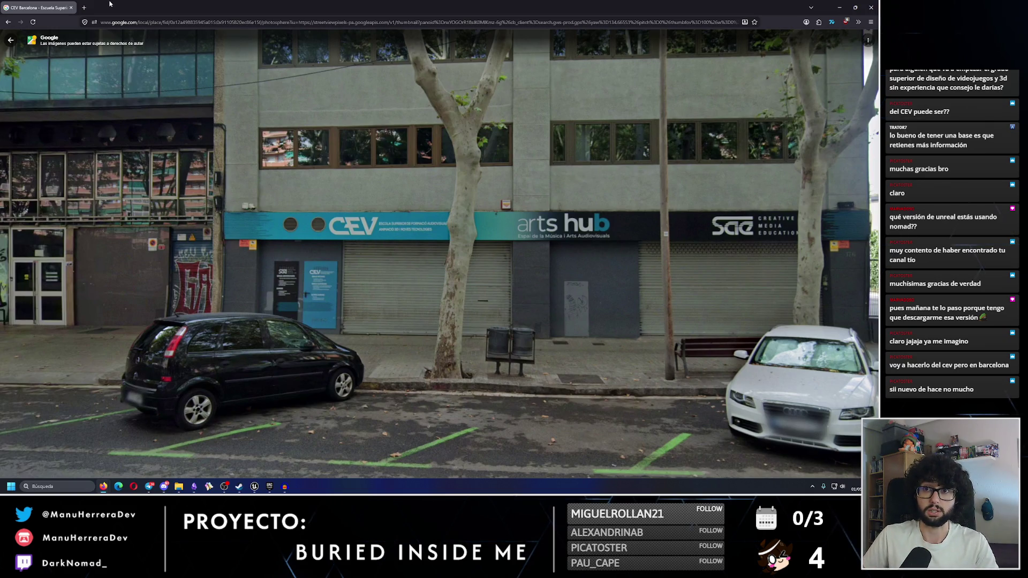
key(ctrl+t)
Go to ArtStation, search for the artist by name, and open their profile from Artists results
text(artstatio)
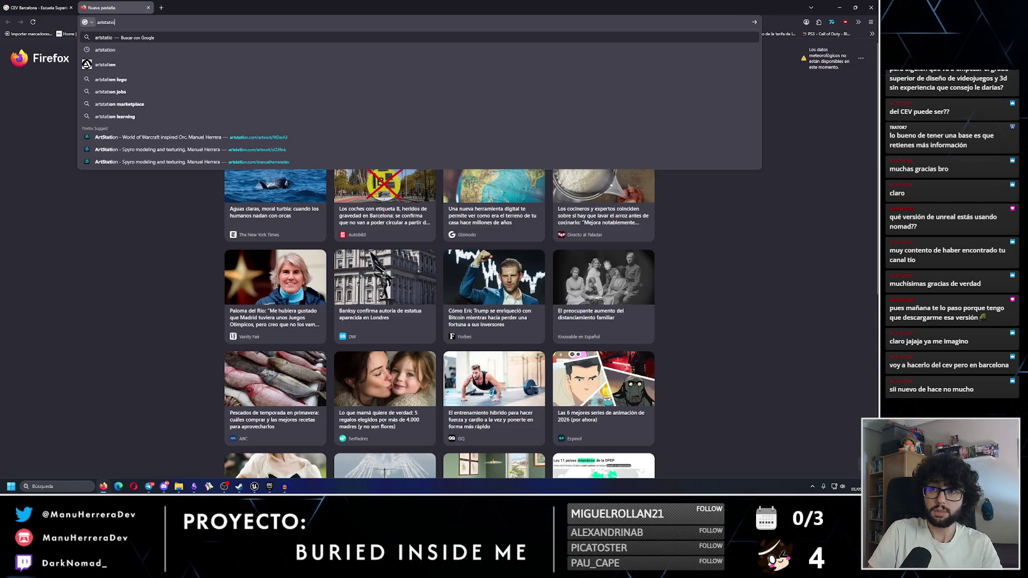
key(Return)
click(127, 128)
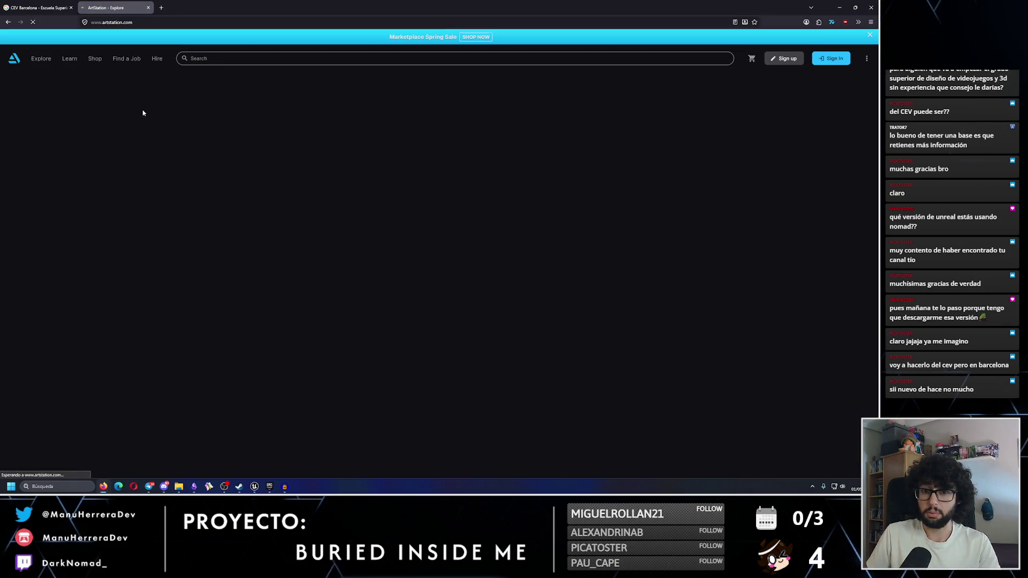
click(265, 43)
text(manuel h)
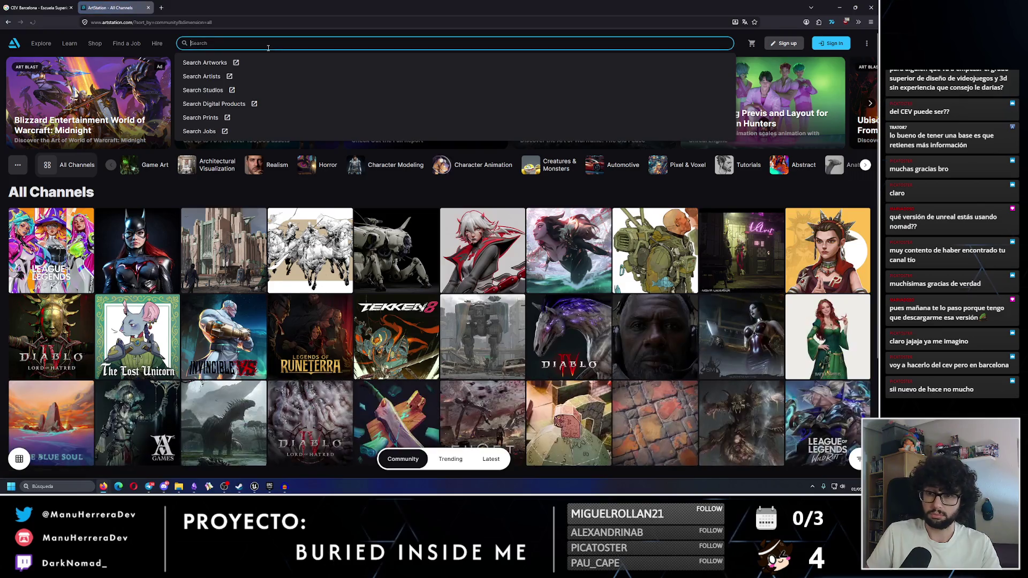
text(errera)
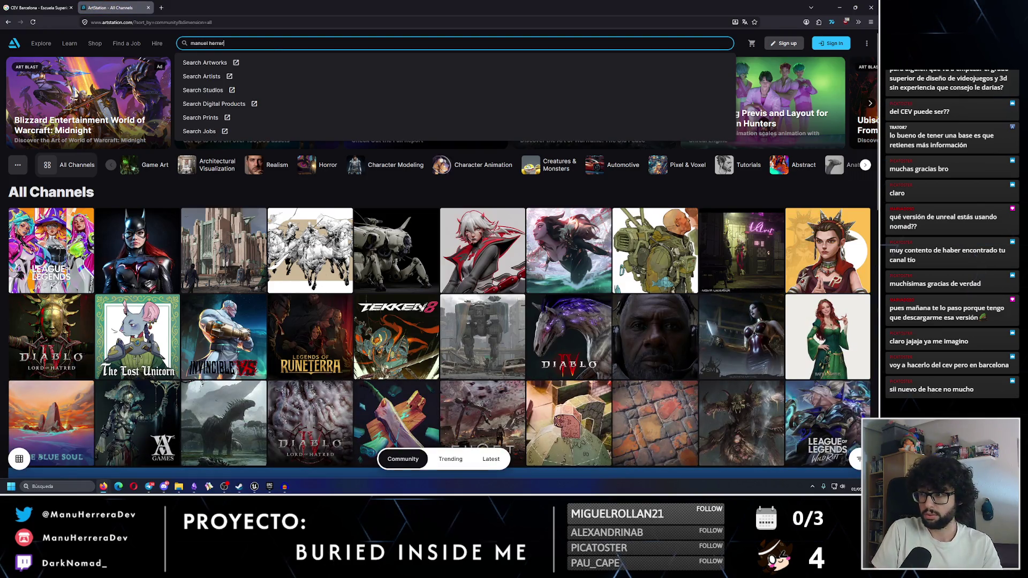
key(Return)
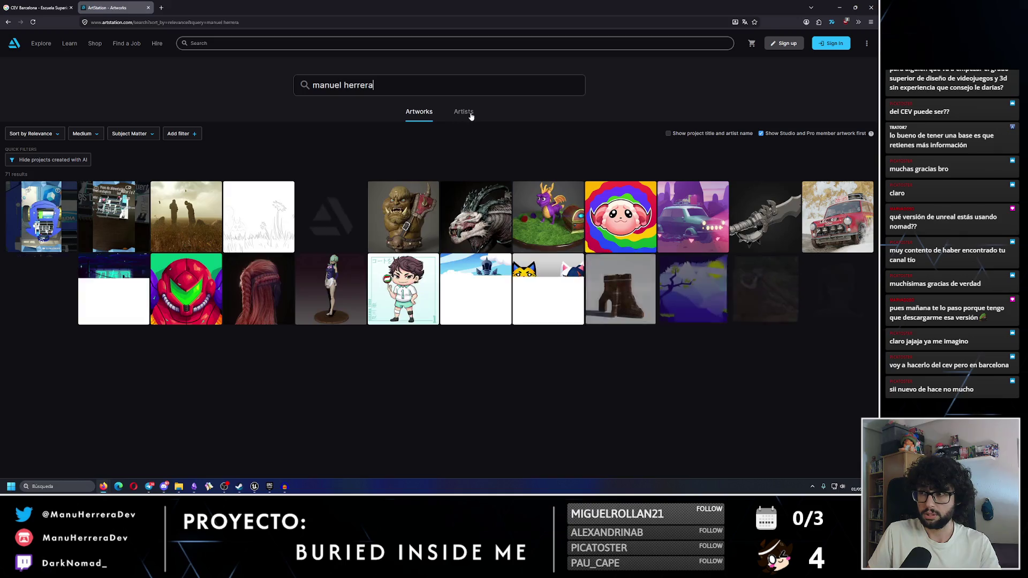
click(464, 112)
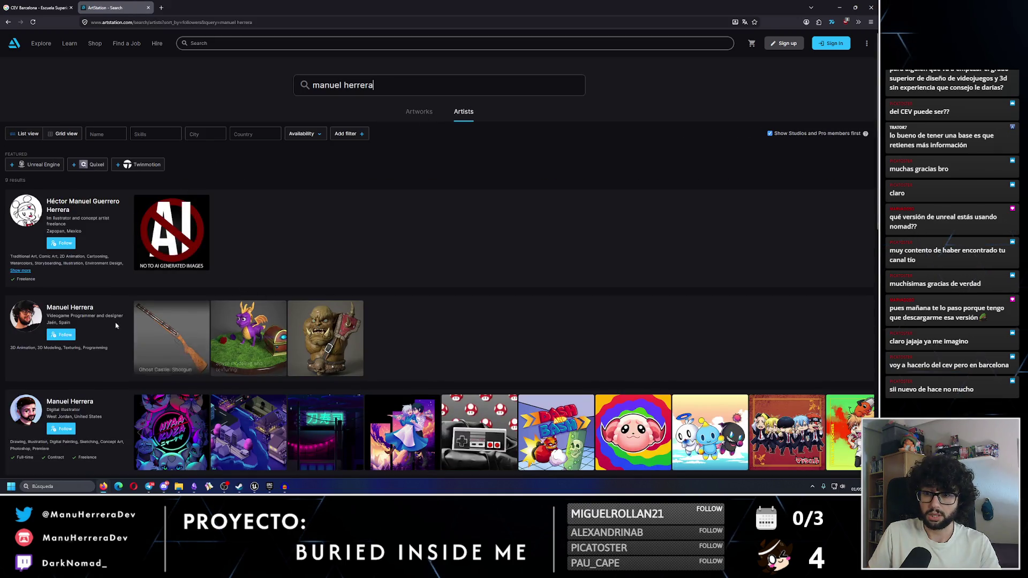
click(75, 308)
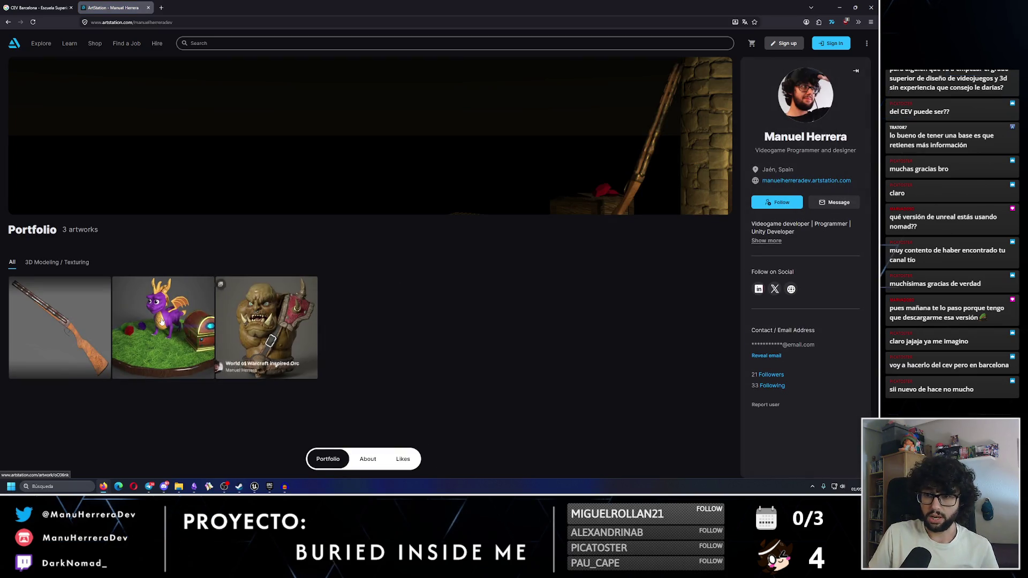
Open the 'Spyro modeling and texturing' artwork in its own tab and browse its renders
middle_click(183, 323)
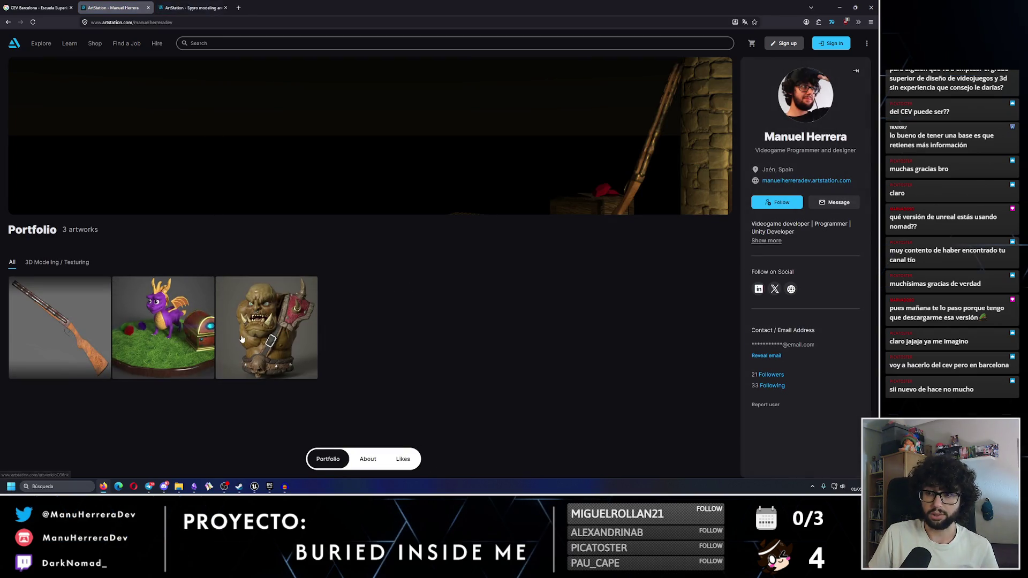
key(ctrl+Tab)
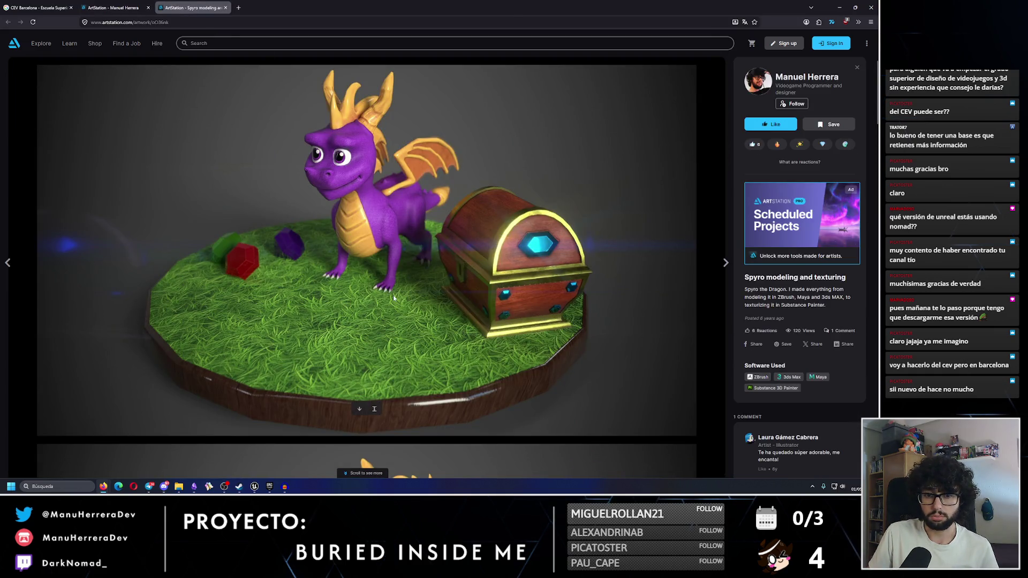
scroll(394, 298, down, 5)
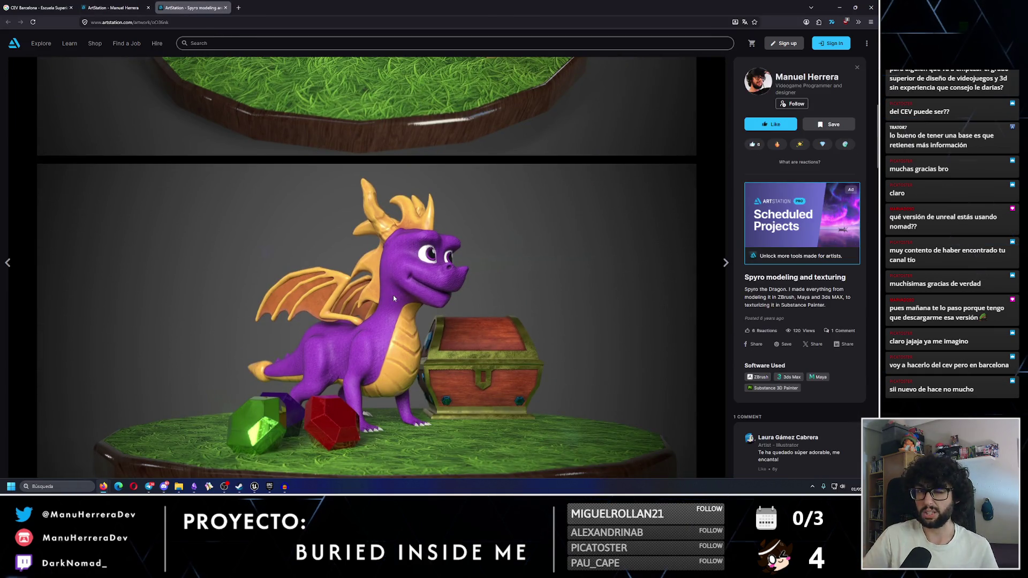
scroll(394, 299, down, 4)
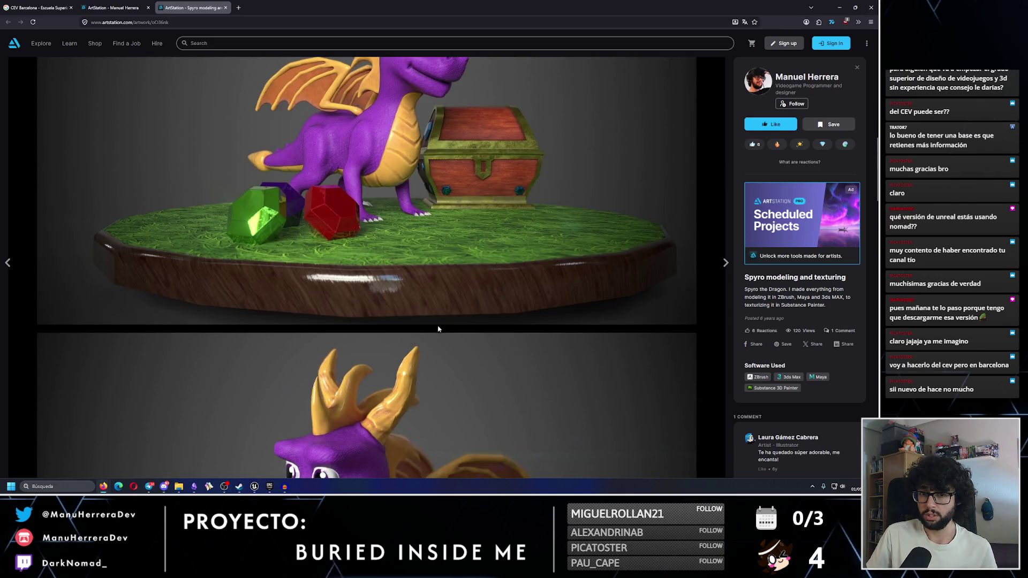
scroll(438, 329, down, 5)
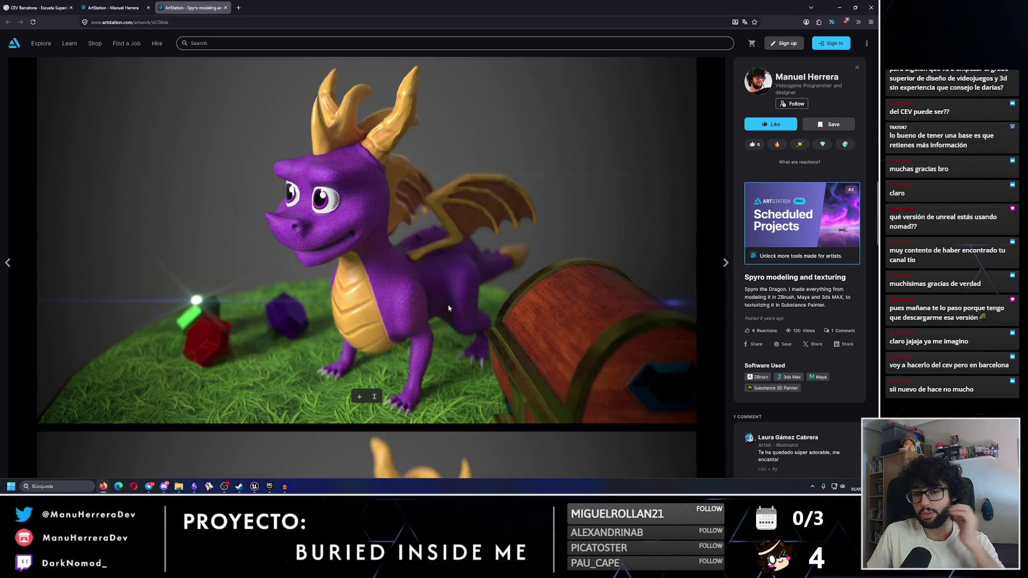
scroll(449, 308, down, 8)
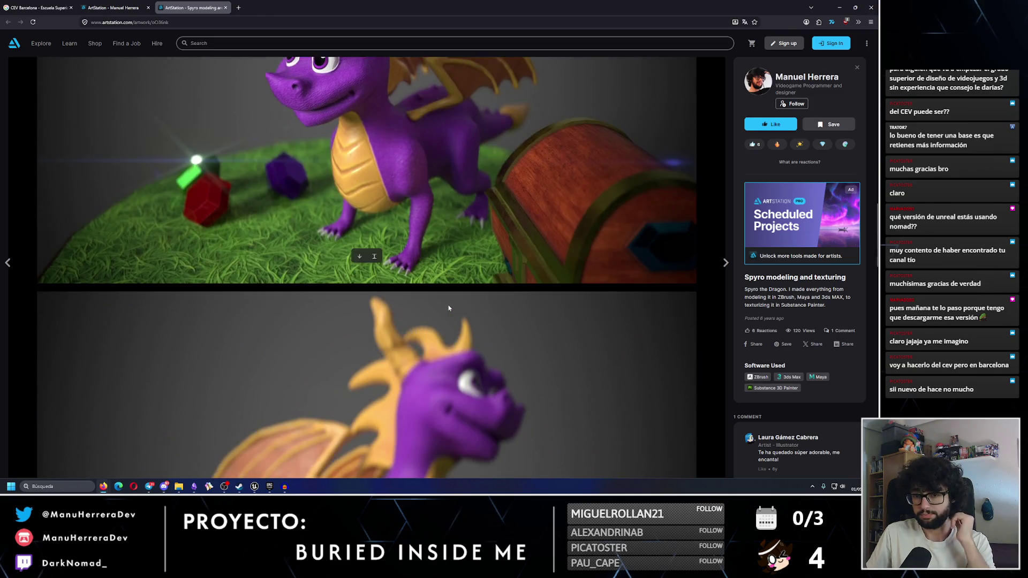
scroll(449, 308, down, 3)
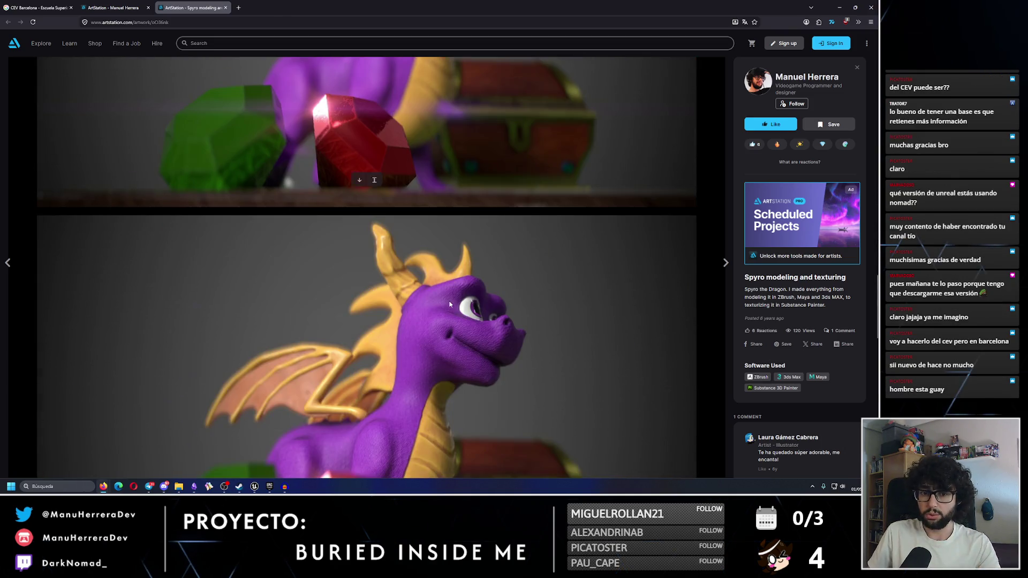
scroll(450, 304, up, 4)
scroll(451, 300, down, 1)
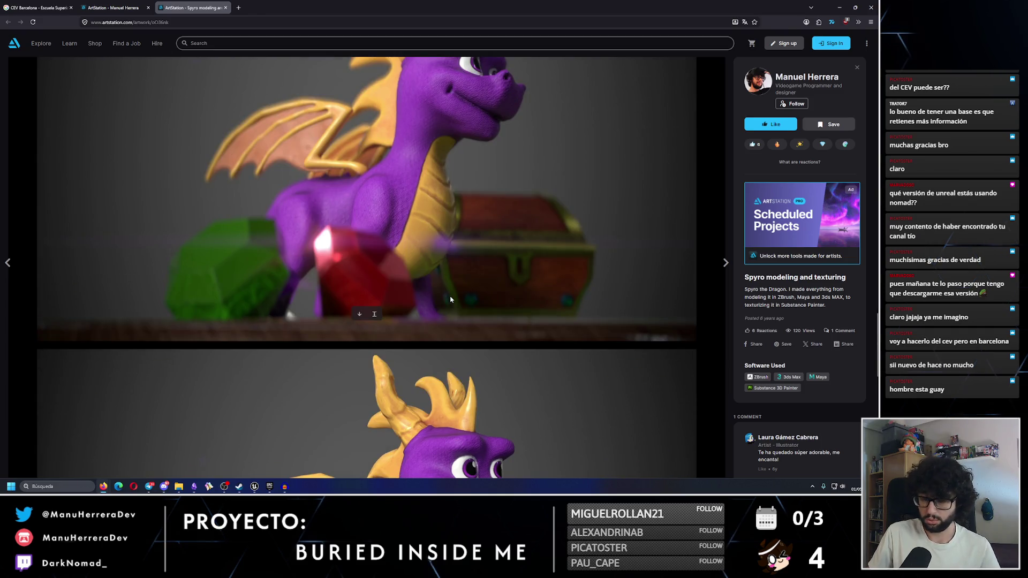
scroll(451, 300, down, 3)
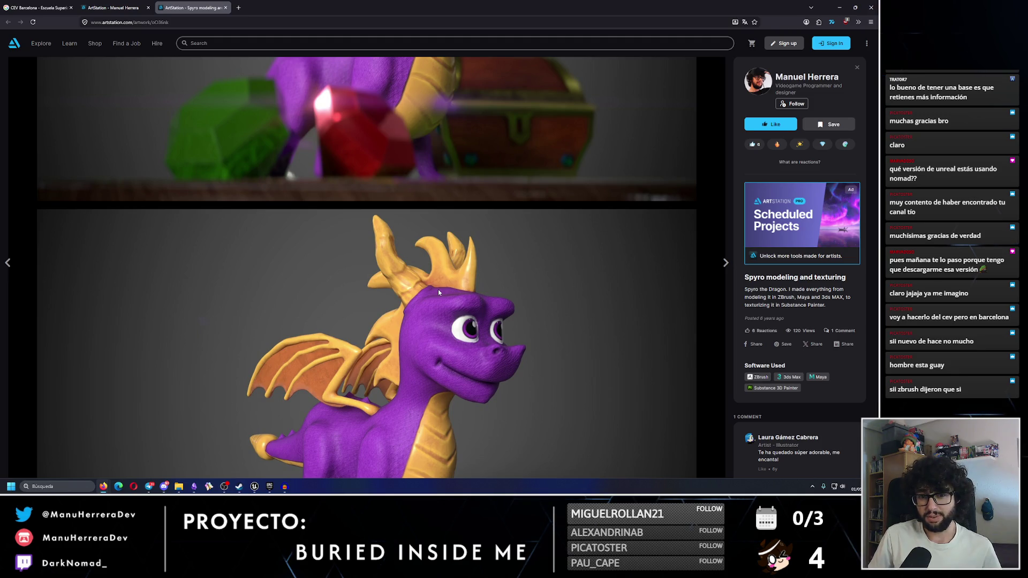
scroll(438, 289, down, 4)
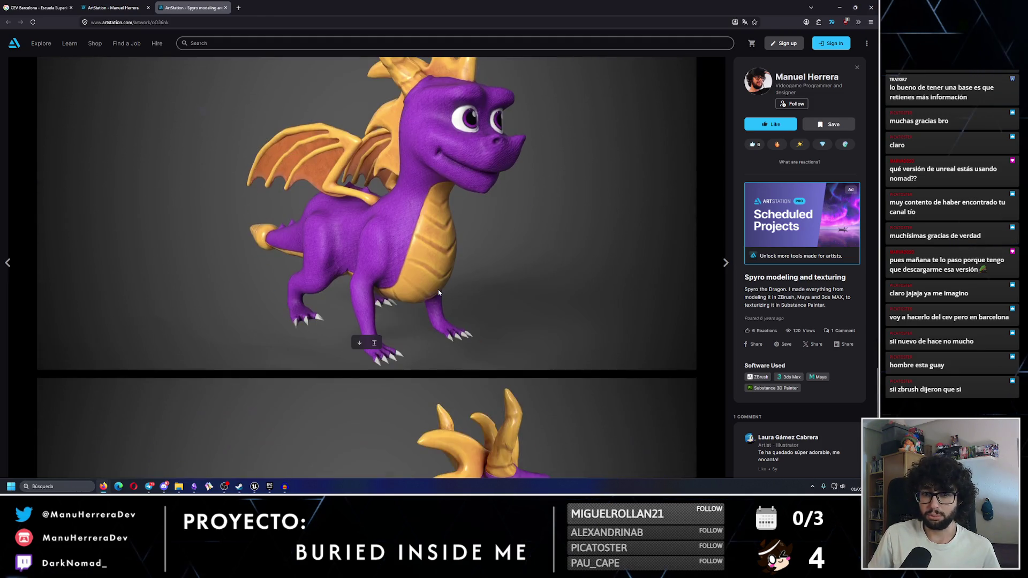
scroll(439, 289, down, 5)
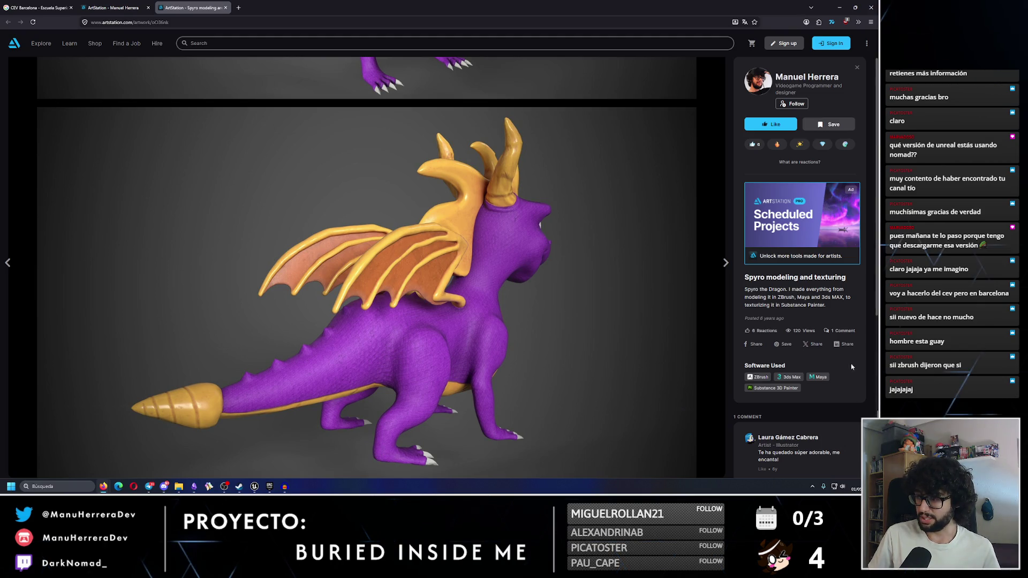
mouse_move(879, 242)
mouse_down()
mouse_move(880, 308)
mouse_move(880, 143)
mouse_up()
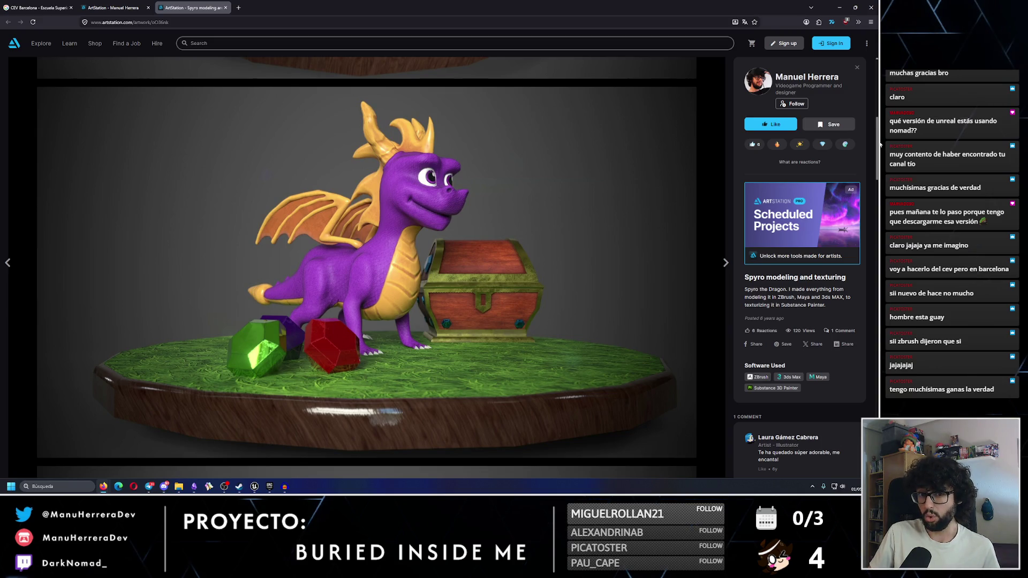
scroll(880, 130, up, 2)
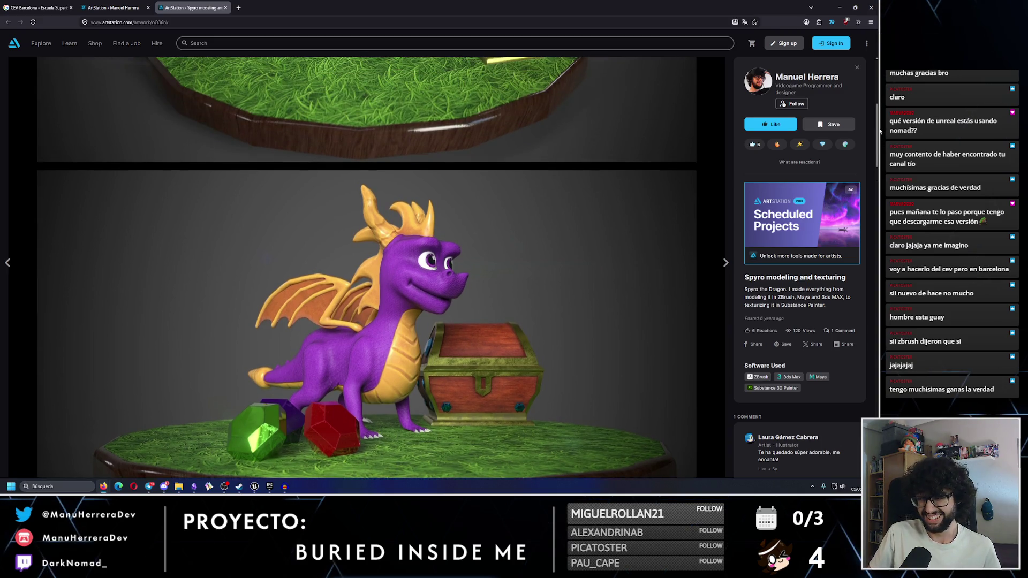
scroll(880, 130, up, 5)
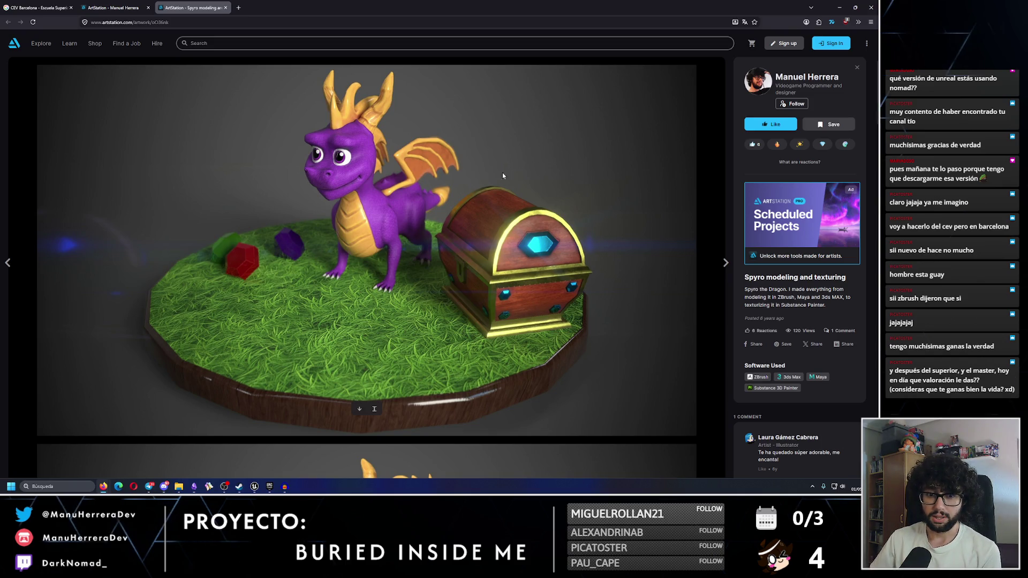
key(alt+Tab)
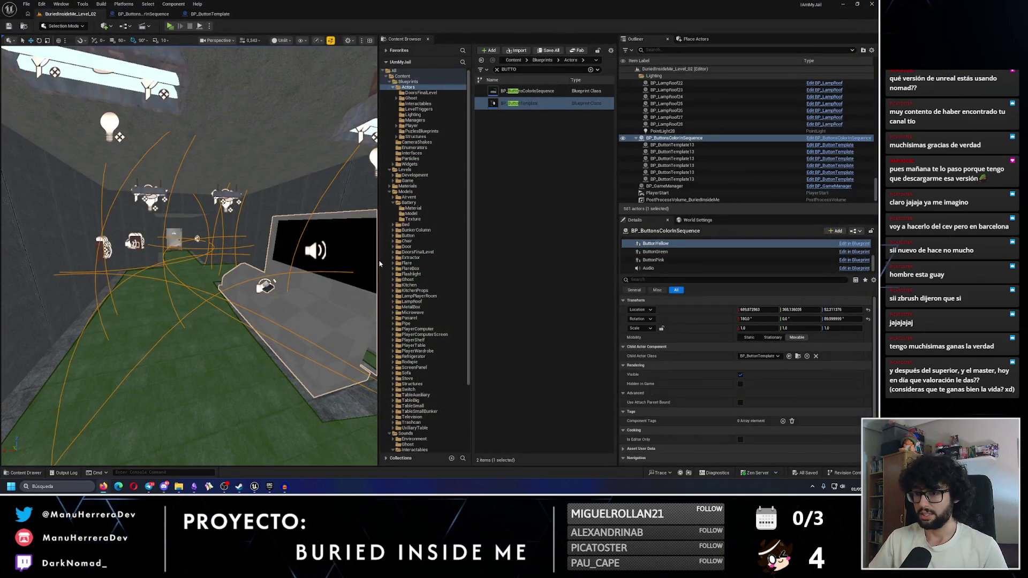
key(p)
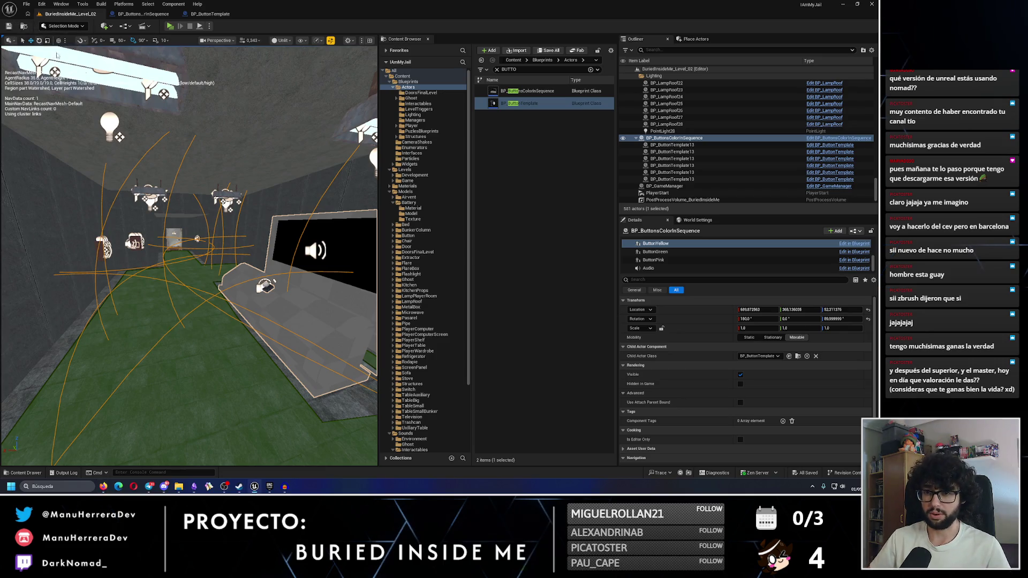
mouse_move(185, 220)
mouse_down()
mouse_move(185, 230)
mouse_move(185, 221)
mouse_up()
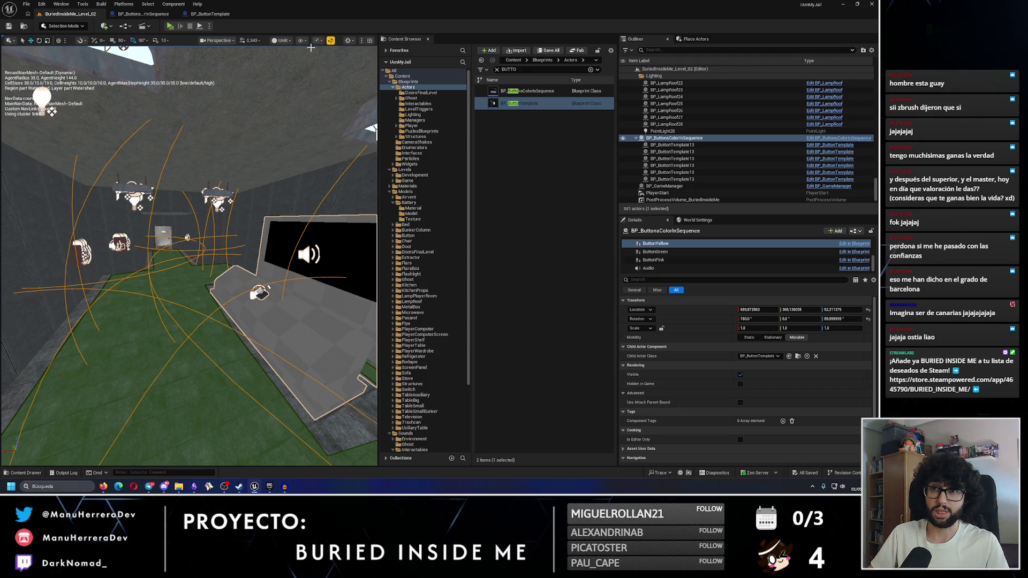
key(alt+p)
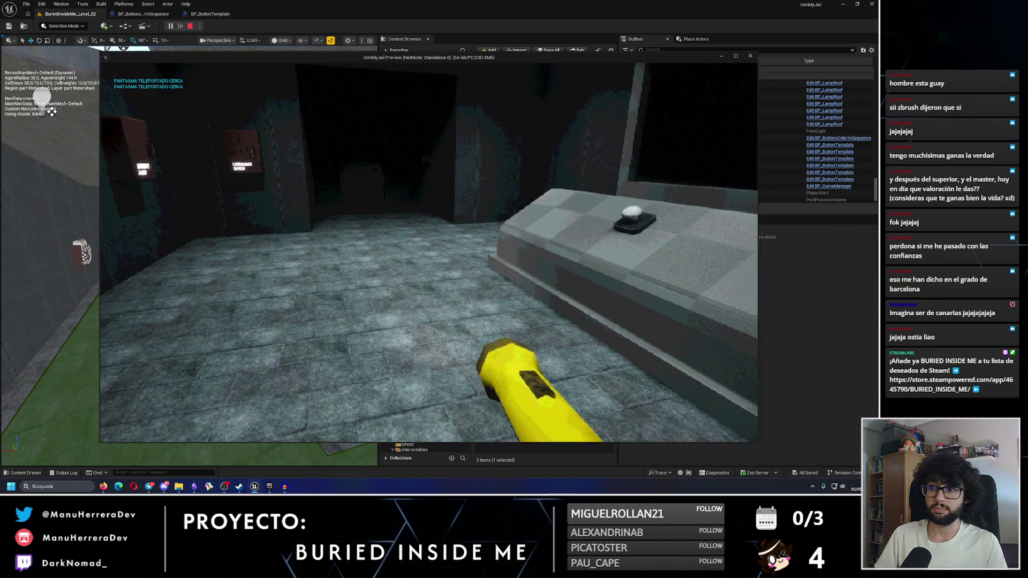
Play-test the level, walking and sprinting down the corridor to the opened wall box's glowing orb
key(w)
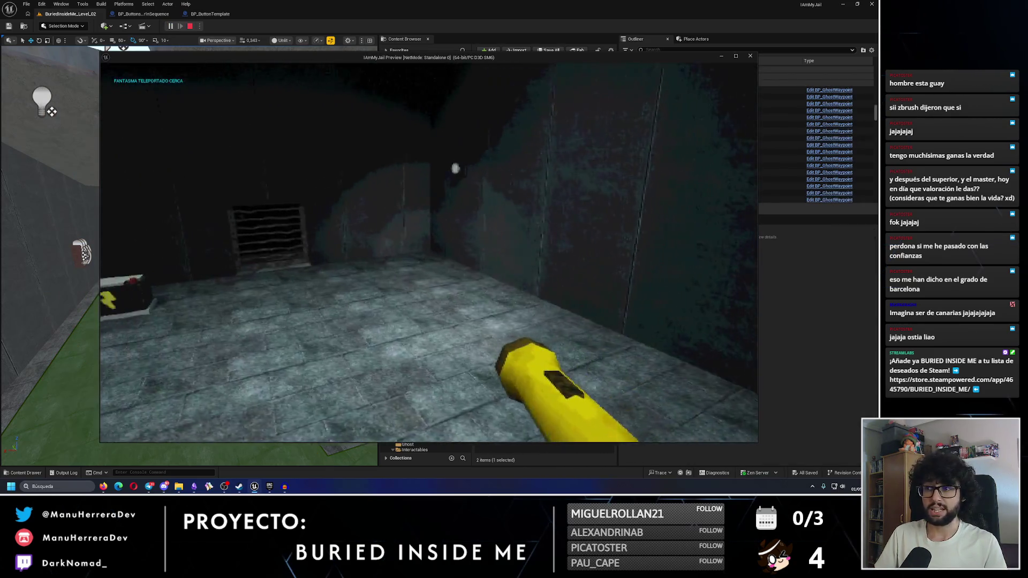
key(w)
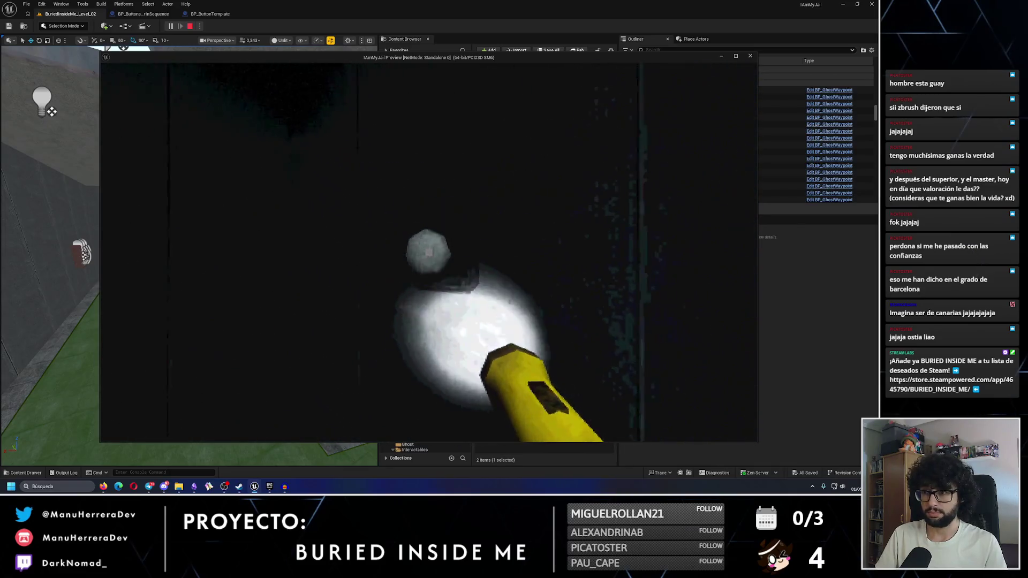
key(w)
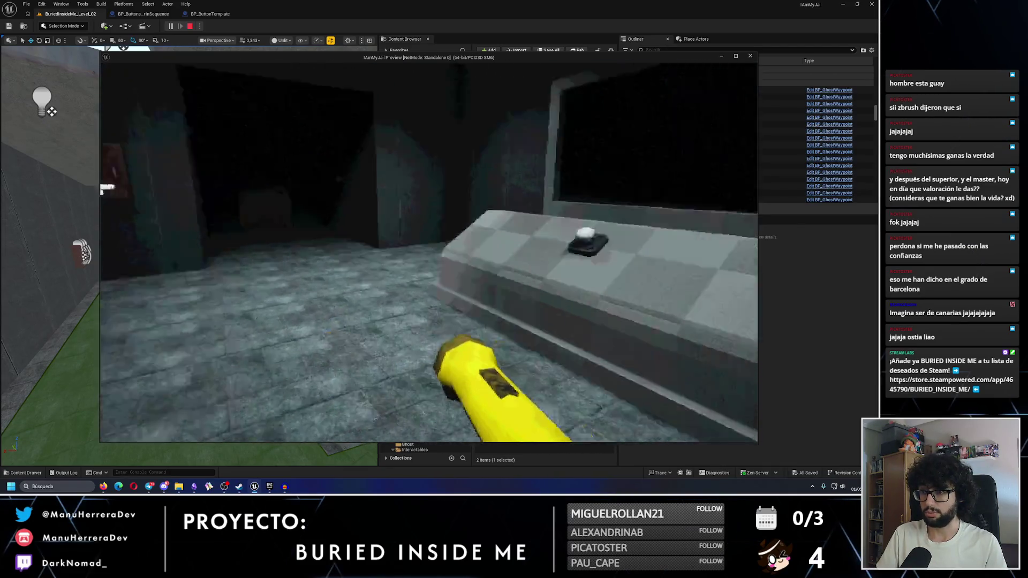
key(w)
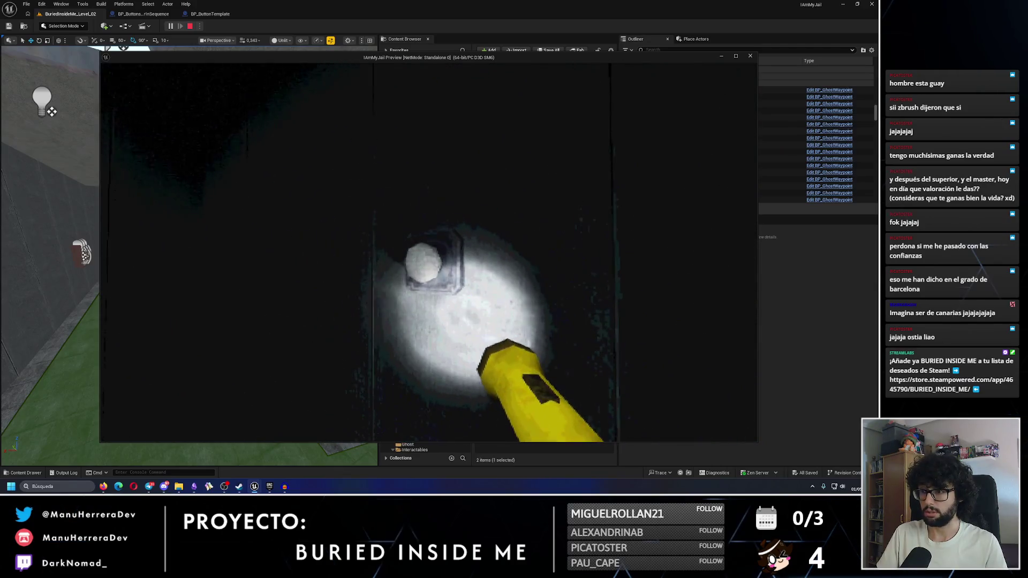
key(w)
key(shift+w)
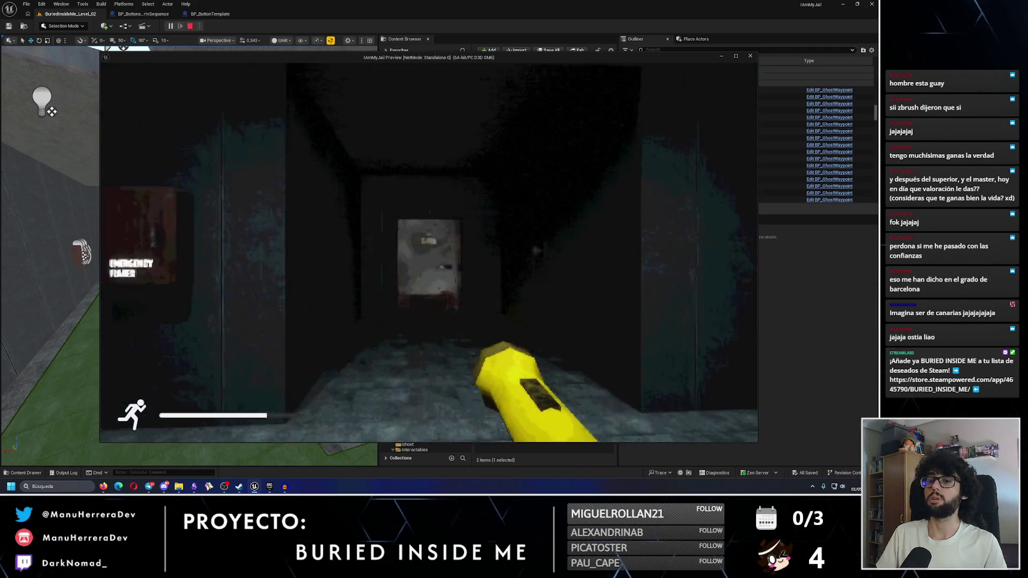
key(w)
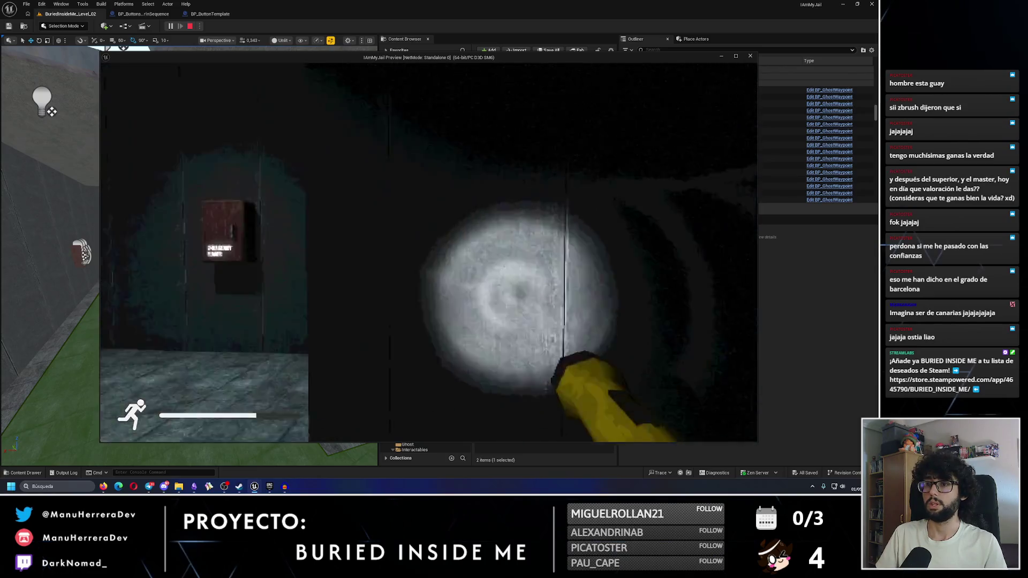
key(w)
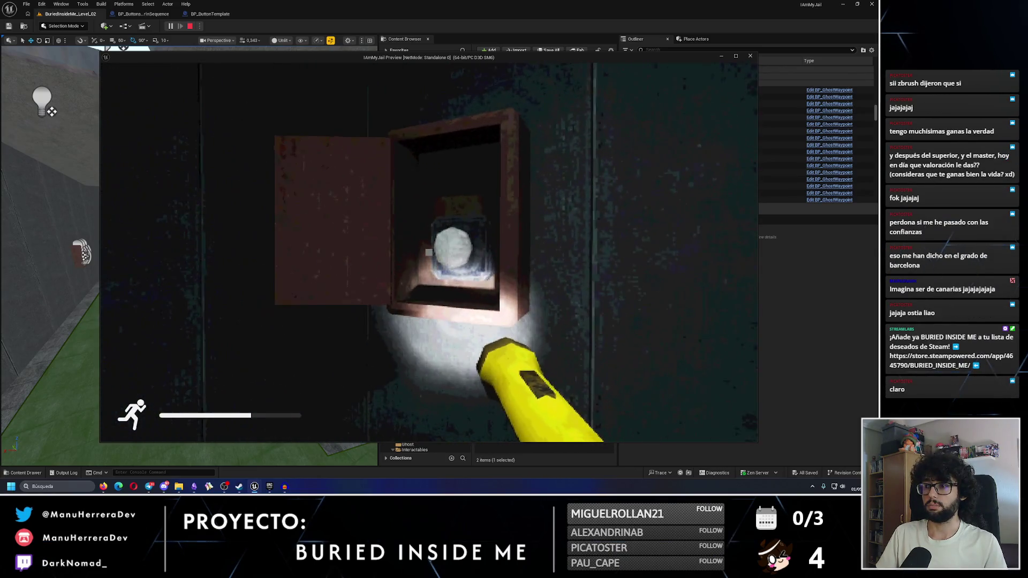
key(w)
key(w)
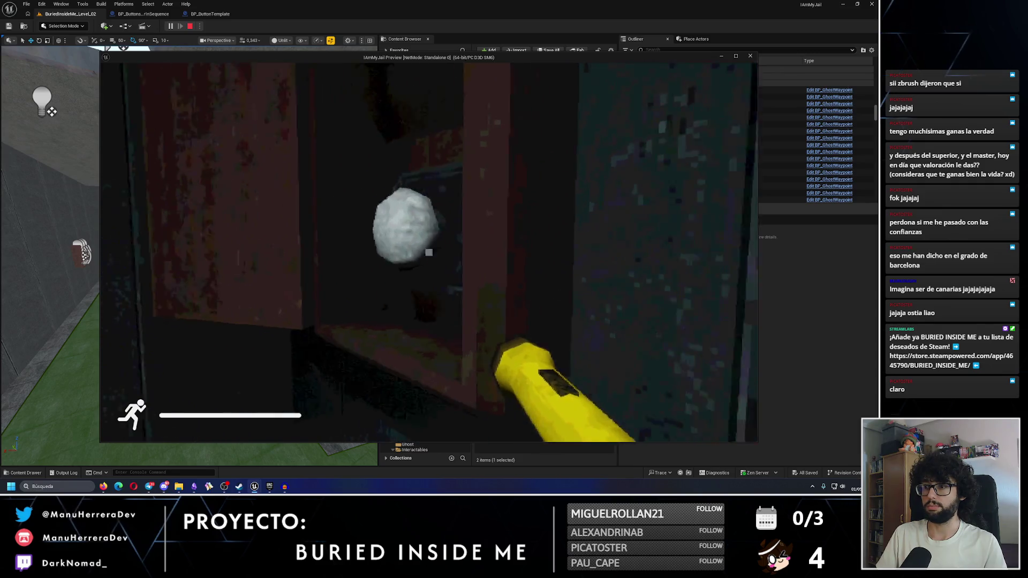
key(Escape)
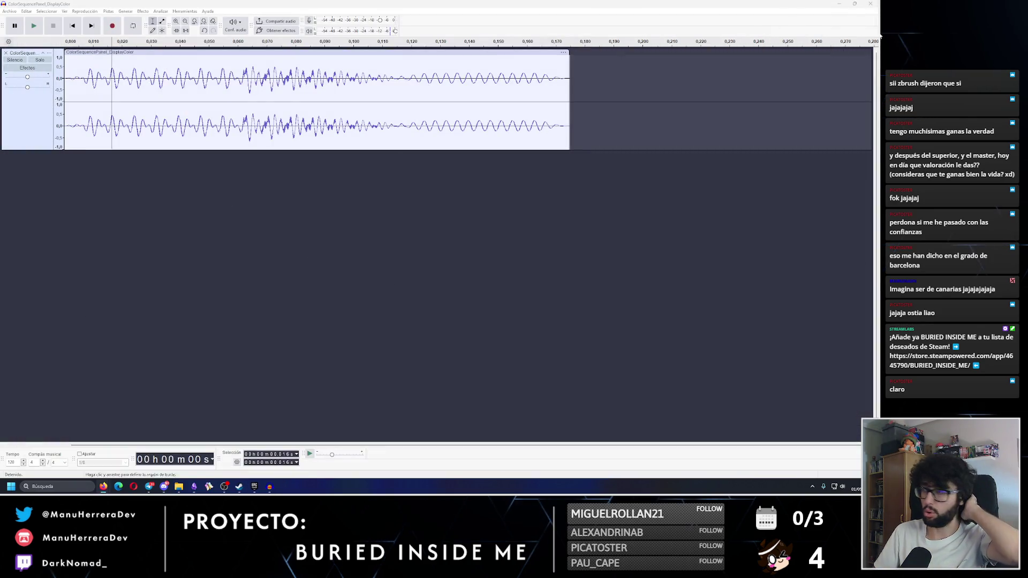
Close Audacity without saving the audio project and bring the Epic Games Launcher forward
click(870, 4)
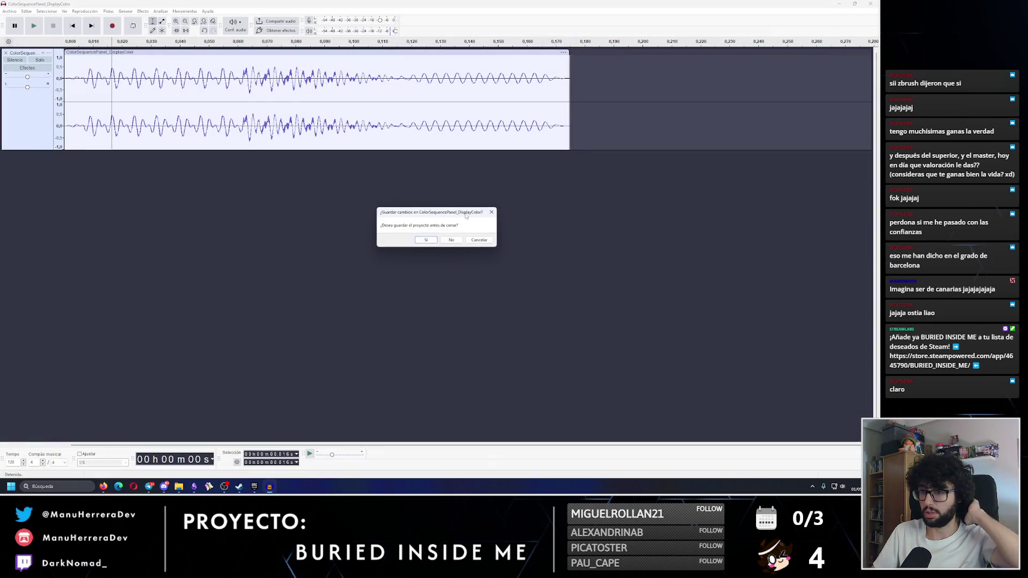
click(452, 241)
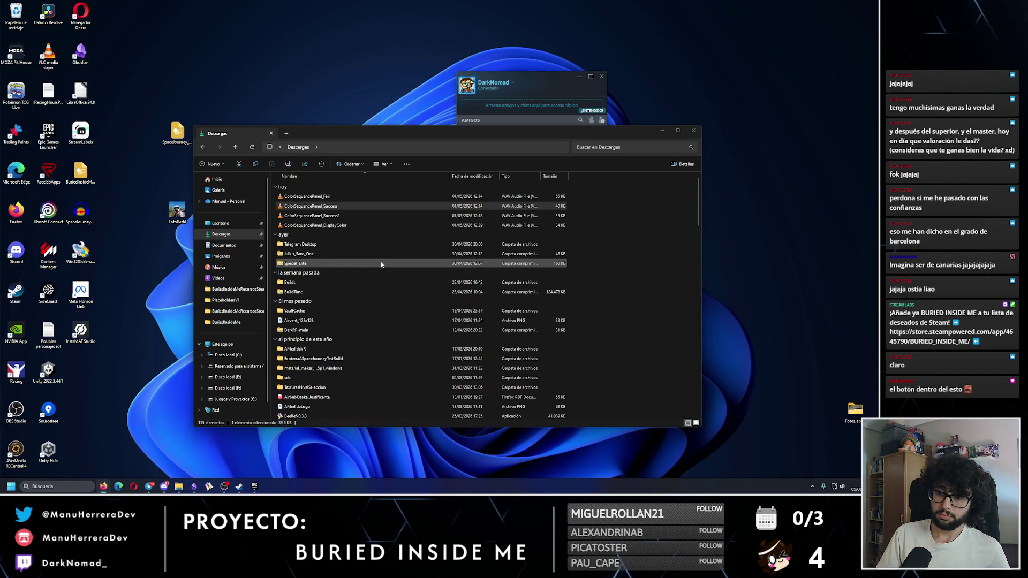
click(253, 490)
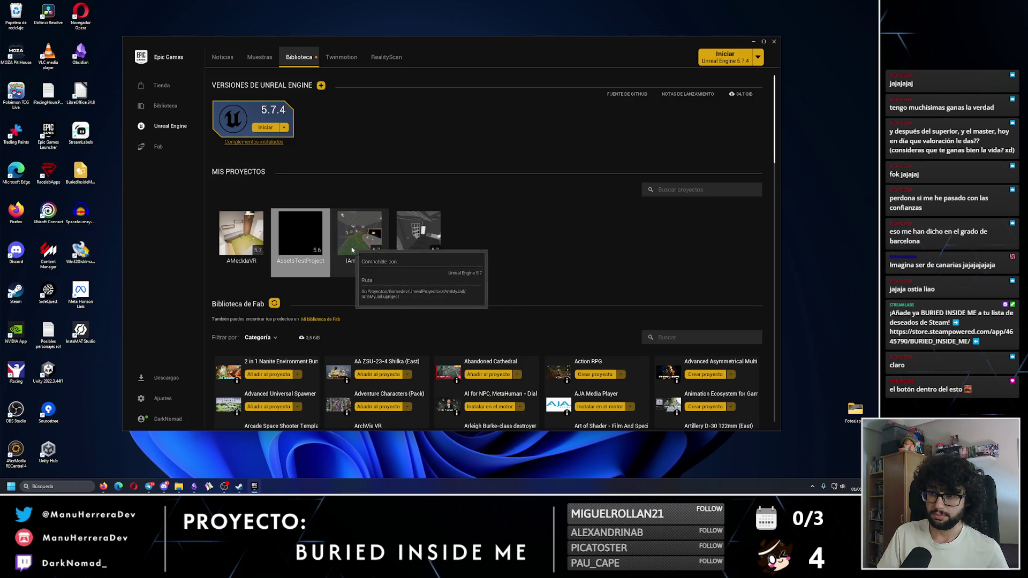
Launch the IAmMyJail project from My Projects in the launcher
click(372, 244)
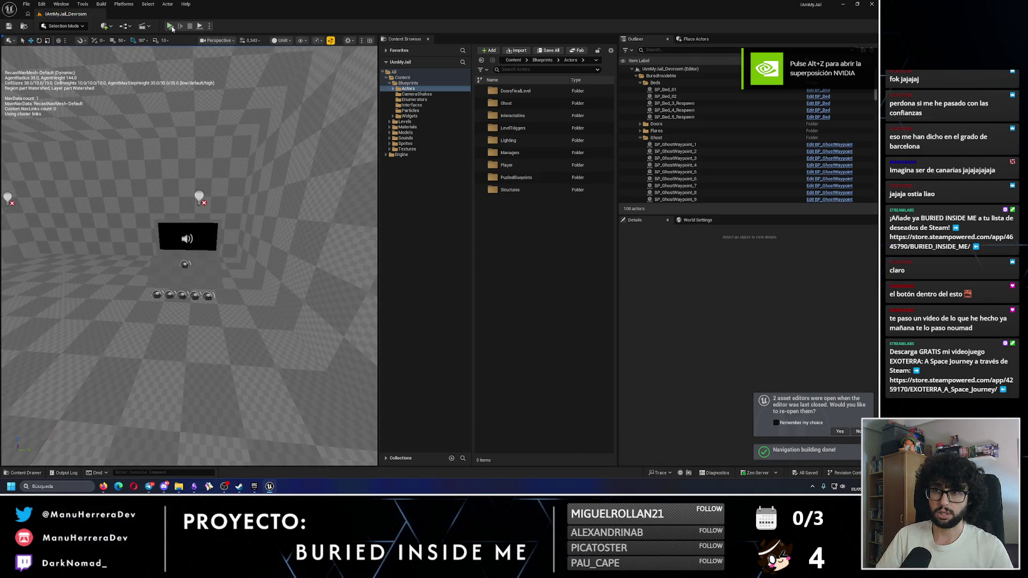
Quickly play-test the devroom, then open BuriedInsideMe_Level_02 from Levels > Game
key(alt+p)
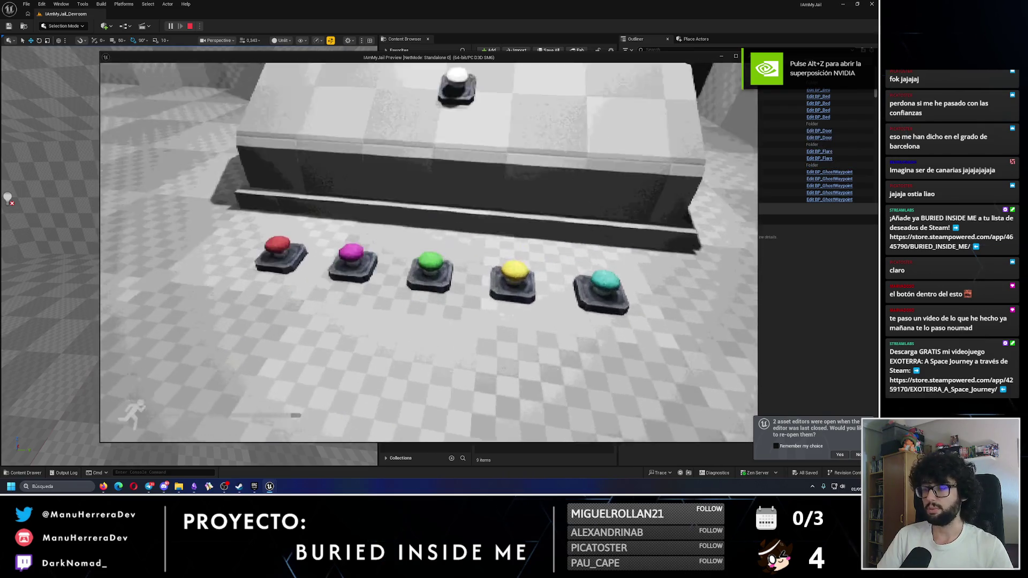
key(Escape)
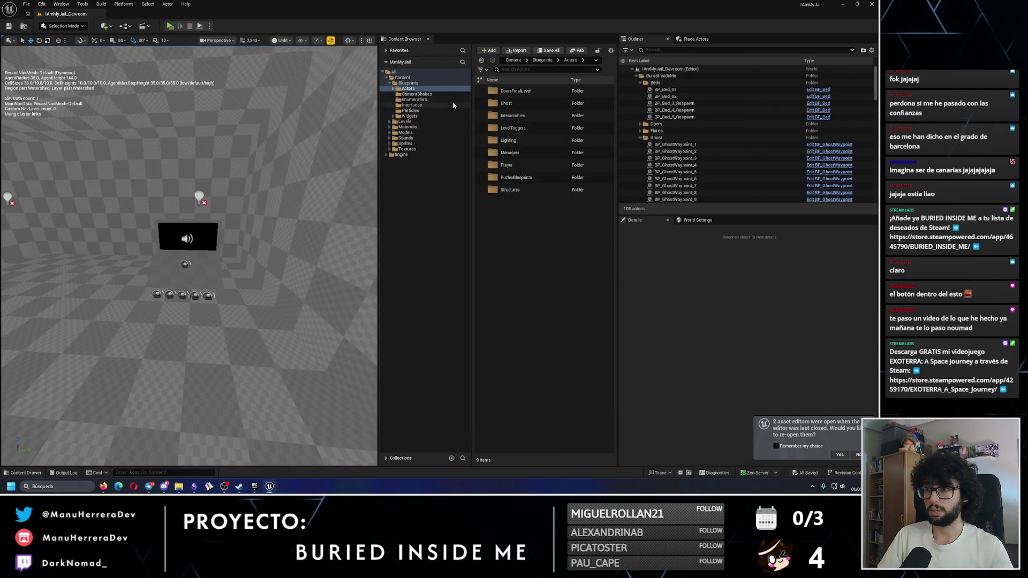
click(405, 121)
double_click(509, 102)
double_click(524, 115)
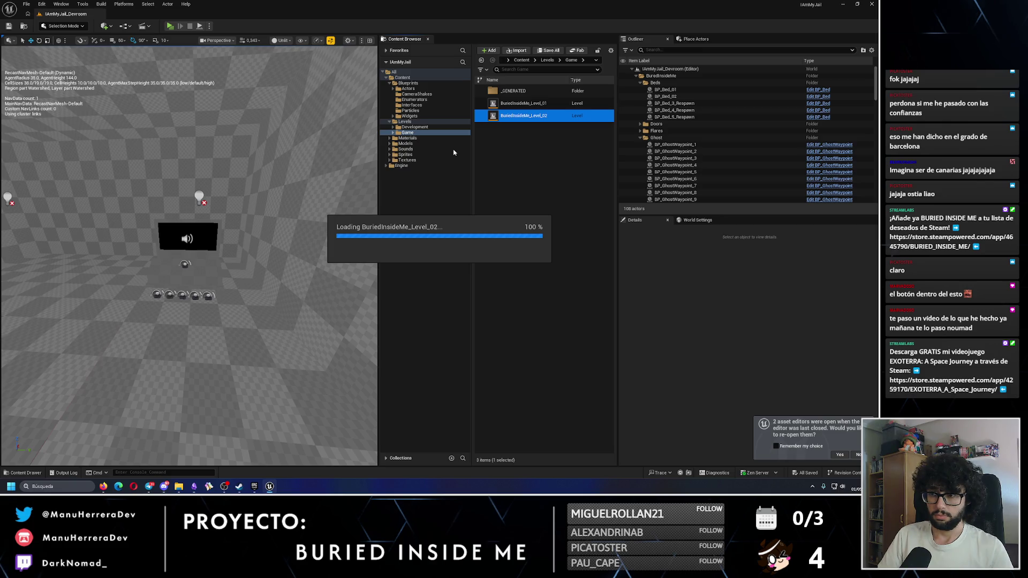
Play-test BuriedInsideMe_Level_02, picking up the battery and walking toward the counter button
click(170, 26)
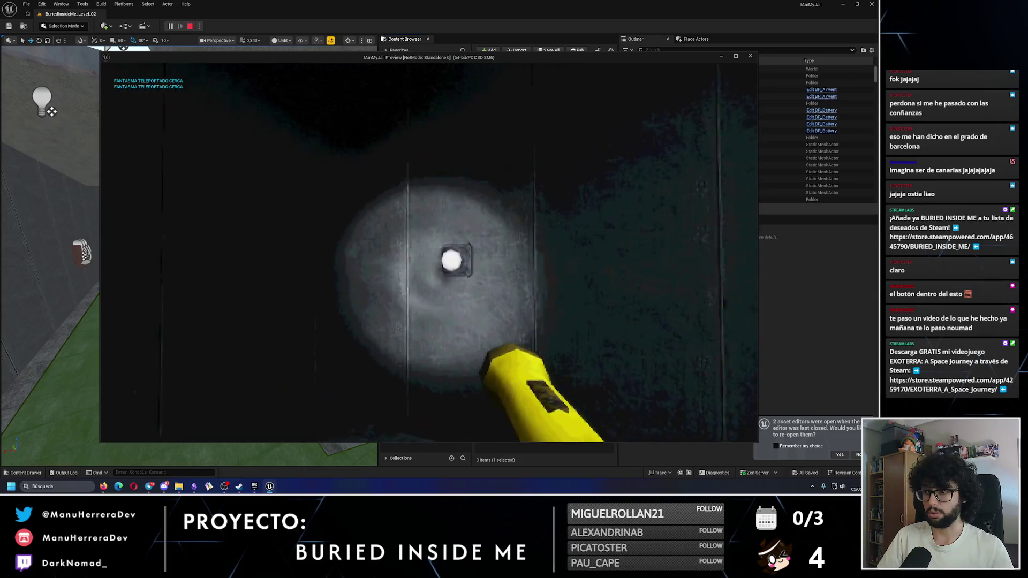
key(e)
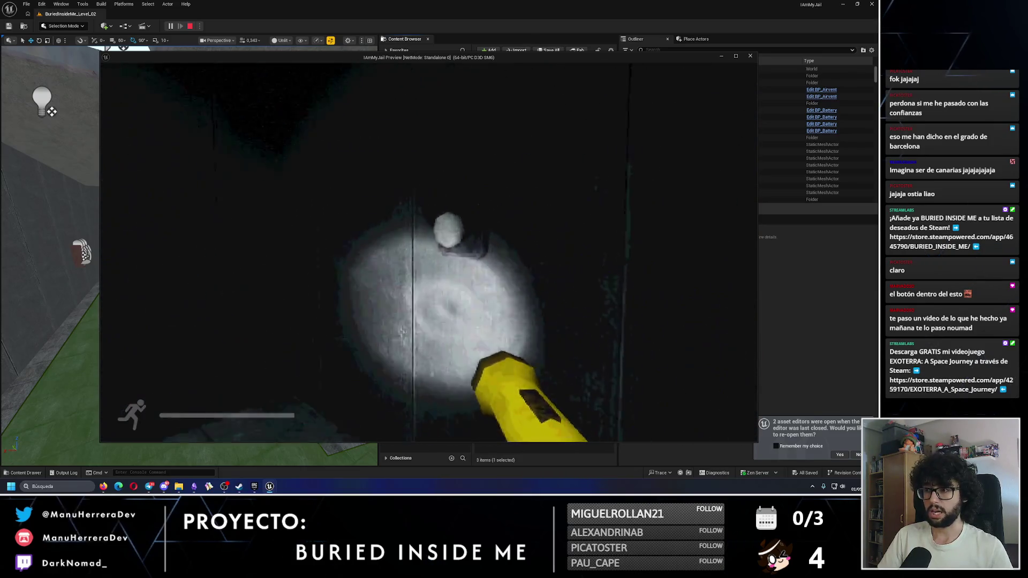
key(shift+w)
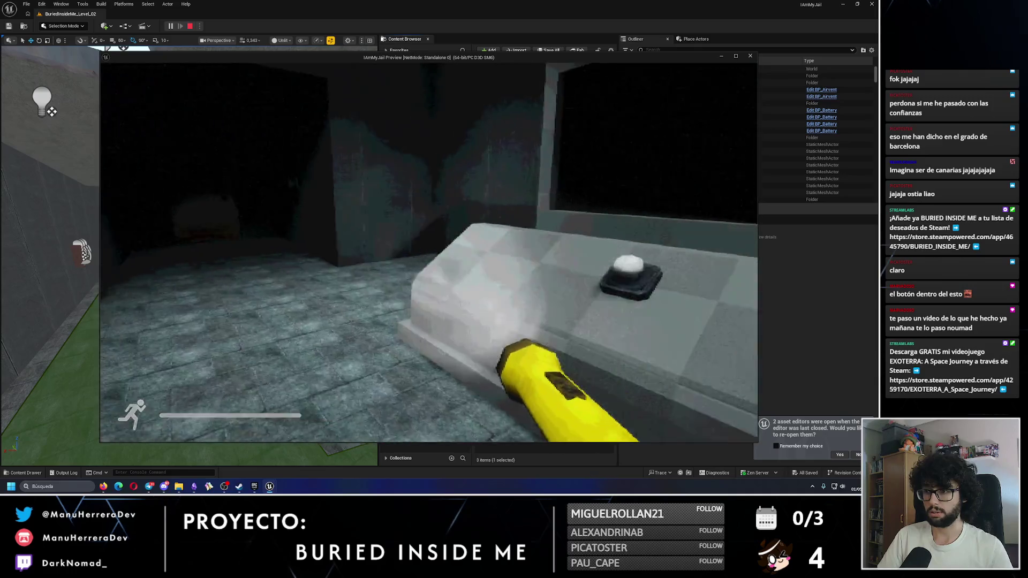
key(Escape)
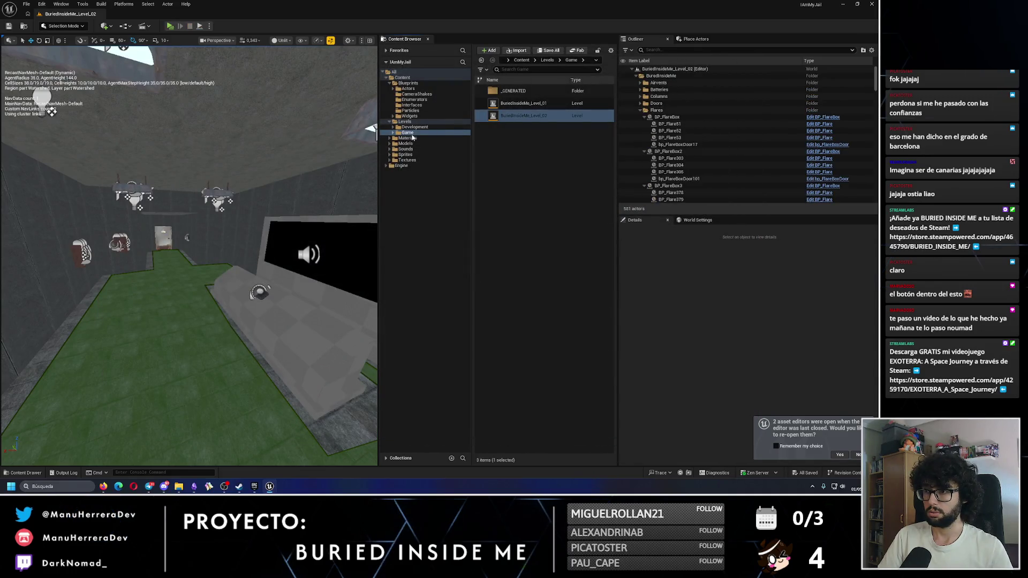
click(318, 302)
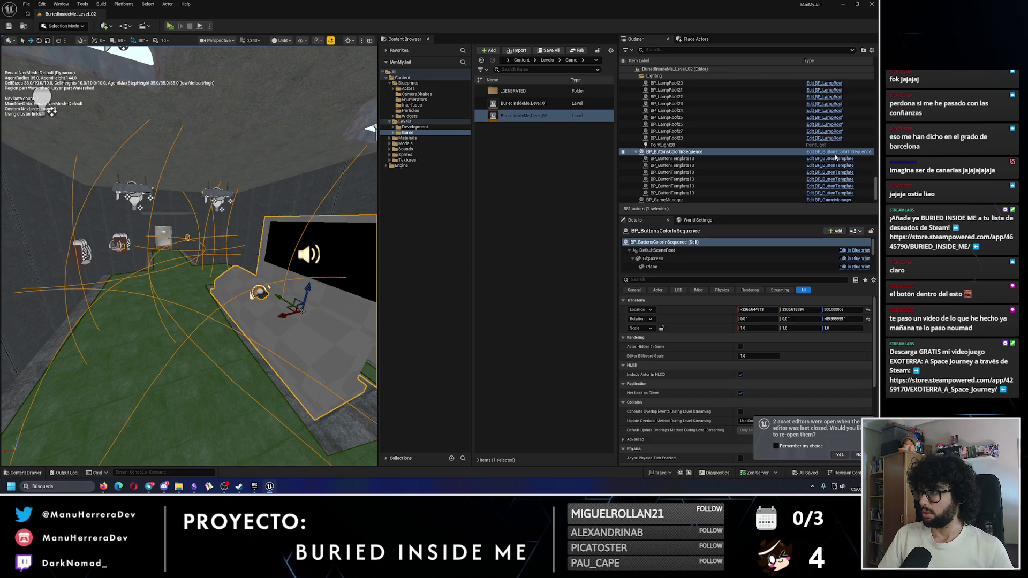
Place a BP_ButtonsColorInSequence from Actors > PuzlesBlueprints into the level beside the counter
click(427, 95)
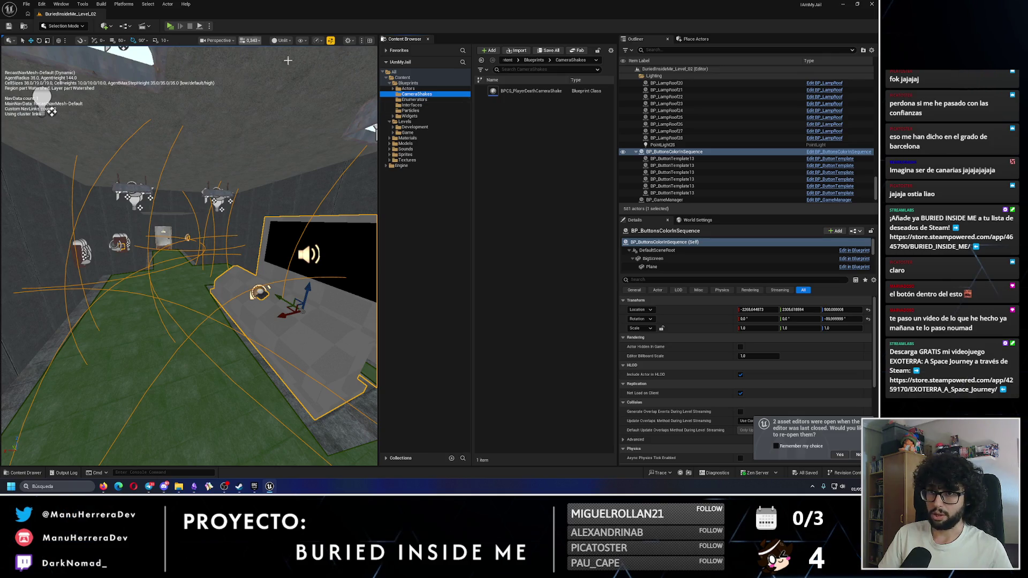
key(Down)
key(Down)
key(Down)
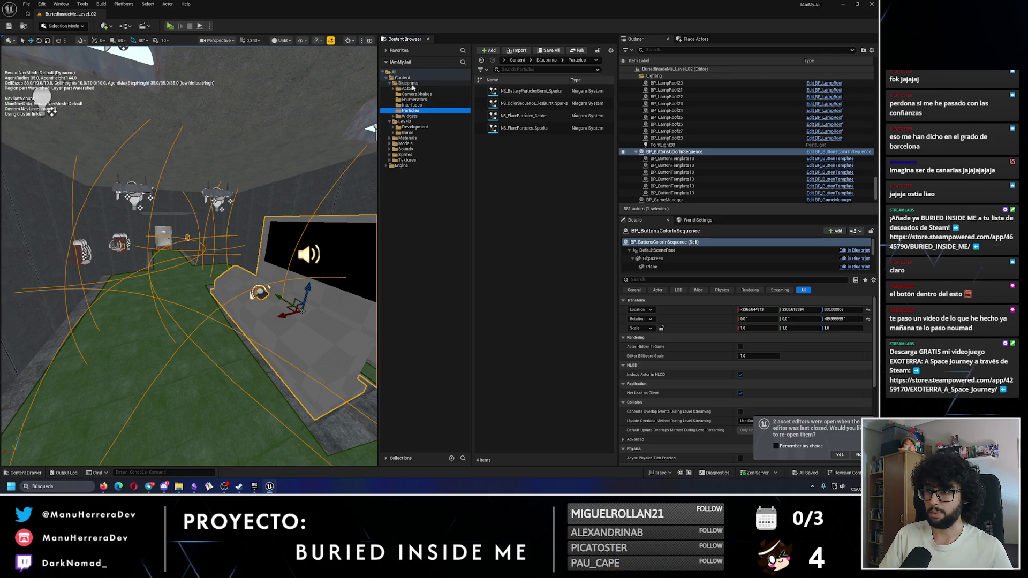
double_click(413, 89)
double_click(528, 117)
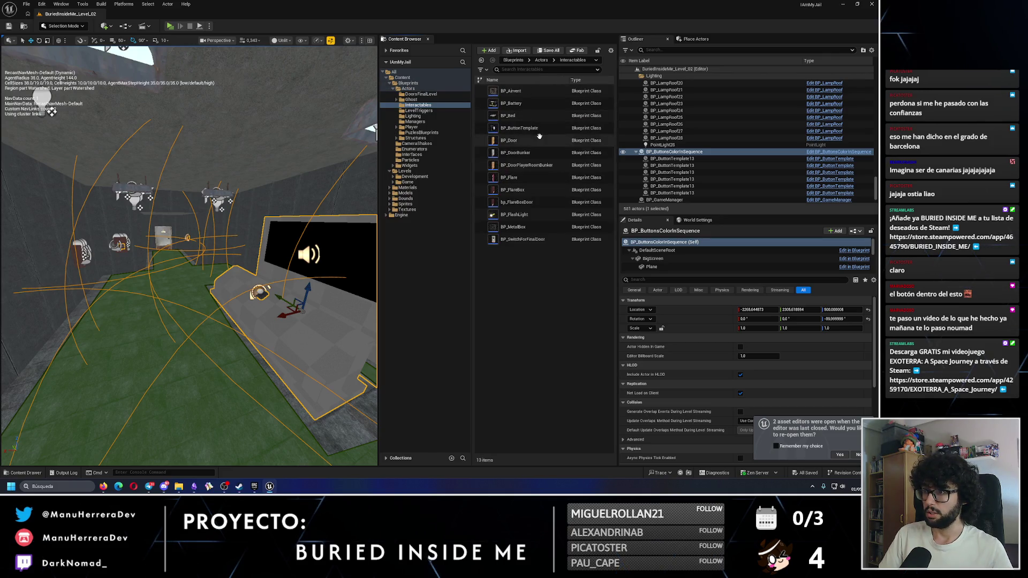
click(422, 132)
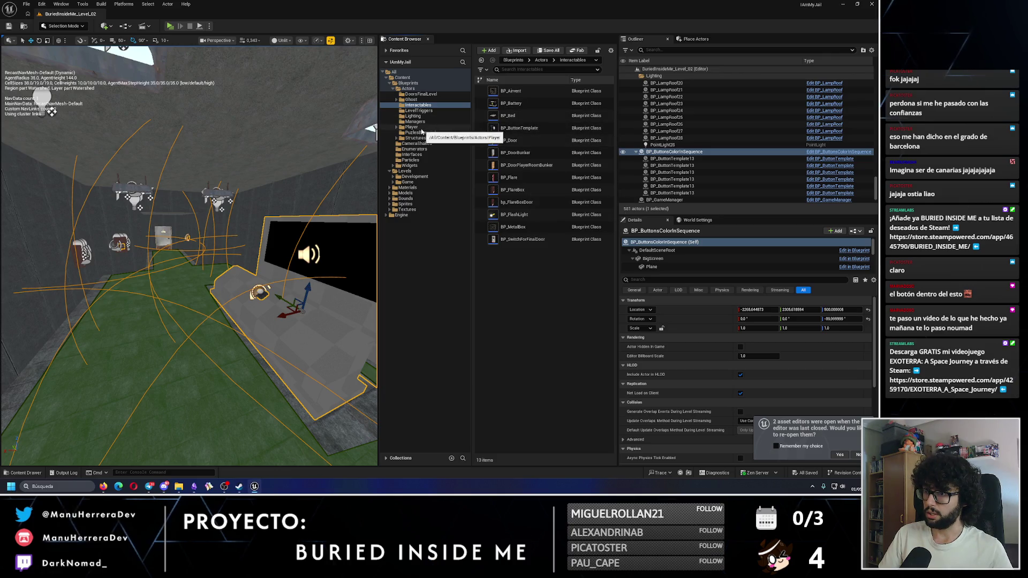
mouse_move(527, 91)
mouse_down()
mouse_move(198, 284)
mouse_move(179, 335)
mouse_move(177, 326)
mouse_up()
Play-test the level to check the new set of five coloured buttons
key(alt+p)
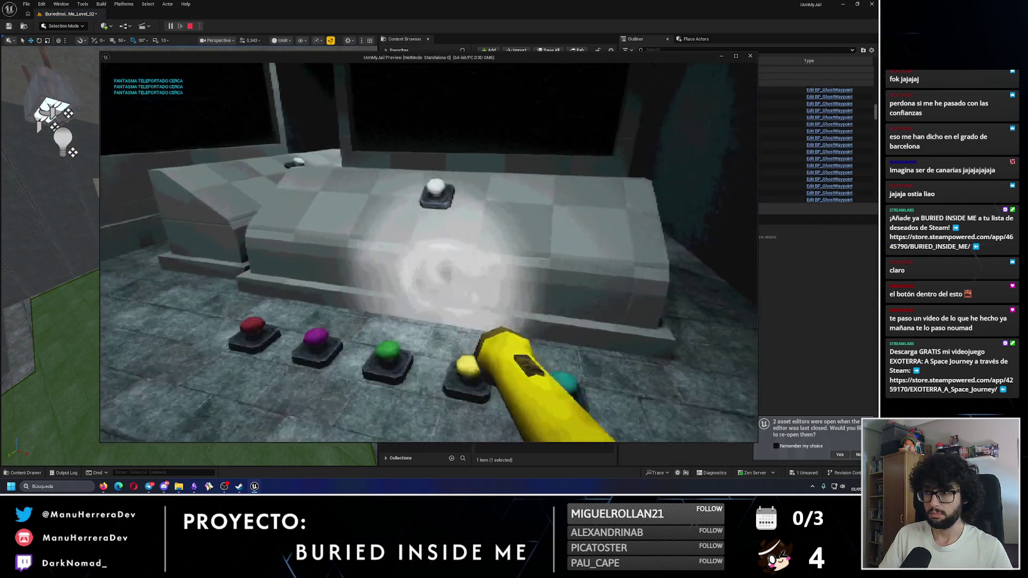
key(Escape)
click(159, 252)
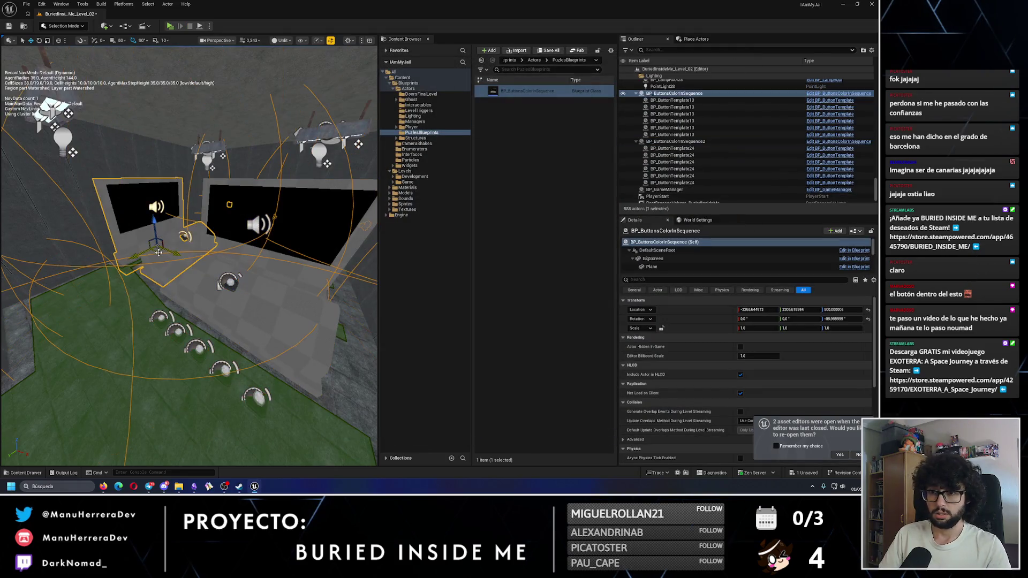
Move BP_ButtonsColorInSequence2's ButtonRed out along X and play-test the result
click(189, 299)
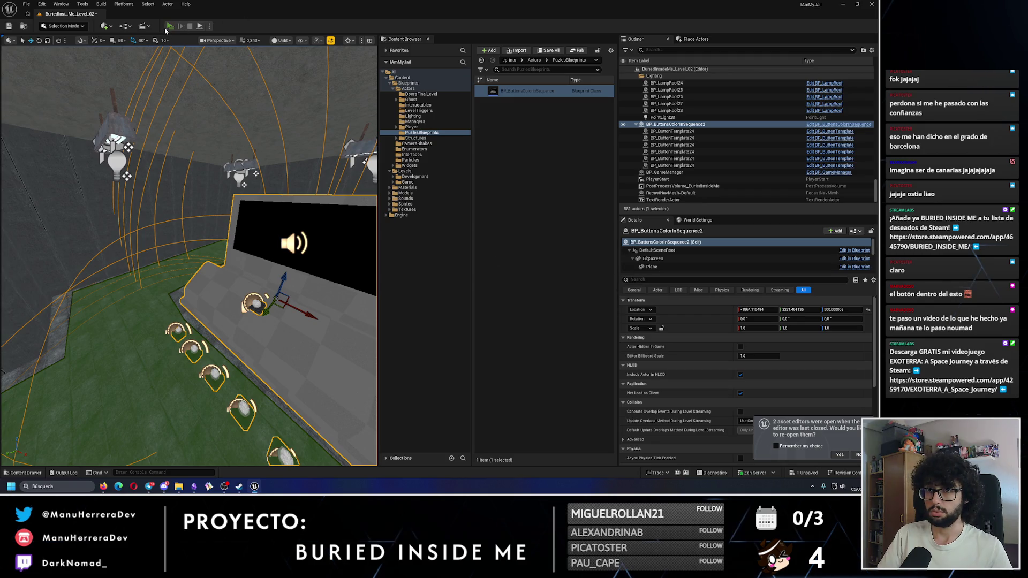
key(alt+p)
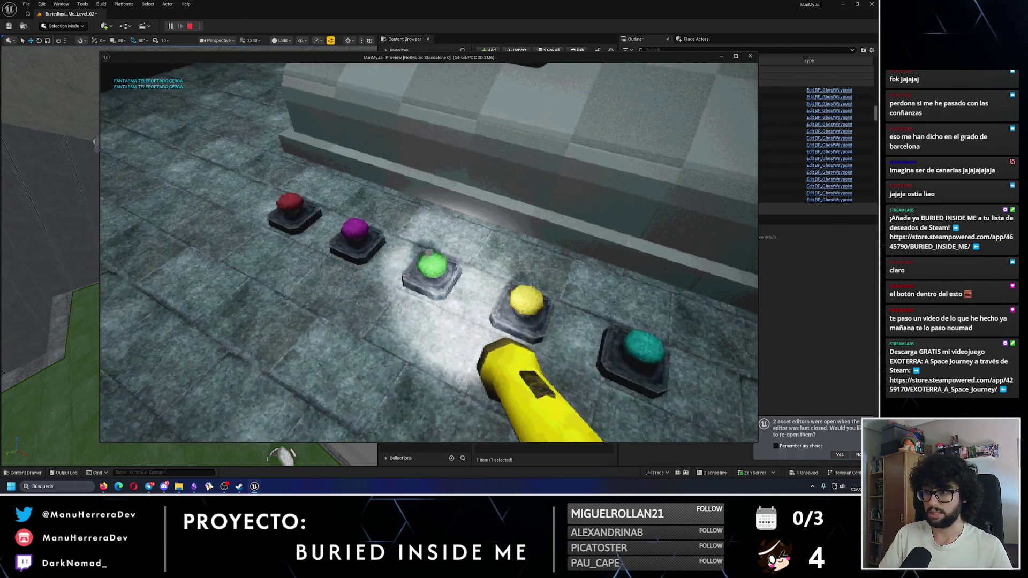
key(Escape)
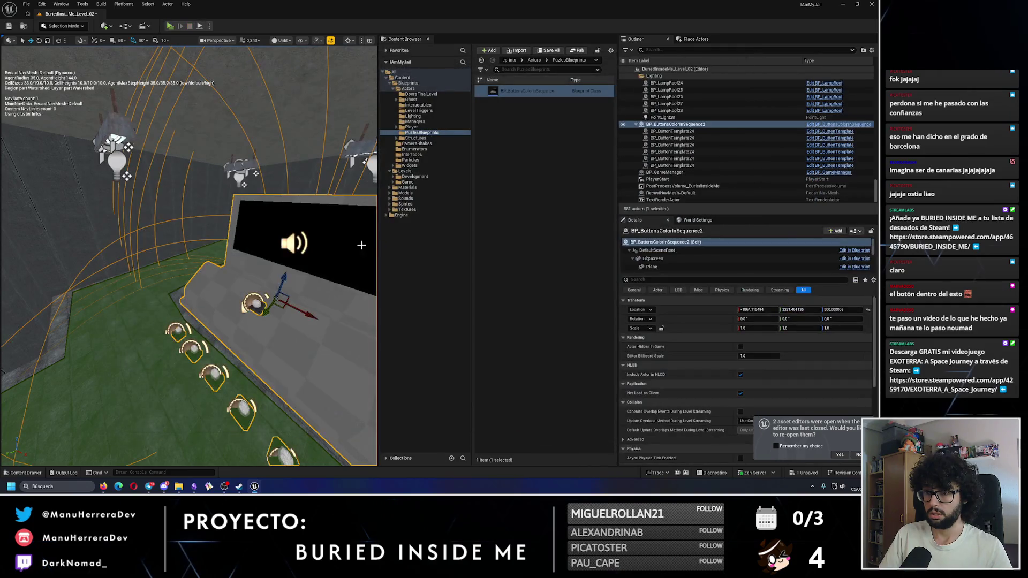
scroll(667, 259, down, 5)
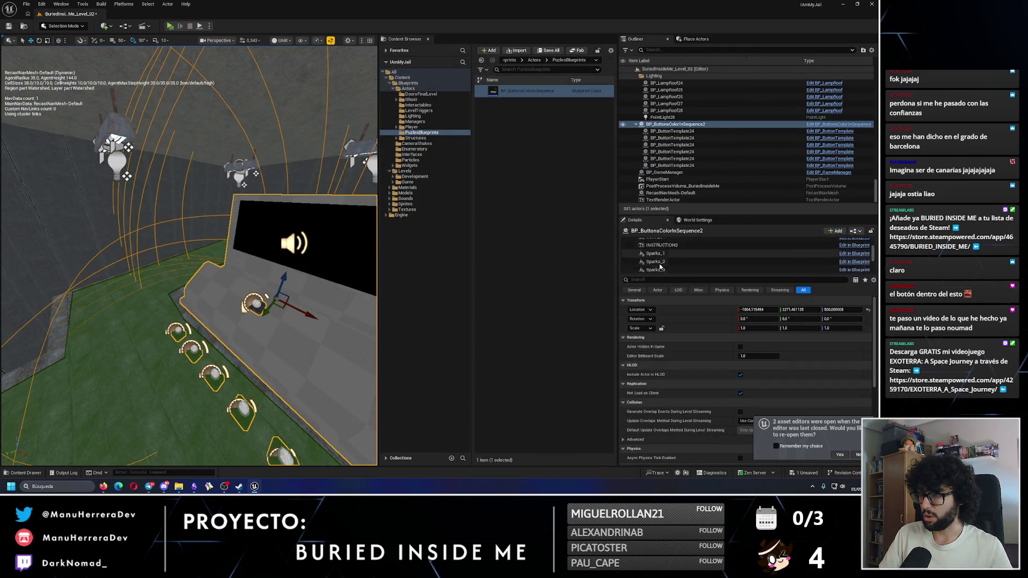
scroll(666, 260, up, 5)
click(654, 256)
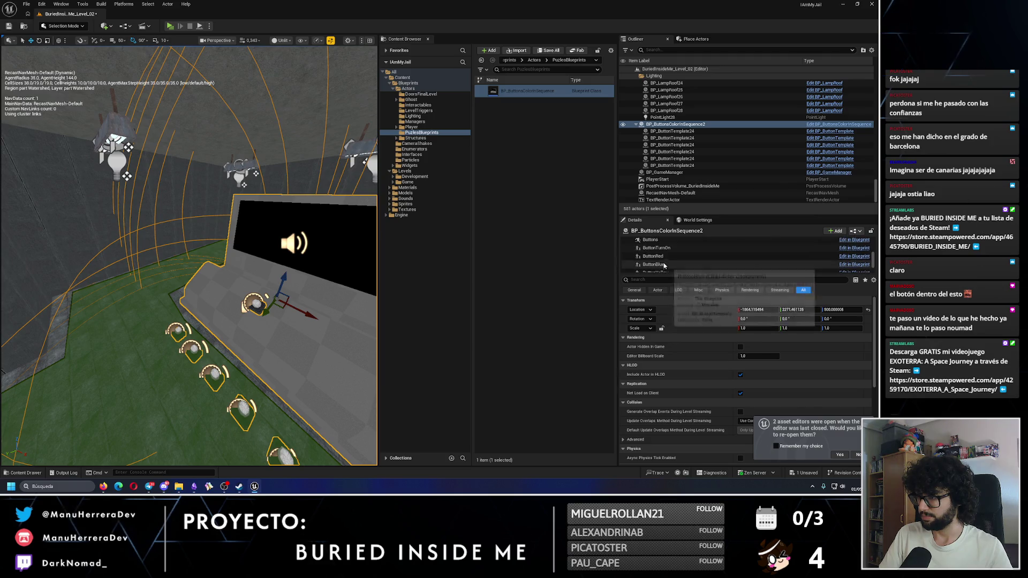
drag(187, 350, 132, 189)
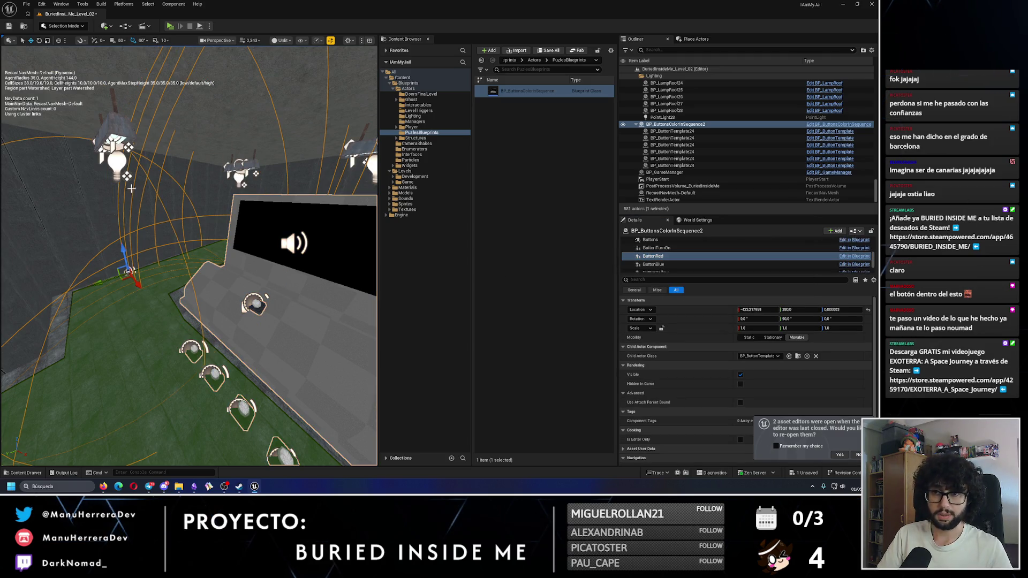
drag(138, 286, 163, 320)
click(170, 25)
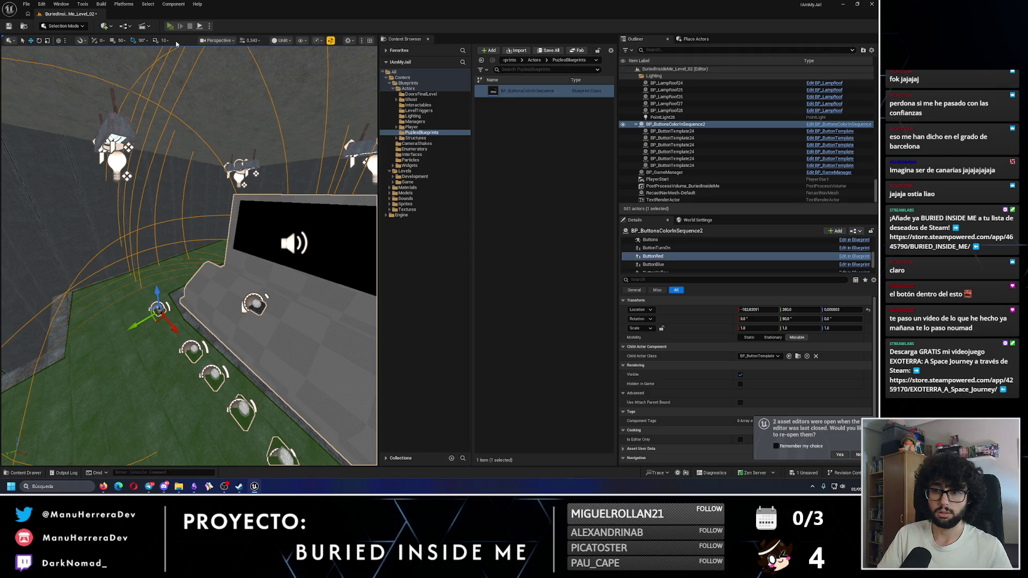
key(Escape)
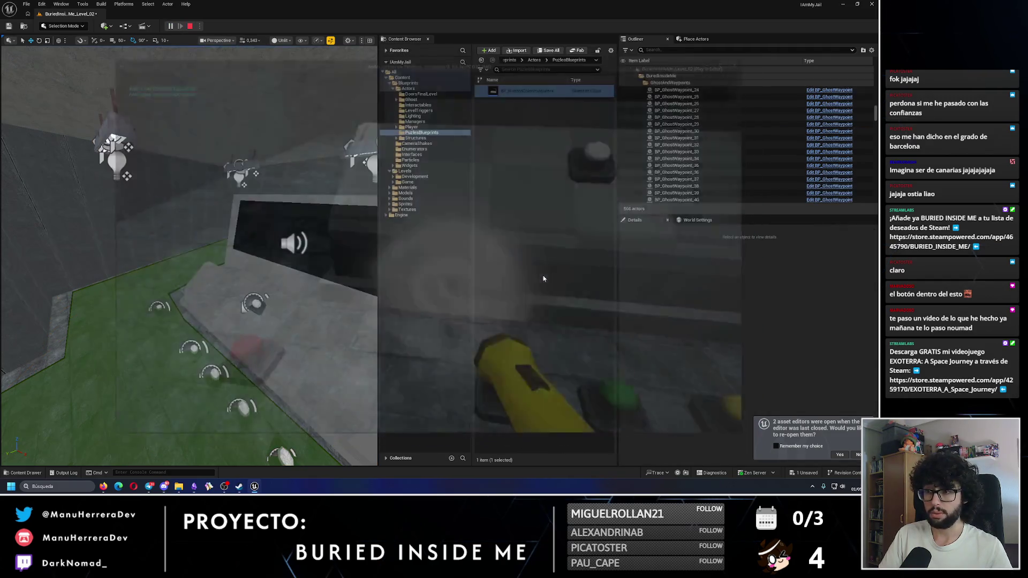
Rotate the console a quarter turn (-90° Z), shift it slightly along X, and play-test
mouse_move(257, 274)
mouse_down()
mouse_move(262, 289)
mouse_move(228, 343)
mouse_up()
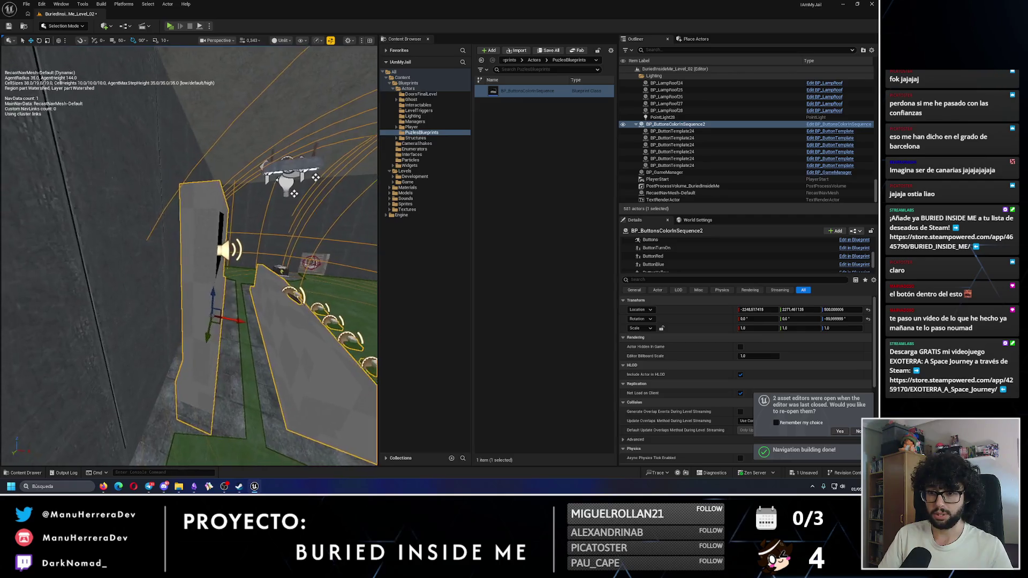
key(f)
drag(206, 290, 167, 28)
click(168, 27)
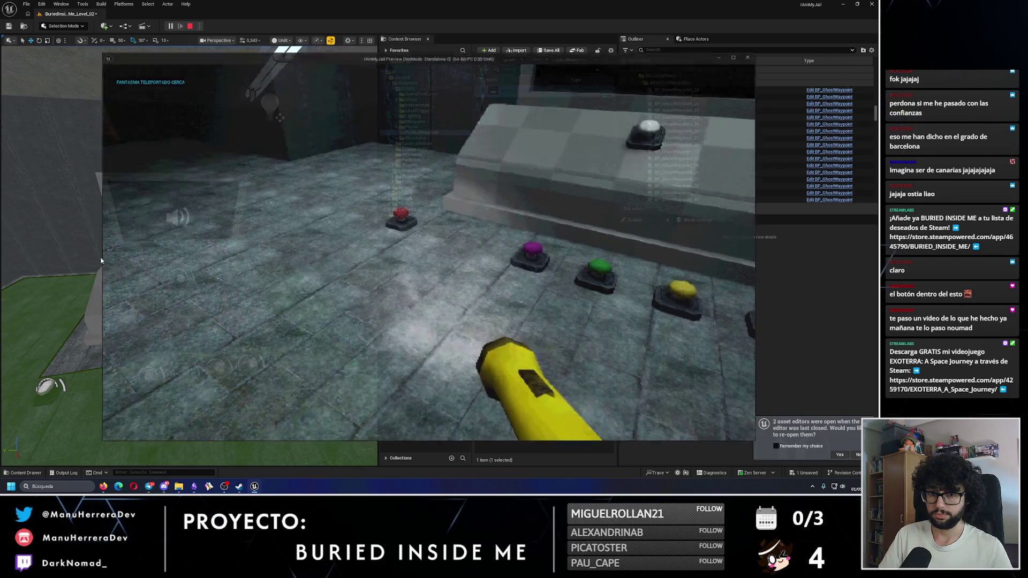
key(Escape)
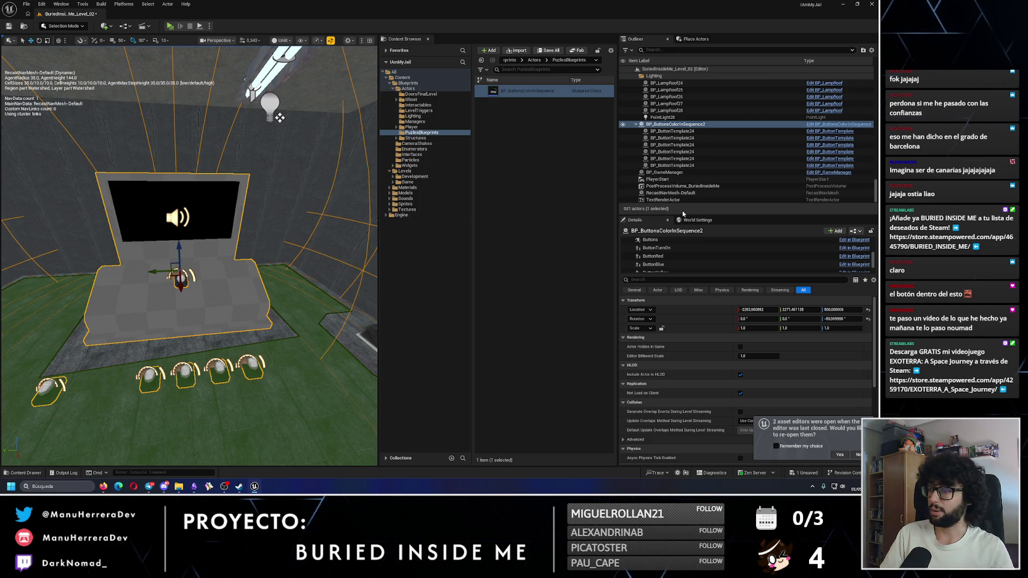
Select the console's ButtonRed component and set its Location Z to 140
drag(675, 275, 675, 310)
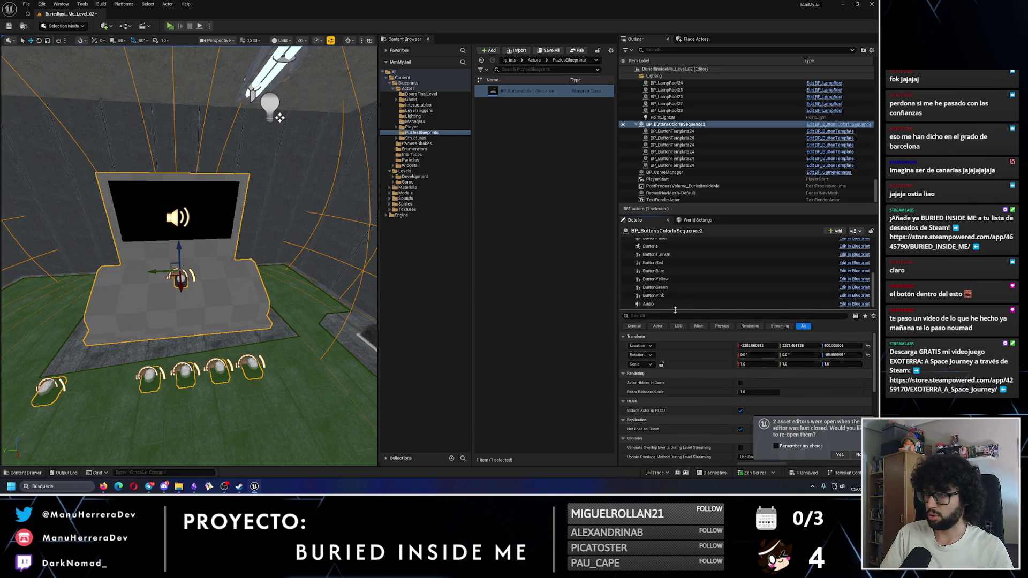
click(654, 263)
drag(280, 117, 258, 305)
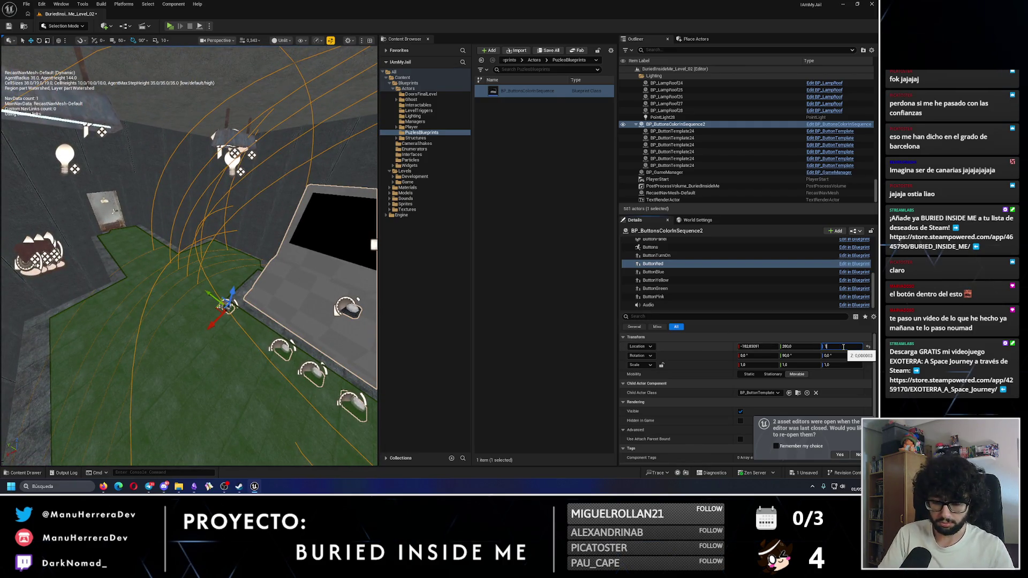
text(40)
key(Return)
Rotate the red button to -90/0/-90 and move it along Y out toward the wall
key(e)
drag(278, 278, 288, 163)
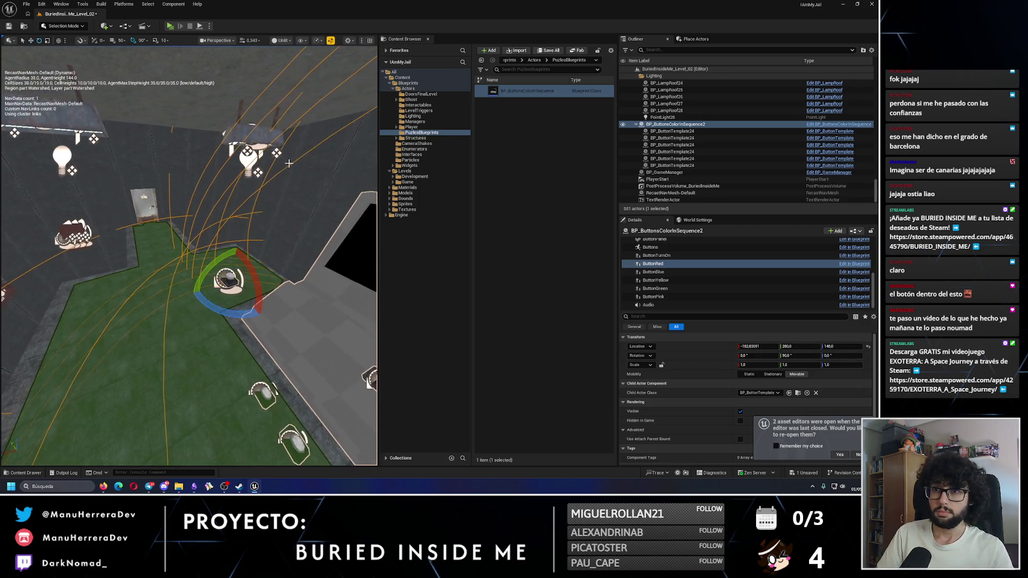
click(220, 259)
key(w)
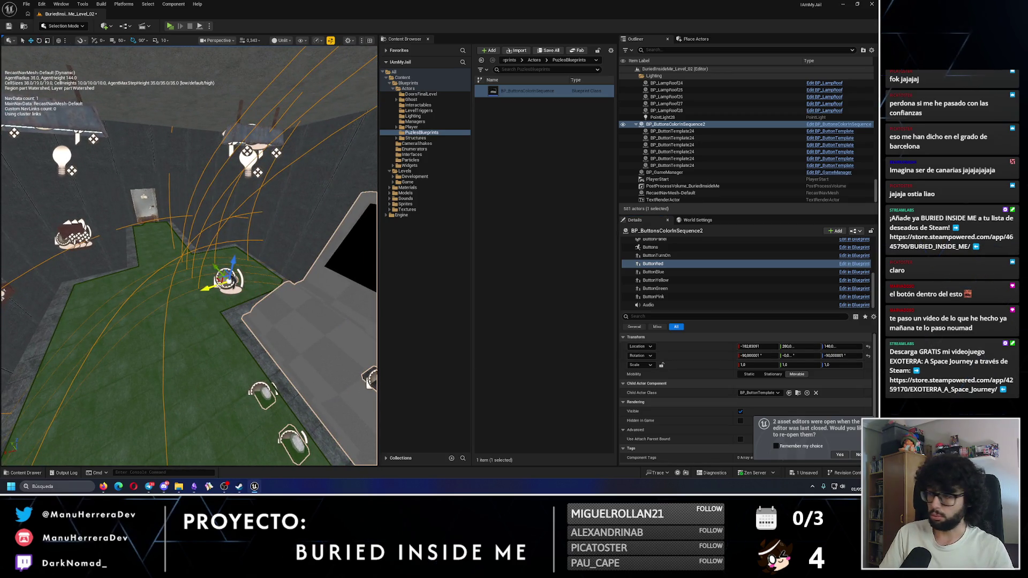
drag(212, 294, 142, 318)
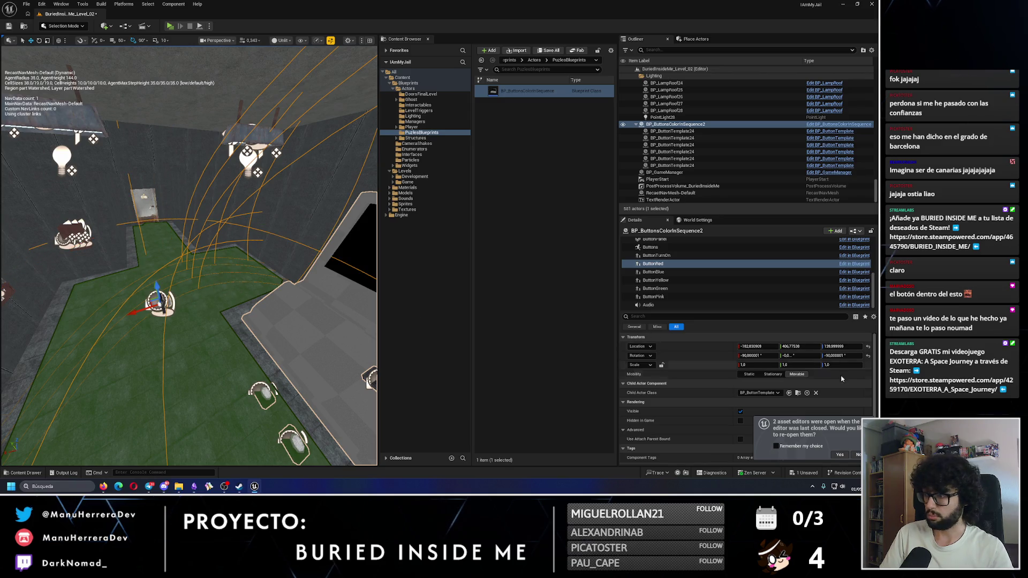
text(90)
key(Return)
mouse_move(150, 318)
mouse_down()
mouse_move(112, 343)
mouse_move(195, 455)
mouse_up()
click(196, 489)
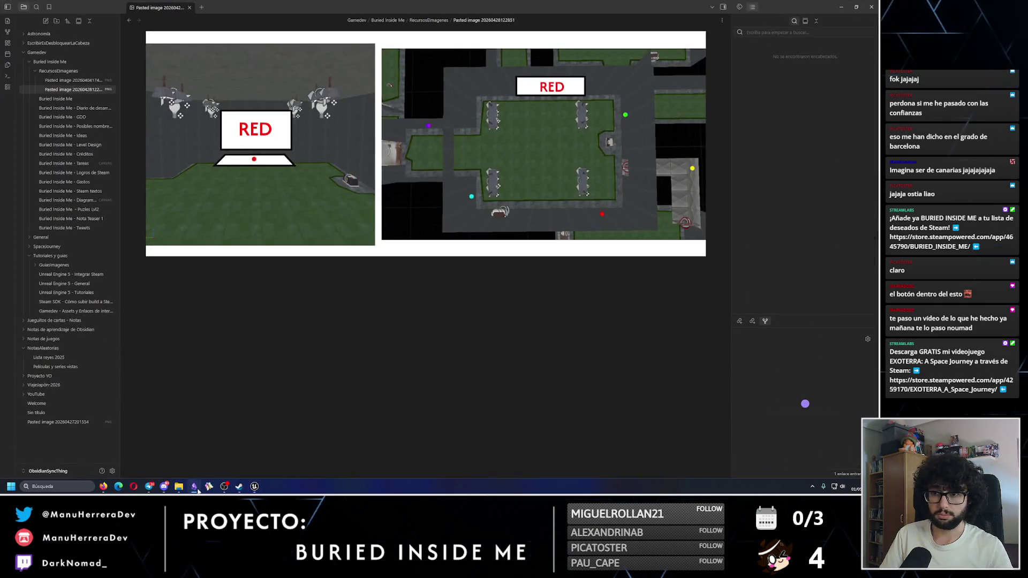
Slide ButtonRed along Y so it sits against another wall section
click(196, 488)
mouse_move(289, 303)
mouse_down()
mouse_move(227, 289)
mouse_move(179, 259)
mouse_move(193, 280)
mouse_move(174, 264)
mouse_move(176, 300)
mouse_move(155, 316)
mouse_move(166, 323)
mouse_up()
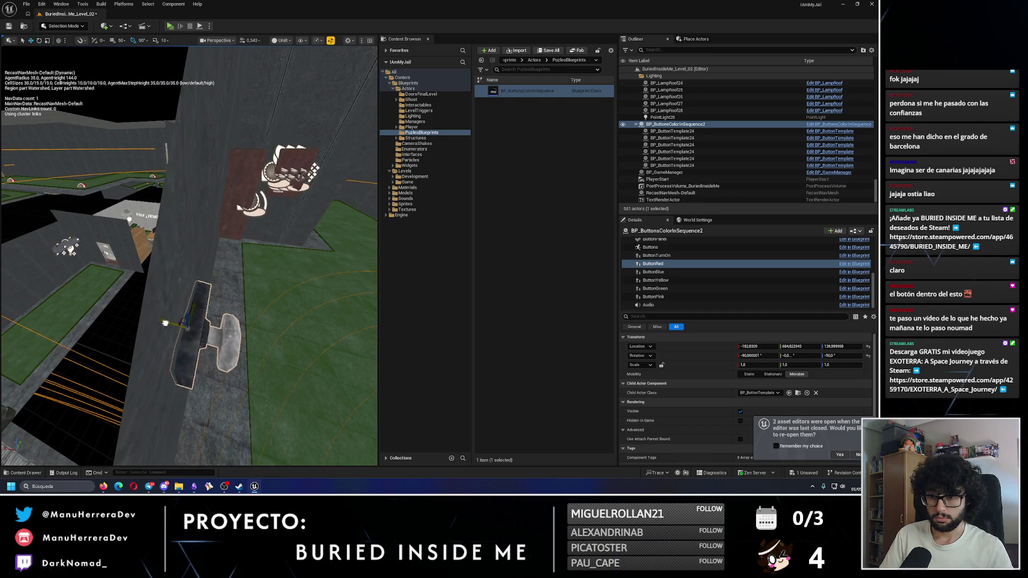
Slide the red button further along the wall and play-test to check it
click(218, 41)
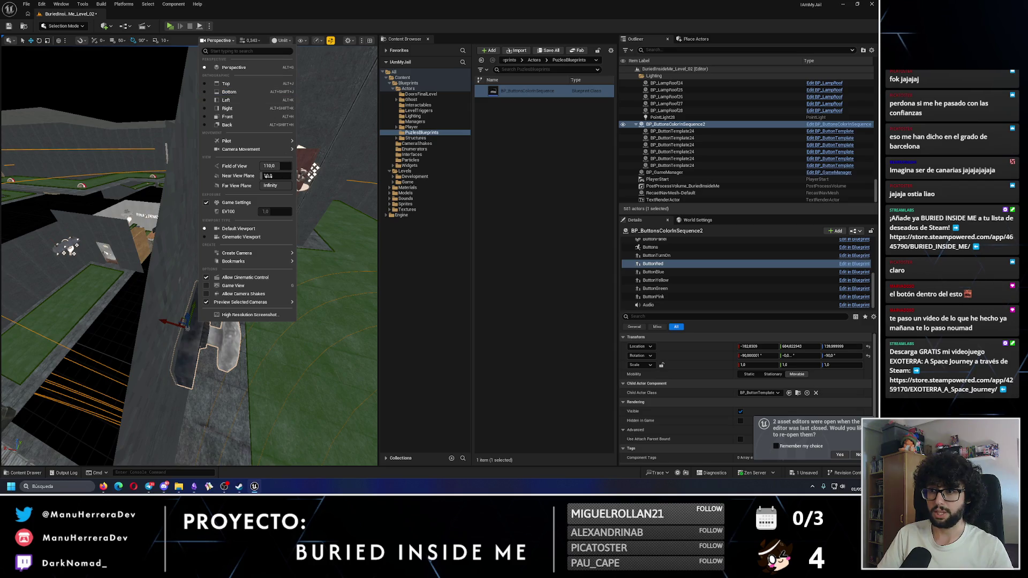
drag(161, 241, 128, 305)
drag(324, 262, 154, 263)
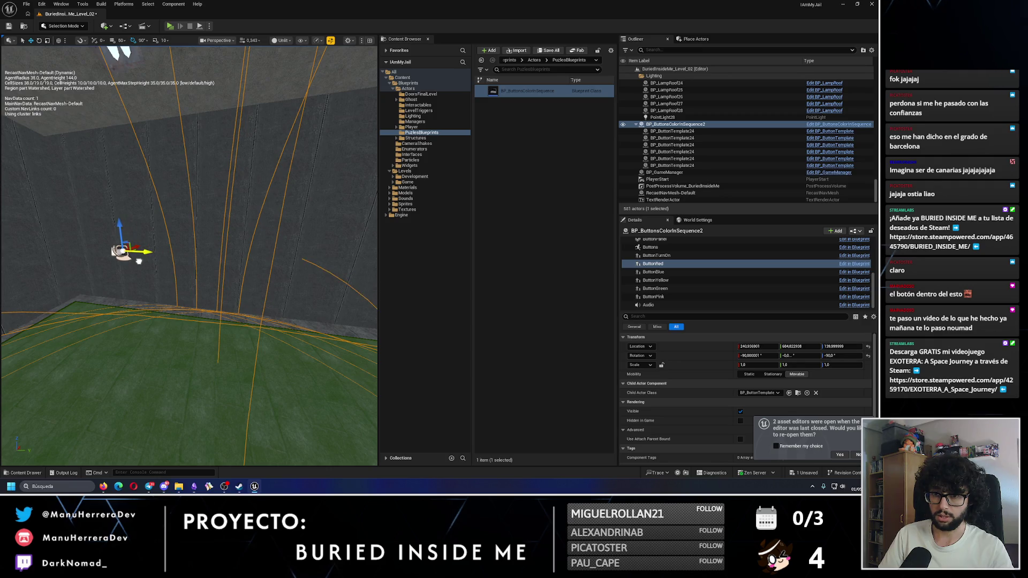
click(170, 26)
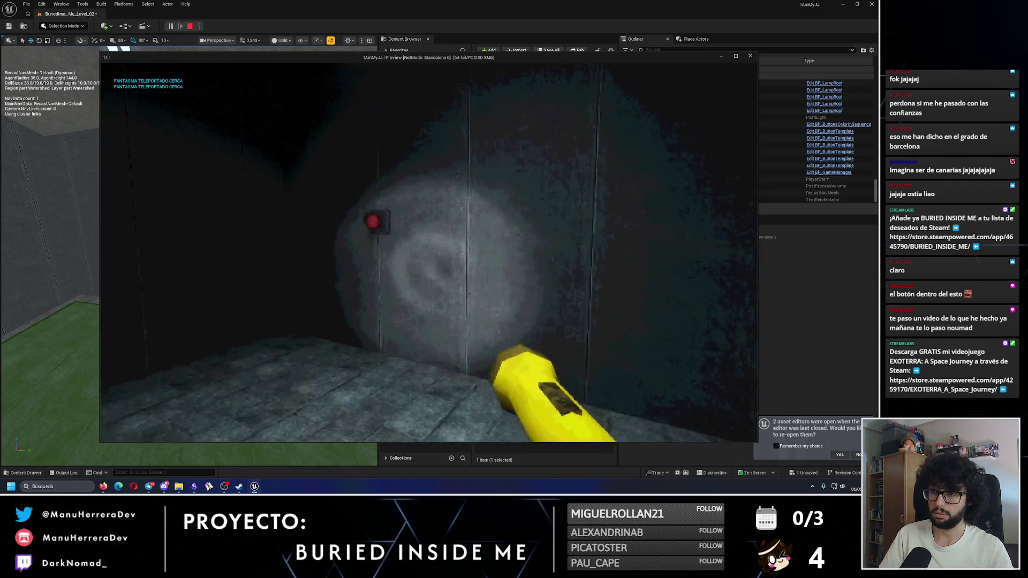
key(w)
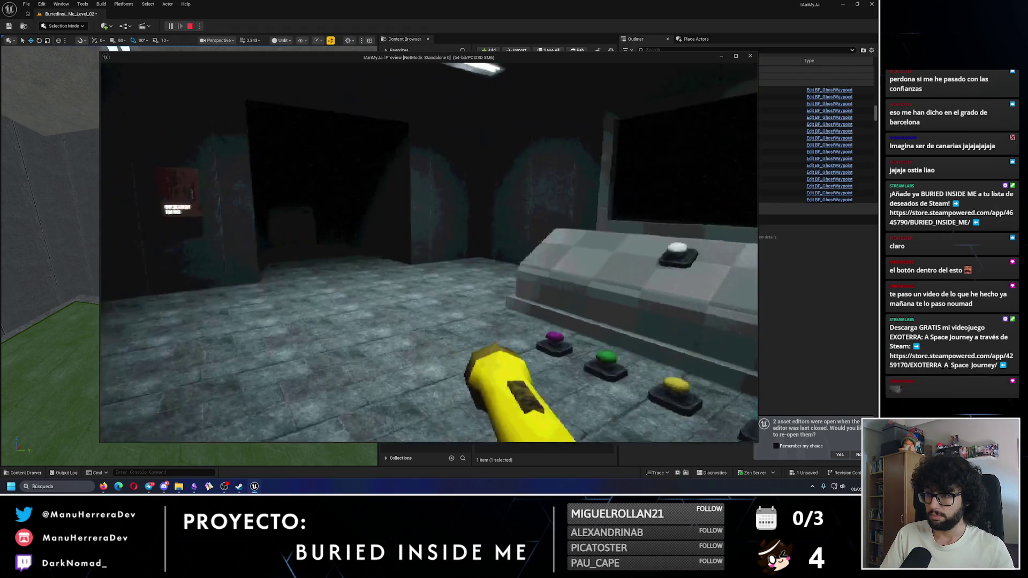
key(Escape)
Move the blue button out along Y, rotate it, set height 140, and slide it along X
key(f)
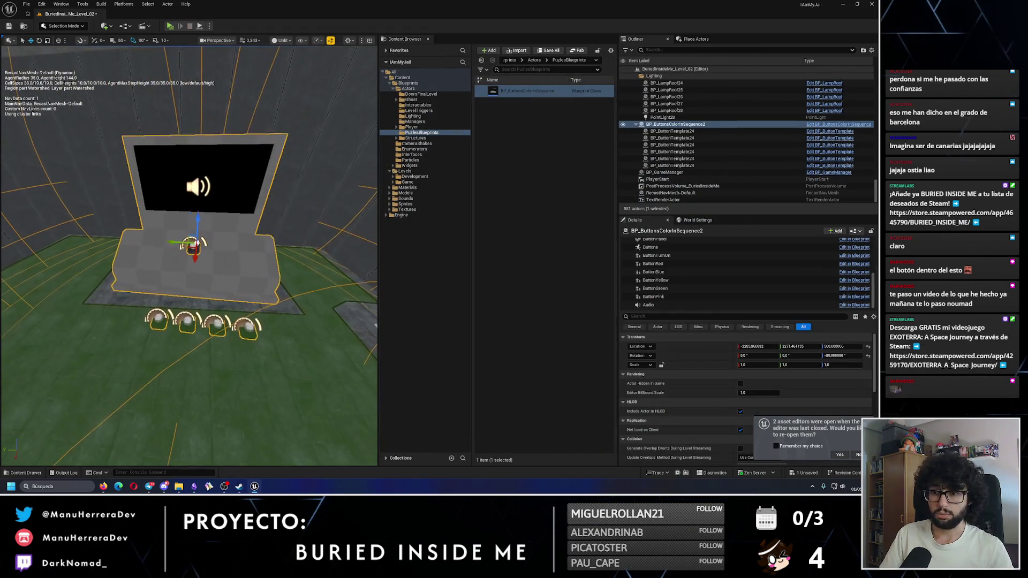
click(638, 276)
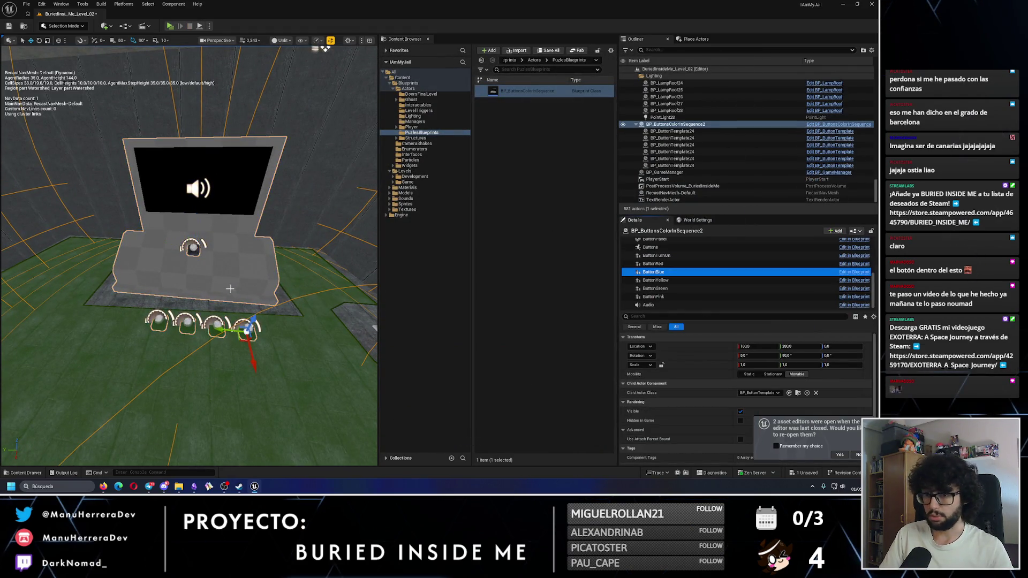
key(f)
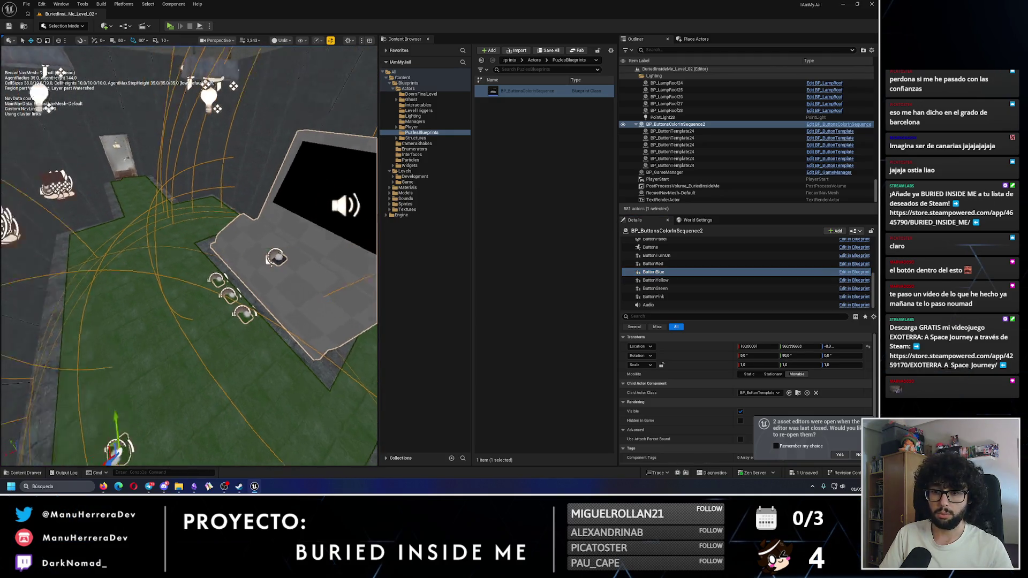
drag(254, 324, 170, 282)
key(e)
click(829, 346)
text(140)
key(Return)
key(w)
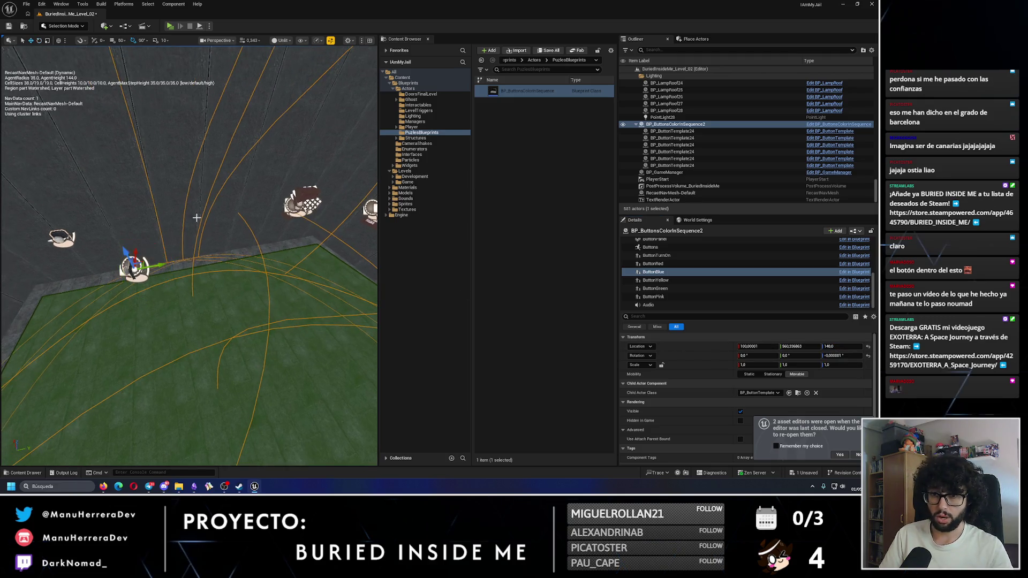
mouse_move(146, 263)
mouse_down()
mouse_move(311, 220)
mouse_move(230, 275)
mouse_move(158, 271)
mouse_up()
mouse_move(256, 268)
mouse_down()
mouse_move(236, 257)
mouse_move(257, 269)
mouse_move(252, 279)
mouse_move(243, 274)
mouse_move(270, 279)
mouse_move(205, 254)
mouse_move(257, 243)
mouse_move(259, 268)
mouse_up()
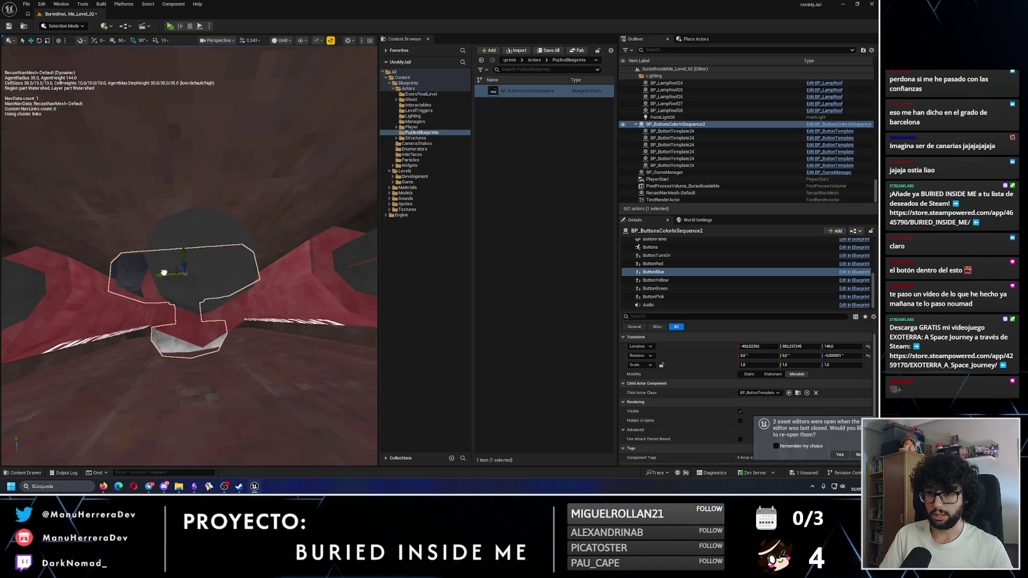
drag(168, 273, 183, 10)
After a quick play test, raise ButtonPink to height 140 and slide it onto the wall
click(170, 26)
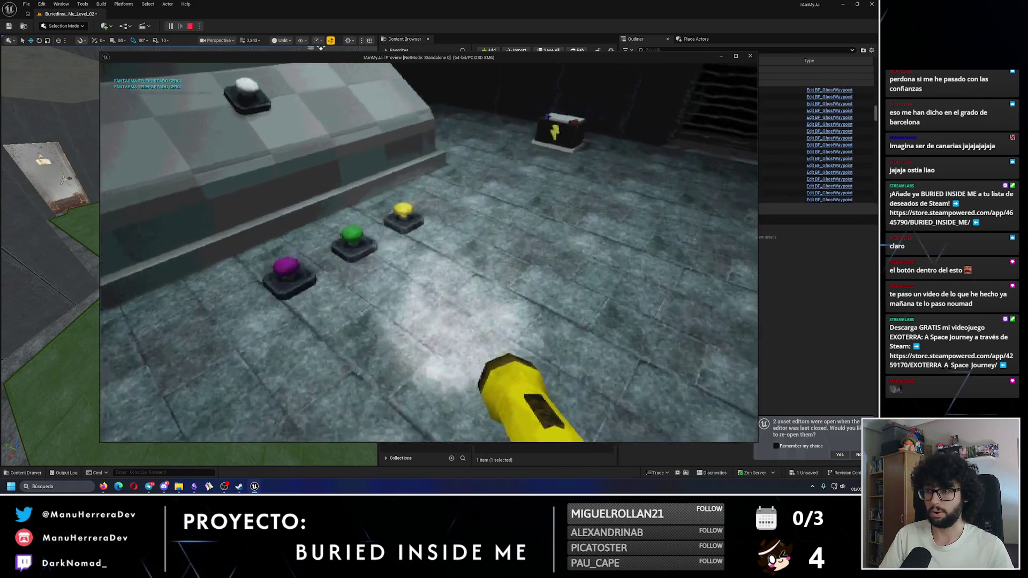
key(Escape)
double_click(676, 125)
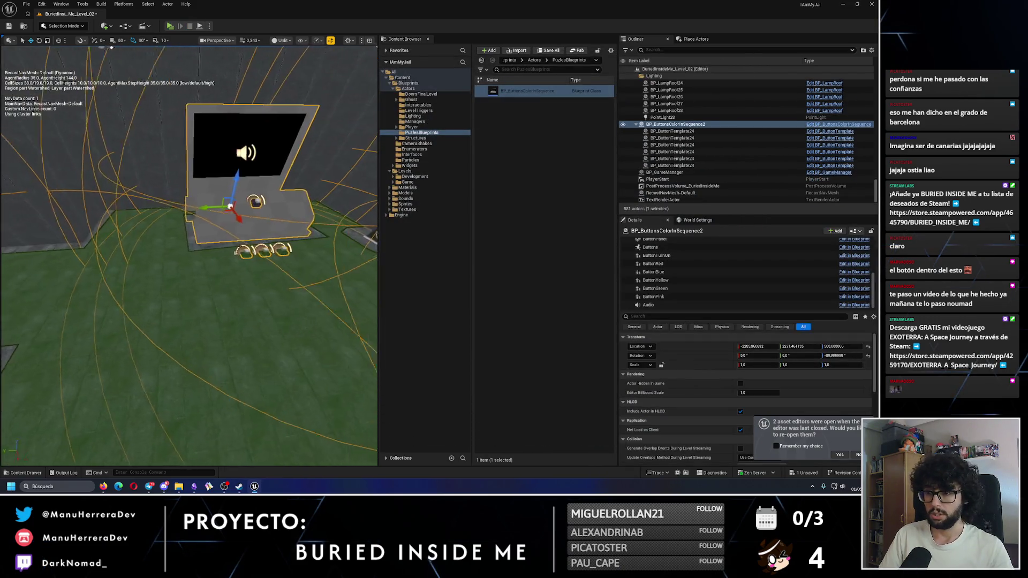
click(654, 296)
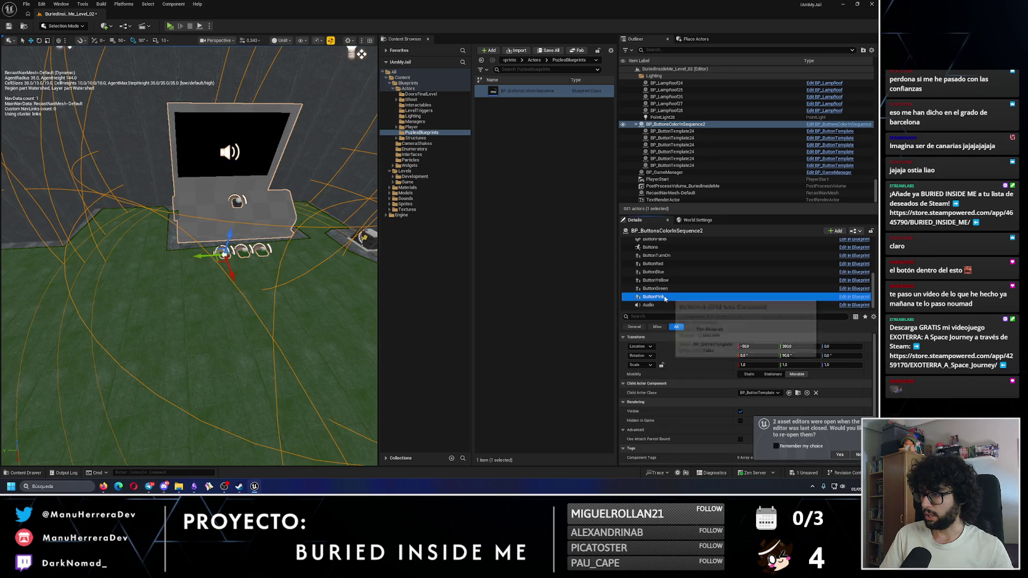
text(140)
key(Return)
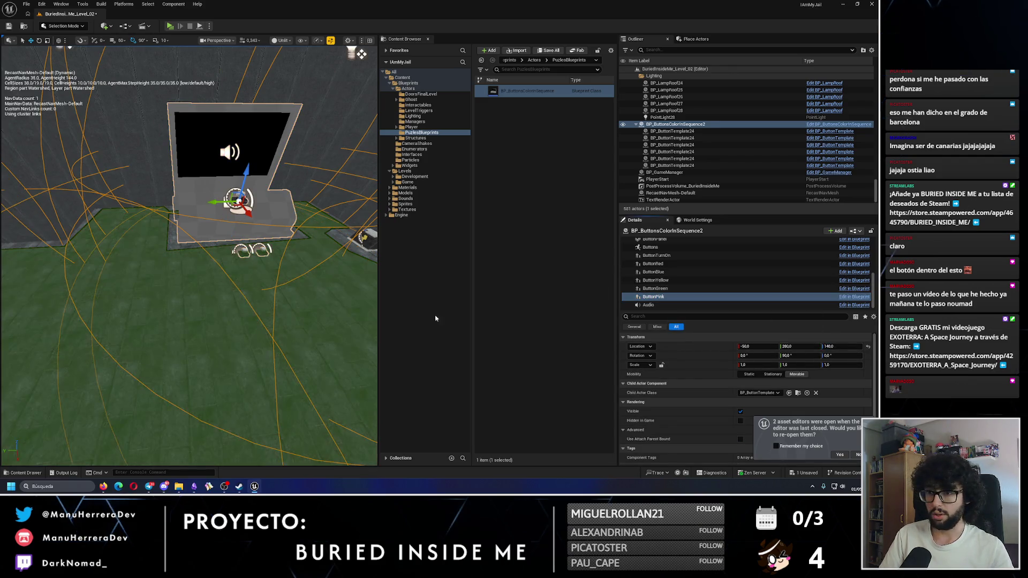
scroll(231, 254, down, 3)
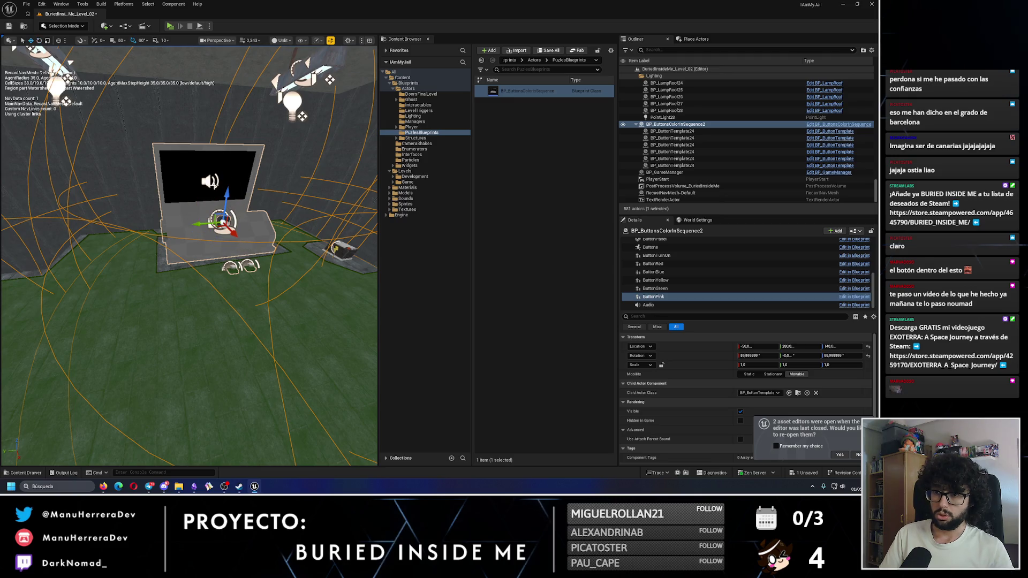
mouse_move(203, 226)
mouse_down()
mouse_move(220, 248)
mouse_move(166, 225)
mouse_move(251, 258)
mouse_move(185, 265)
mouse_up()
key(f)
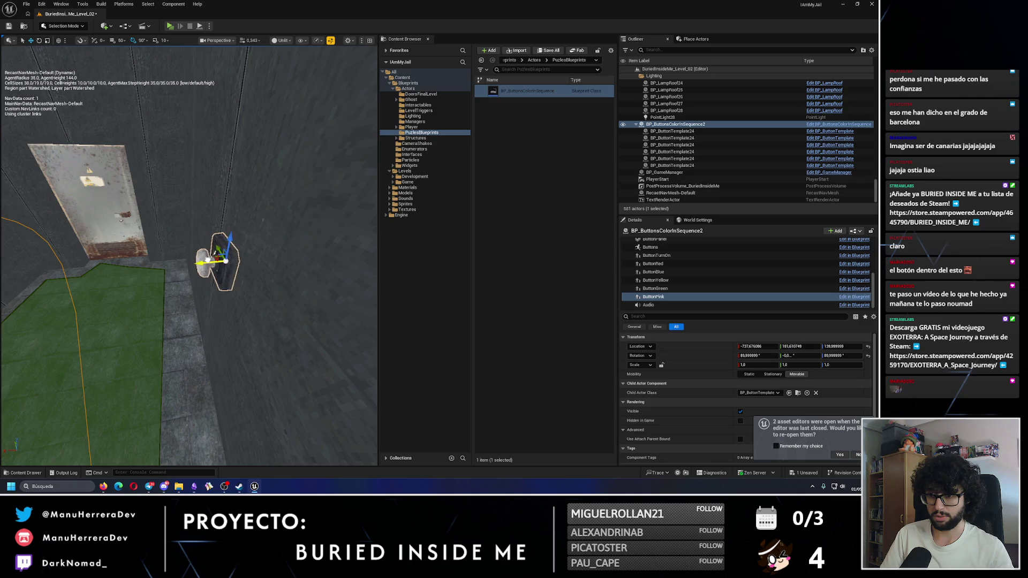
drag(206, 259, 201, 281)
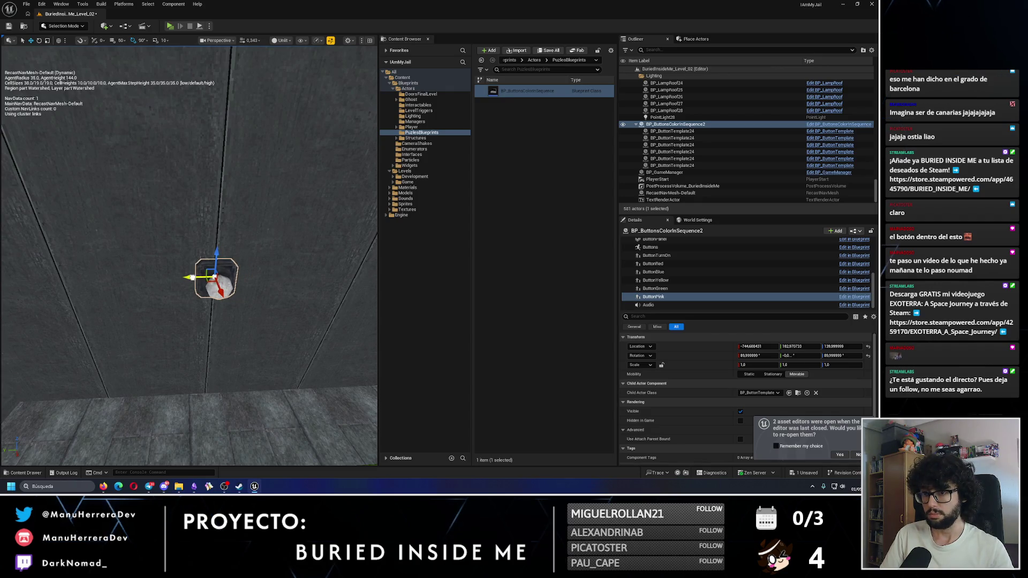
Save the level and start a play test
click(8, 26)
drag(246, 237, 16, 75)
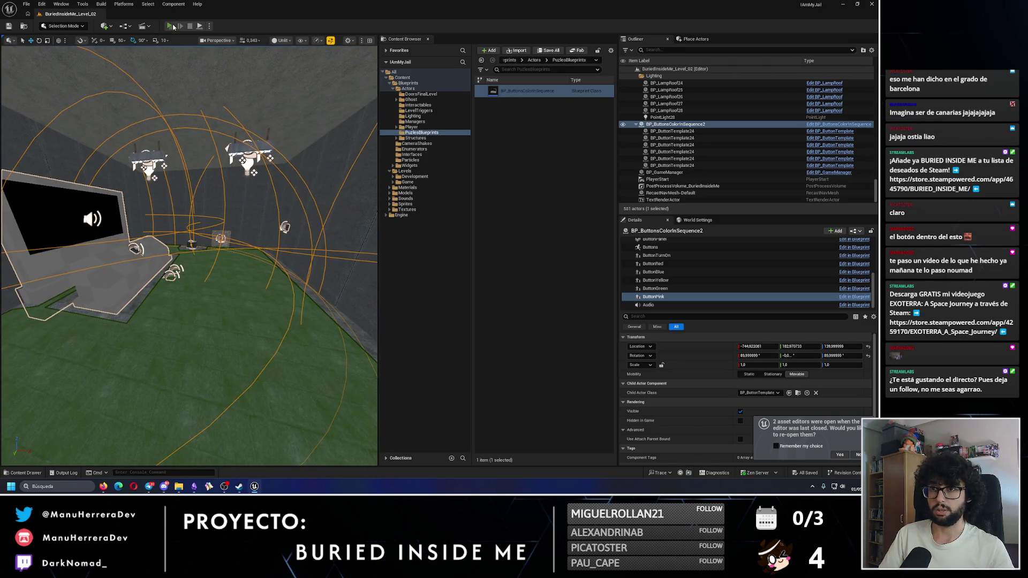
key(alt+p)
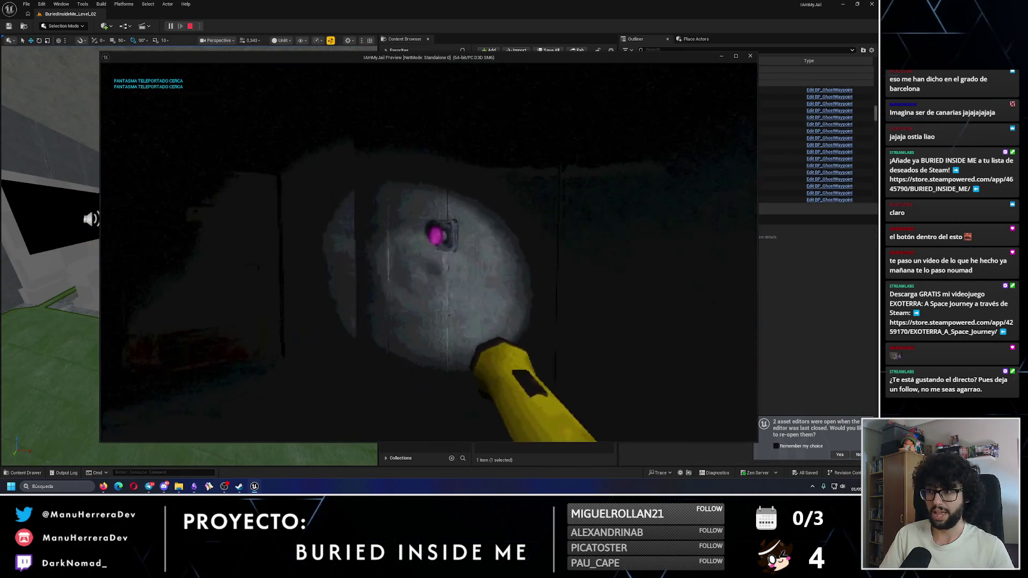
Move ButtonYellow along X and Y off the console onto the wall, then play-test
key(Escape)
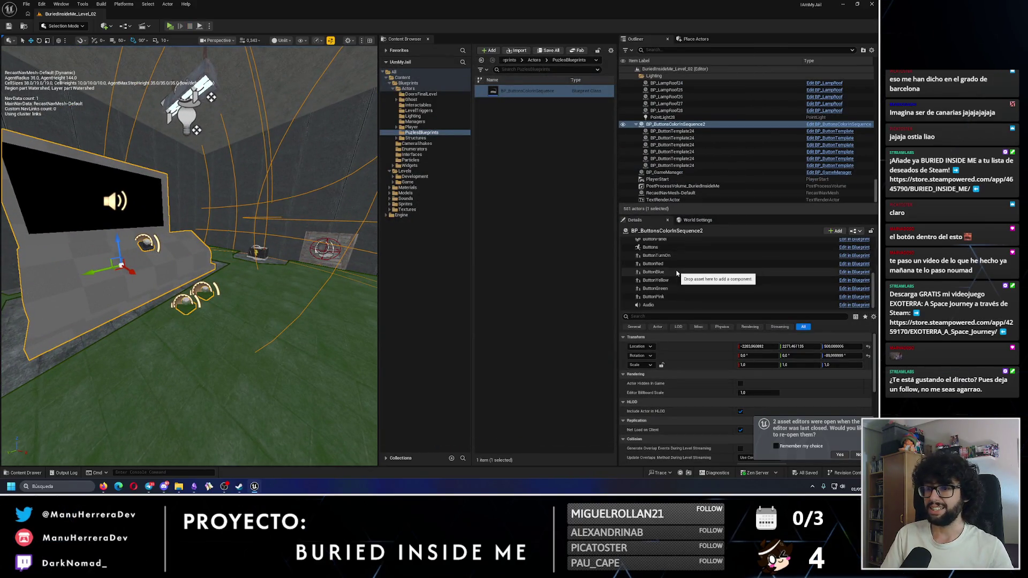
click(668, 279)
key(f)
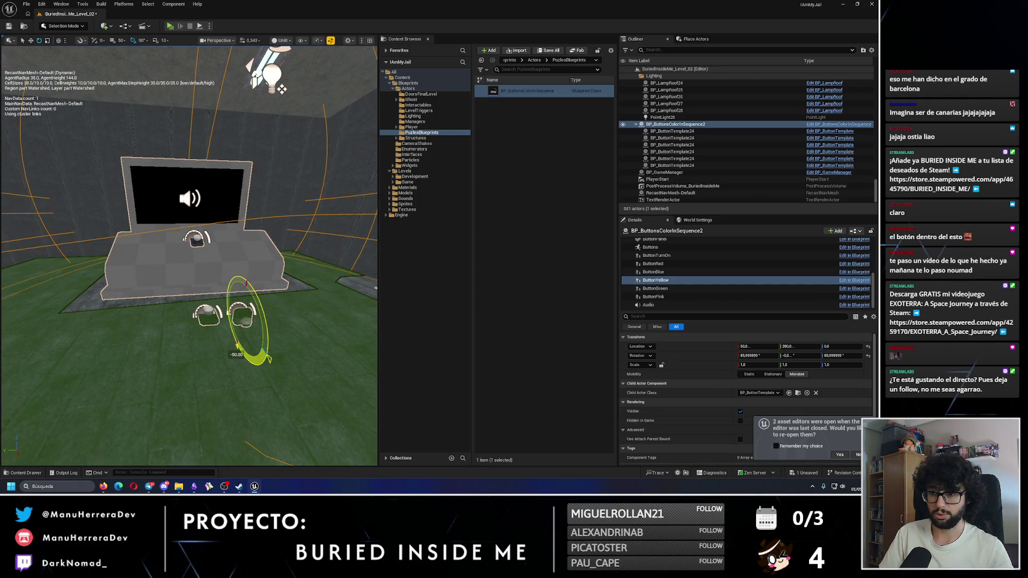
mouse_move(246, 251)
mouse_down()
mouse_move(151, 317)
mouse_move(186, 299)
mouse_move(199, 265)
mouse_up()
drag(137, 250, 222, 257)
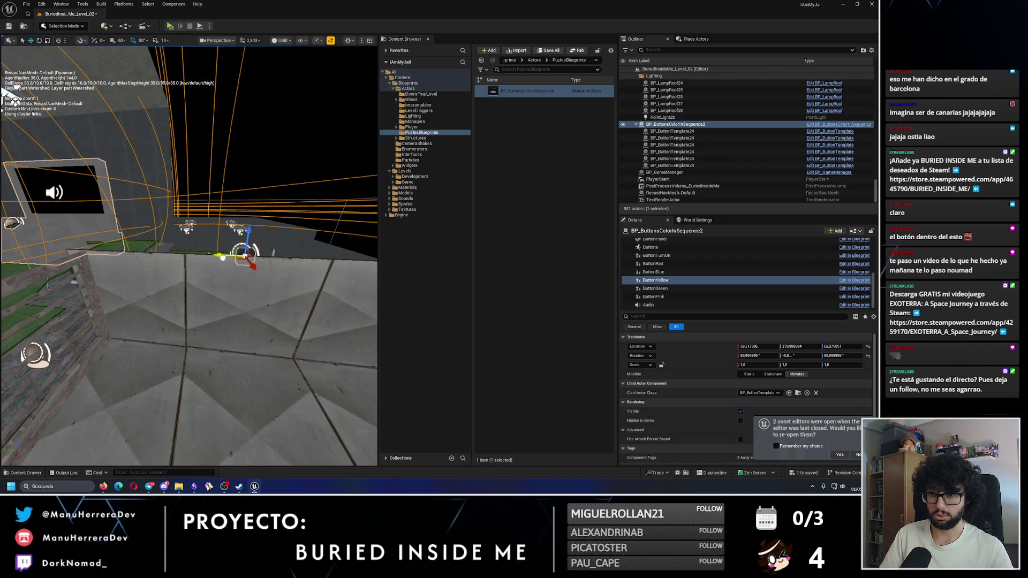
mouse_move(4, 92)
mouse_down()
mouse_move(92, 270)
mouse_move(149, 332)
mouse_move(136, 287)
mouse_move(156, 284)
mouse_move(214, 343)
mouse_move(198, 300)
mouse_move(217, 302)
mouse_move(162, 295)
mouse_move(252, 268)
mouse_move(280, 274)
mouse_move(204, 276)
mouse_up()
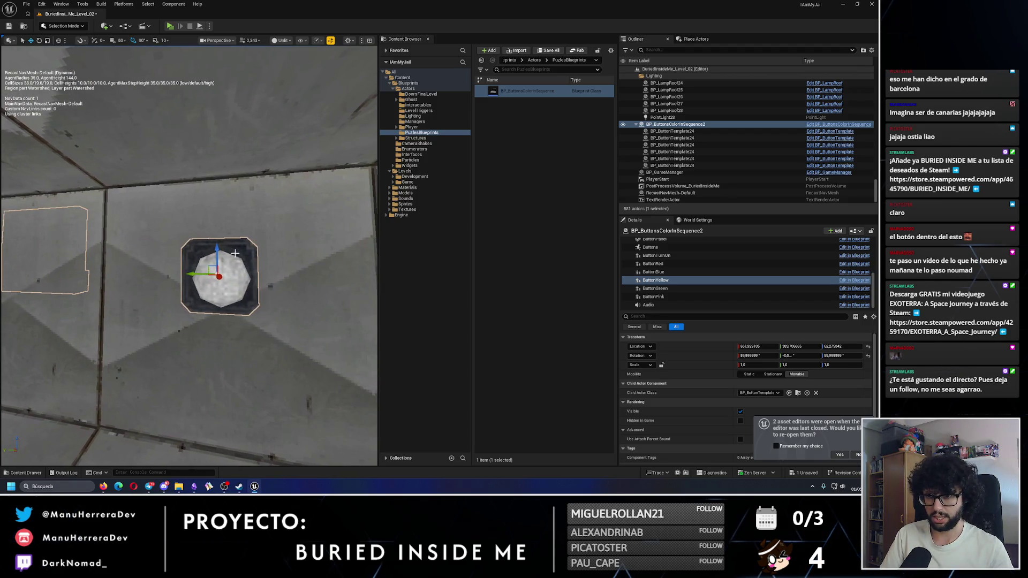
drag(192, 304, 199, 304)
scroll(200, 304, down, 10)
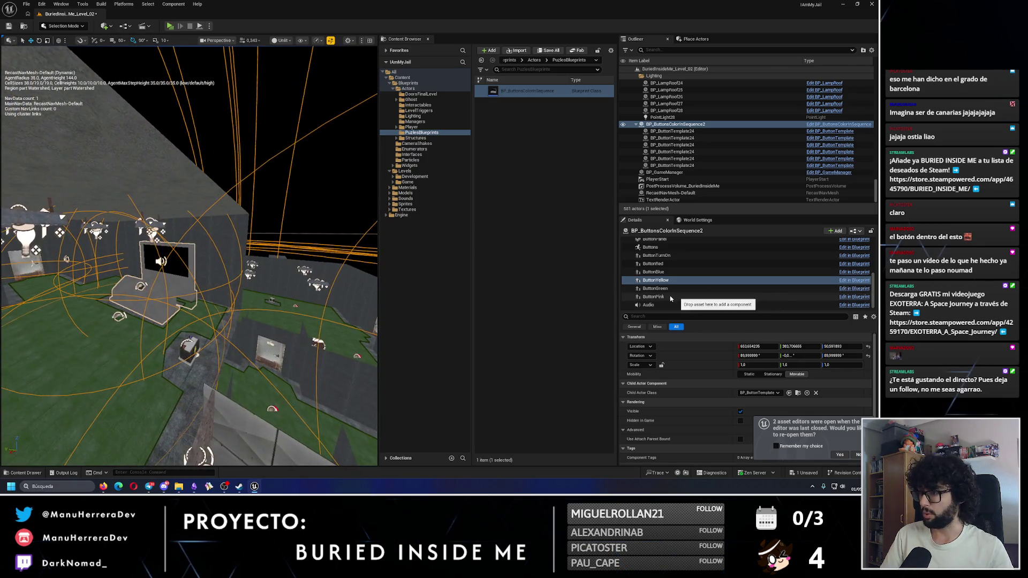
drag(206, 139, 206, 83)
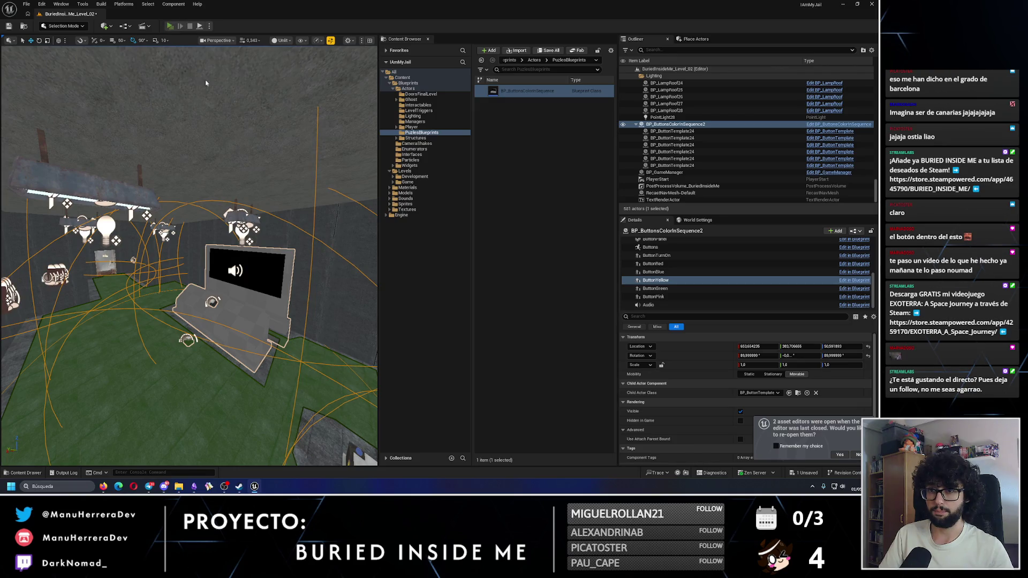
key(alt+p)
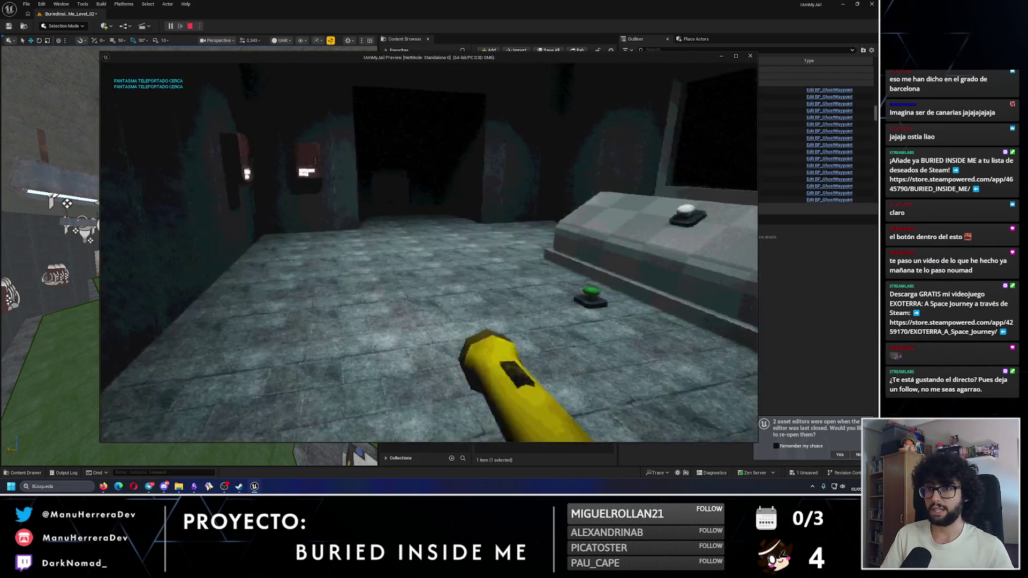
Rotate ButtonGreen and set its height to 140
key(Escape)
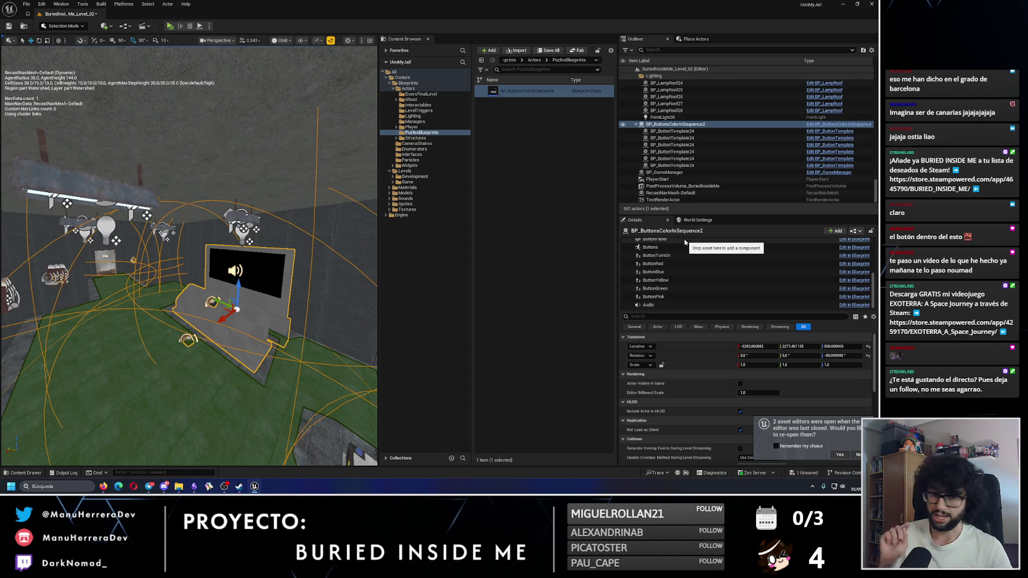
click(656, 289)
key(f)
key(e)
drag(189, 316, 188, 317)
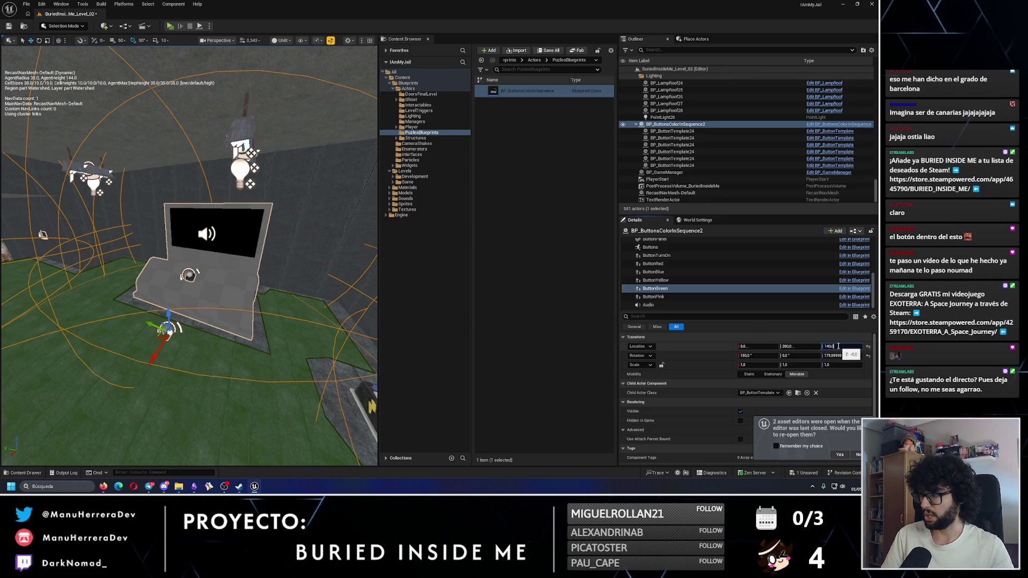
key(Return)
Move the green button along X and Y onto the wall, save, and start a play test
mouse_move(144, 274)
mouse_down()
mouse_move(333, 321)
mouse_move(57, 435)
mouse_move(110, 275)
mouse_up()
mouse_move(4, 67)
mouse_down()
mouse_move(174, 284)
mouse_move(241, 311)
mouse_move(214, 327)
mouse_move(5, 205)
mouse_up()
drag(171, 336, 185, 335)
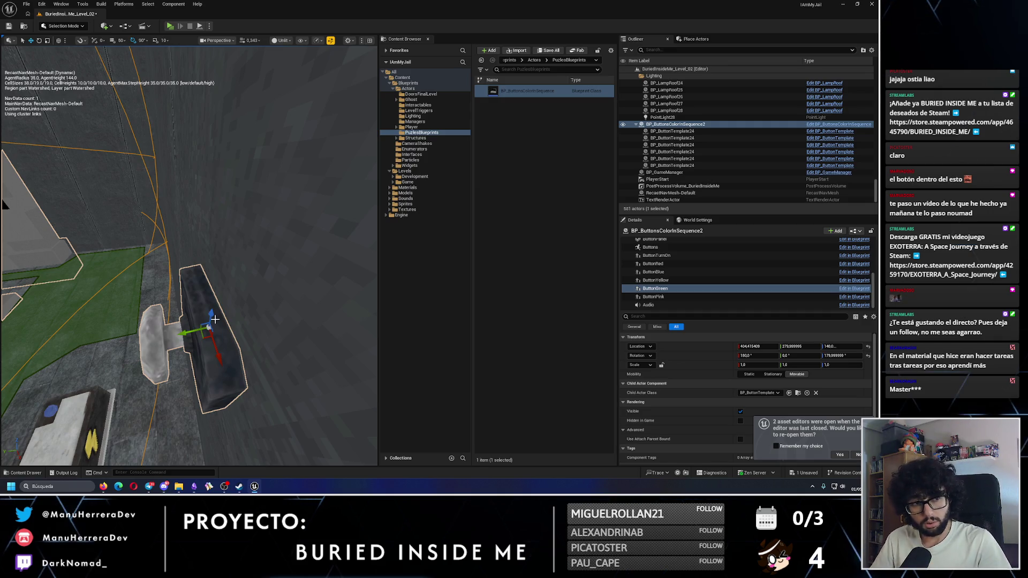
key(f)
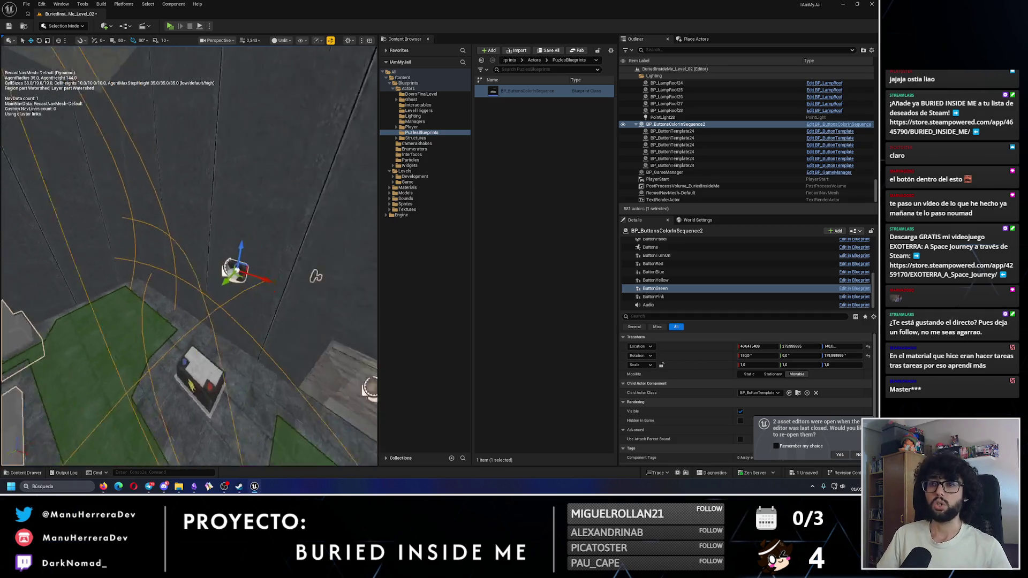
mouse_move(226, 259)
mouse_down()
mouse_move(168, 261)
mouse_move(95, 52)
mouse_up()
click(9, 26)
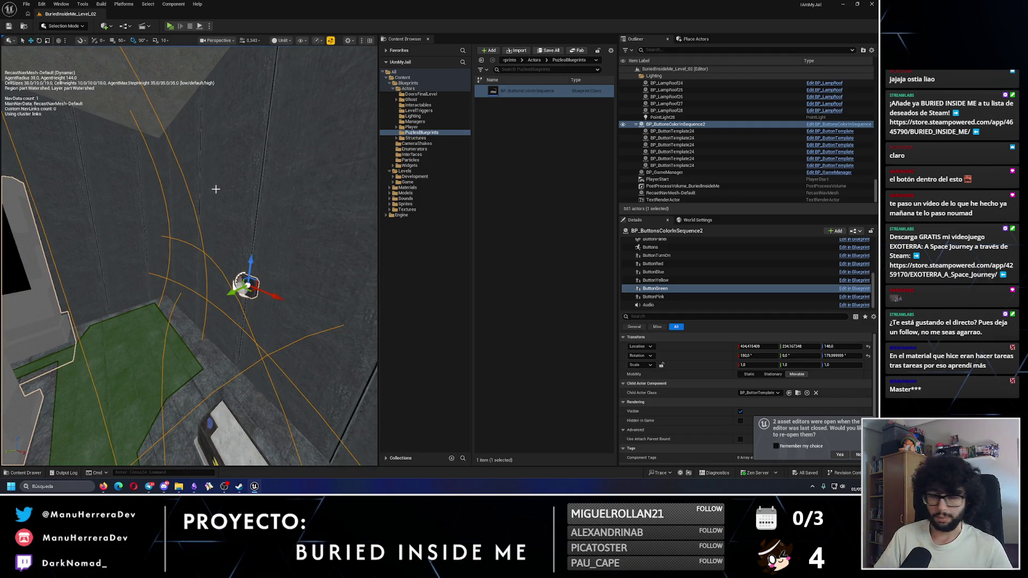
drag(216, 189, 193, 172)
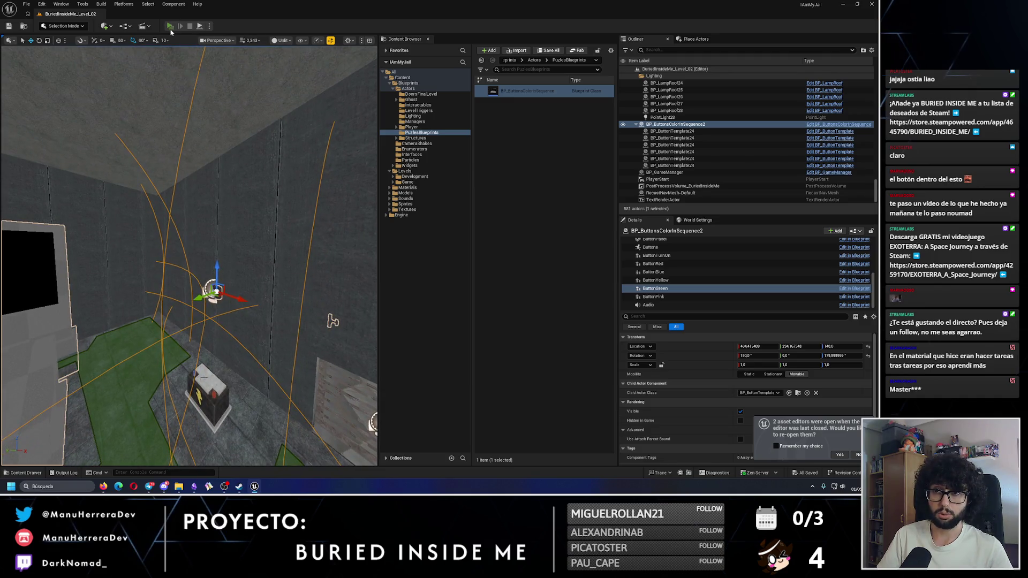
key(alt+p)
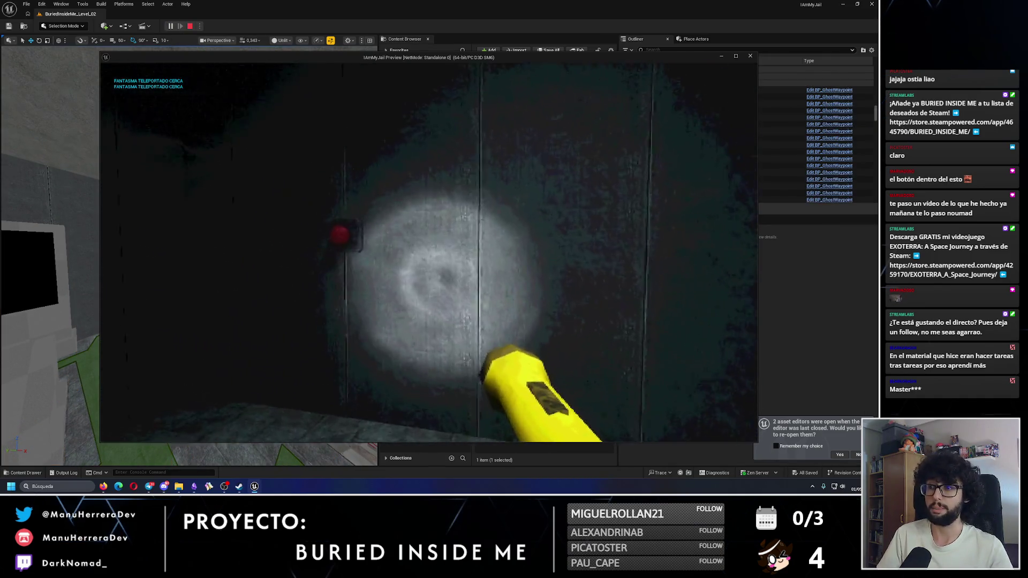
Walk down the corridor and open the electrical box and emergency flare box
key(shift+w)
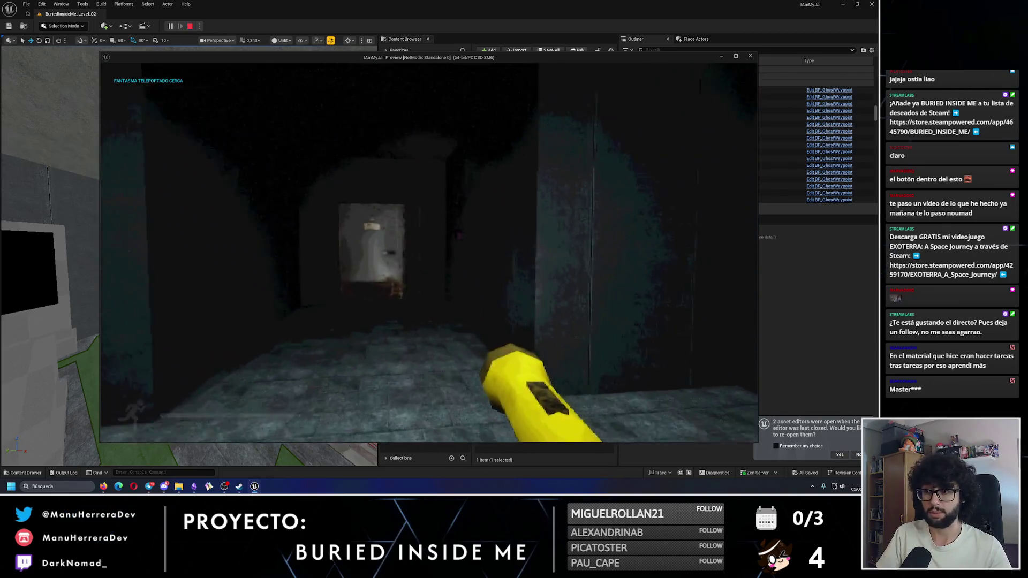
key(e)
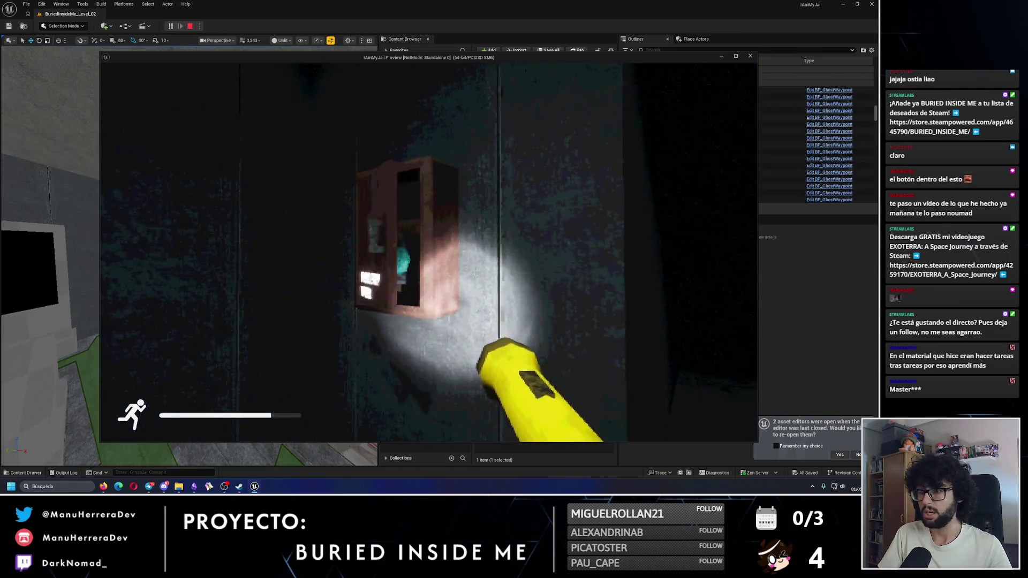
key(e)
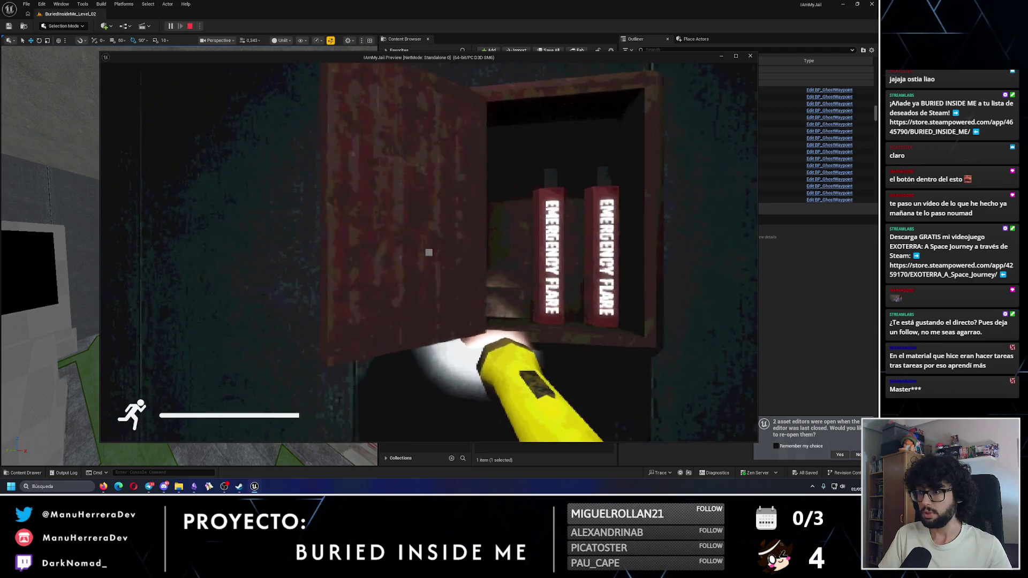
key(w)
key(w)
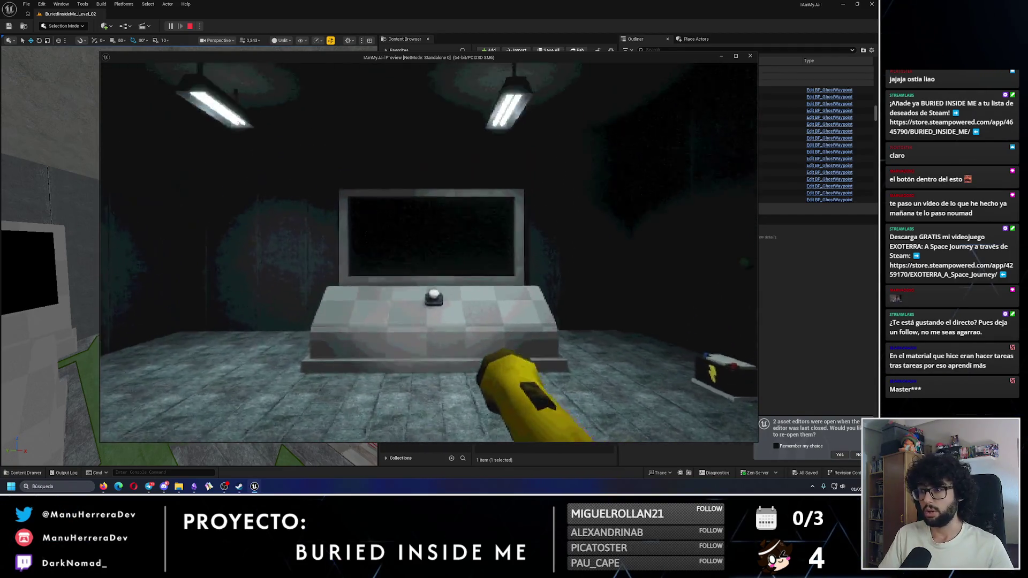
Approach the console to view the colour sequence and press the first button
key(w)
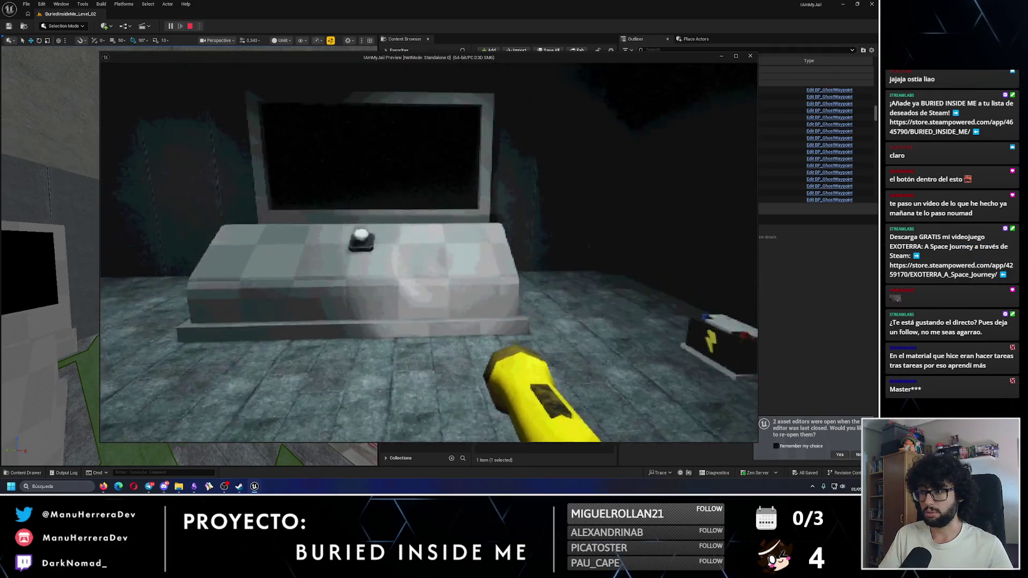
key(shift)
key(s)
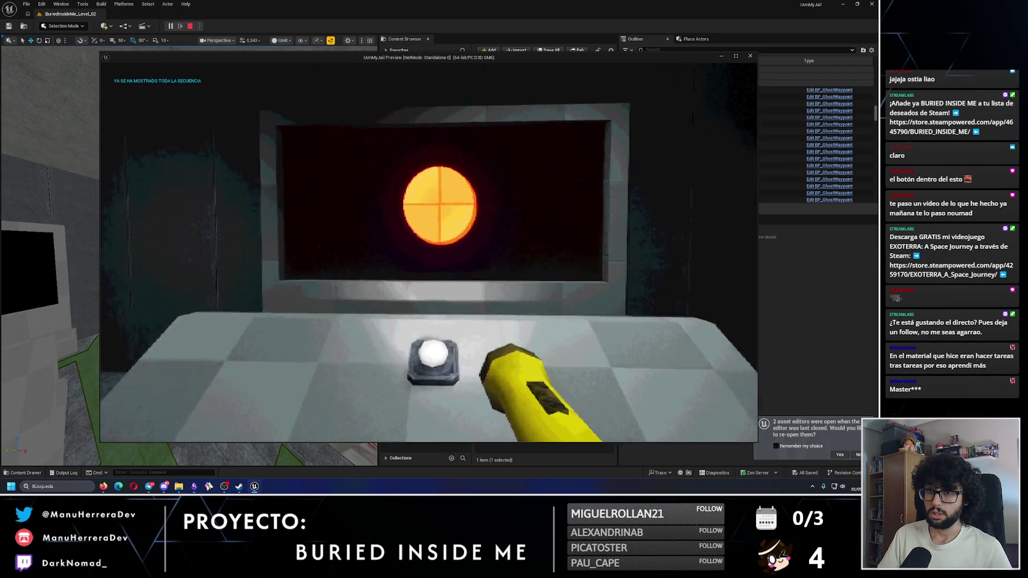
key(w)
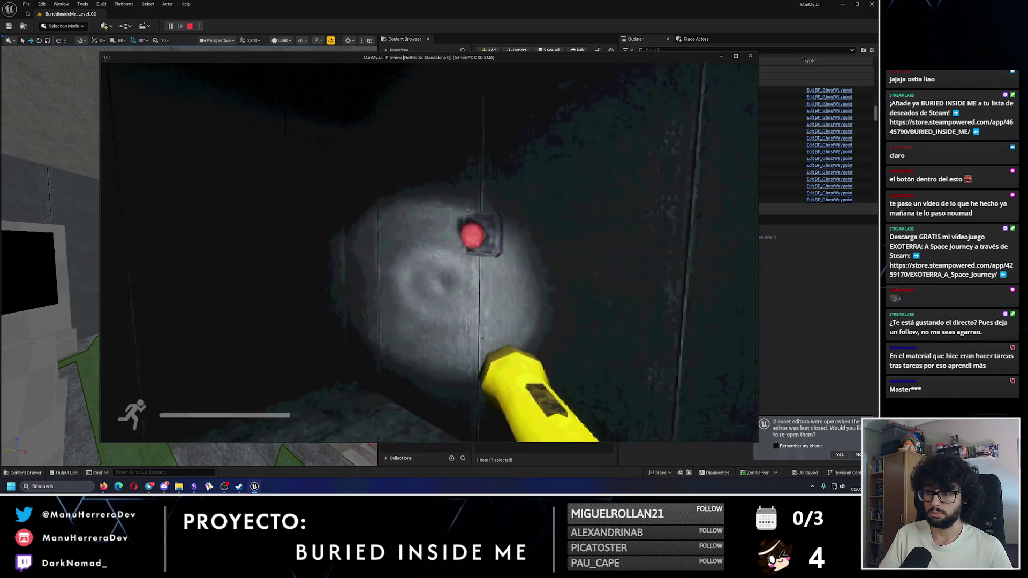
key(e)
key(w)
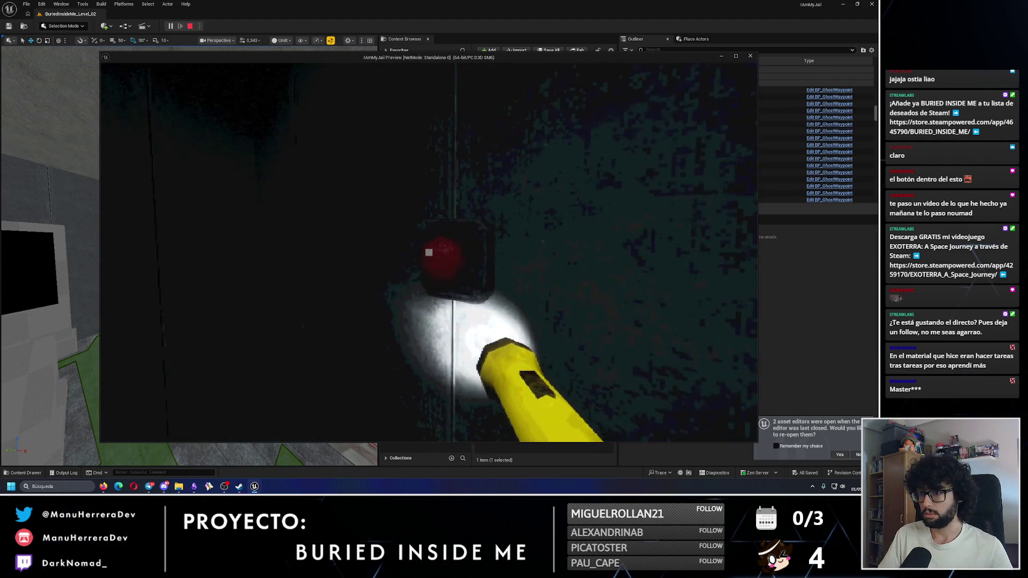
Press the green, red and yellow wall buttons, then replay the sequence at the console
key(shift+w)
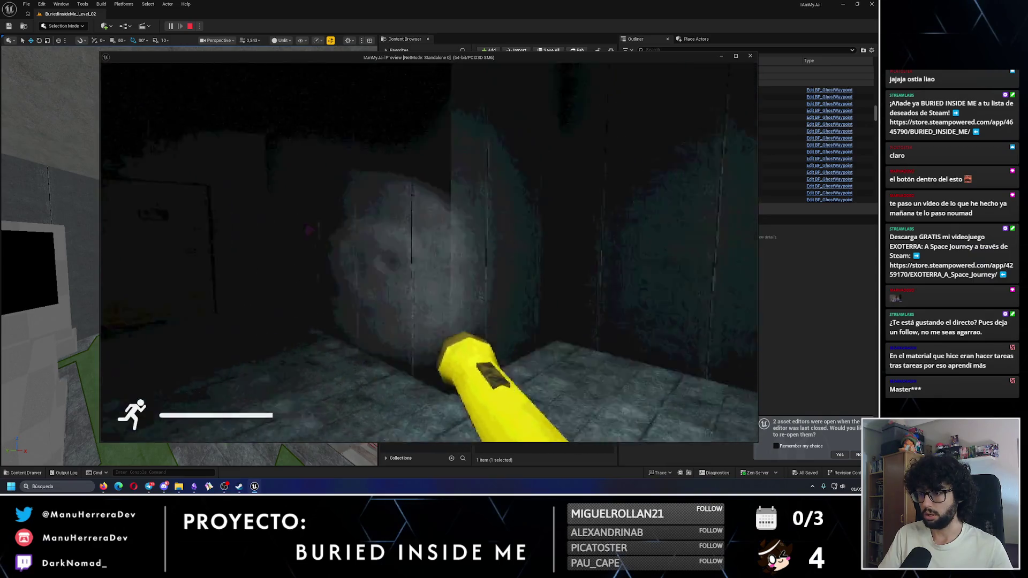
key(shift+w)
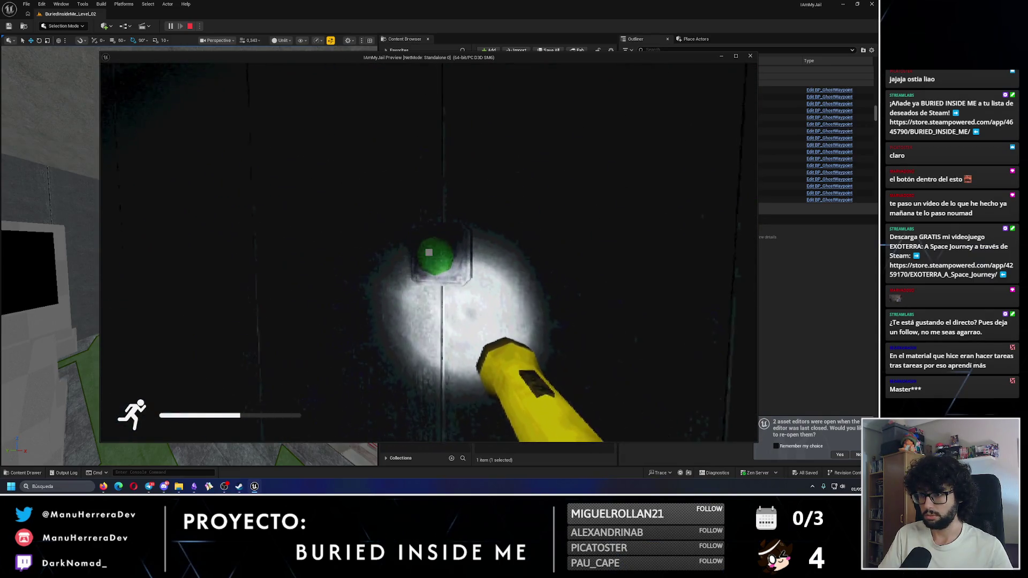
key(e)
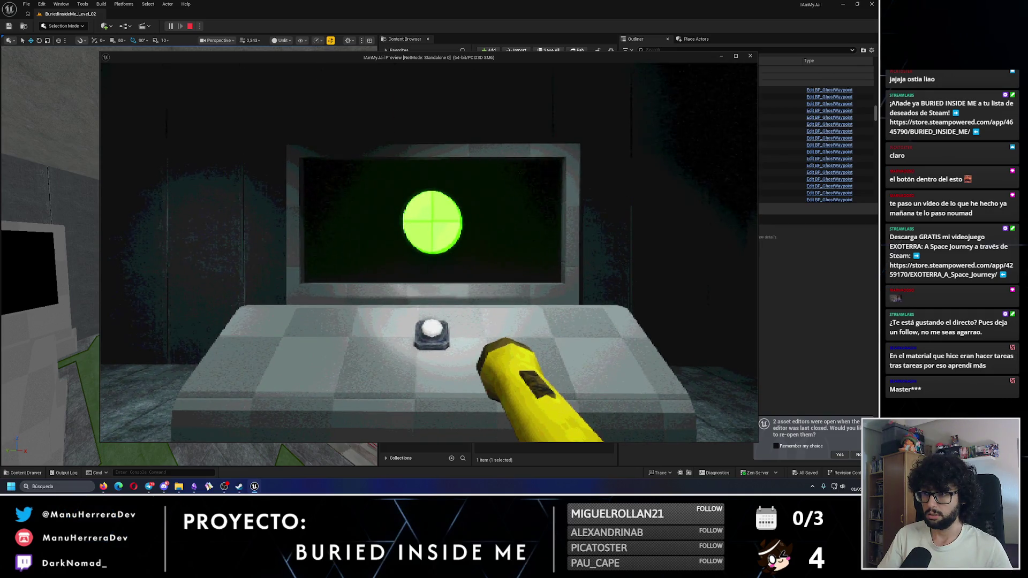
key(shift+w)
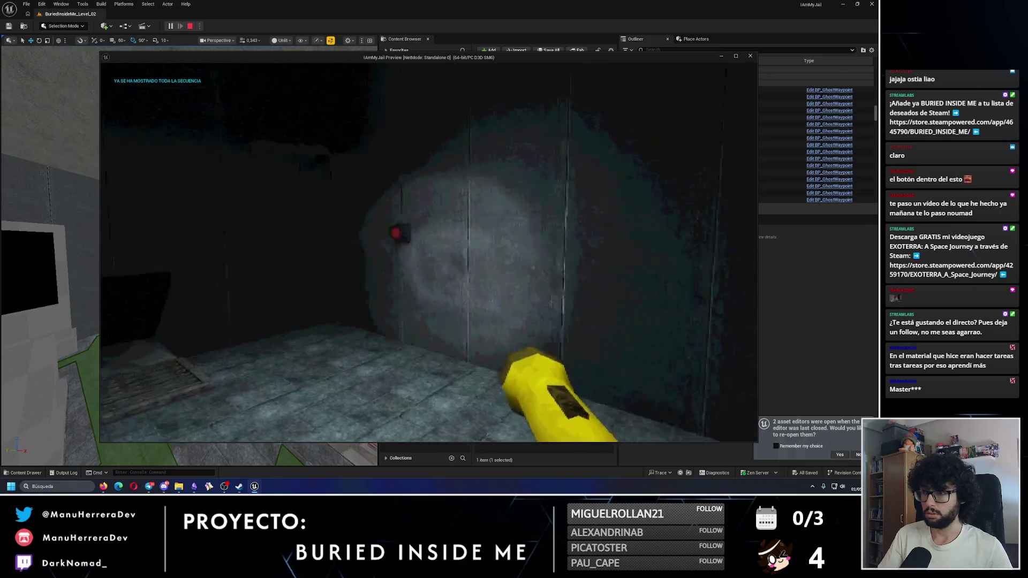
key(e)
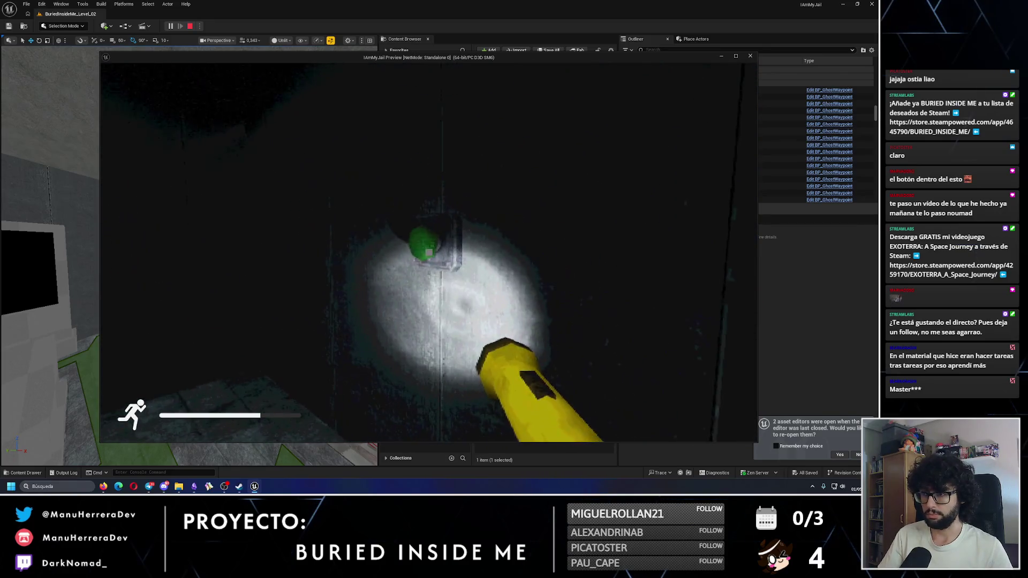
key(shift+w)
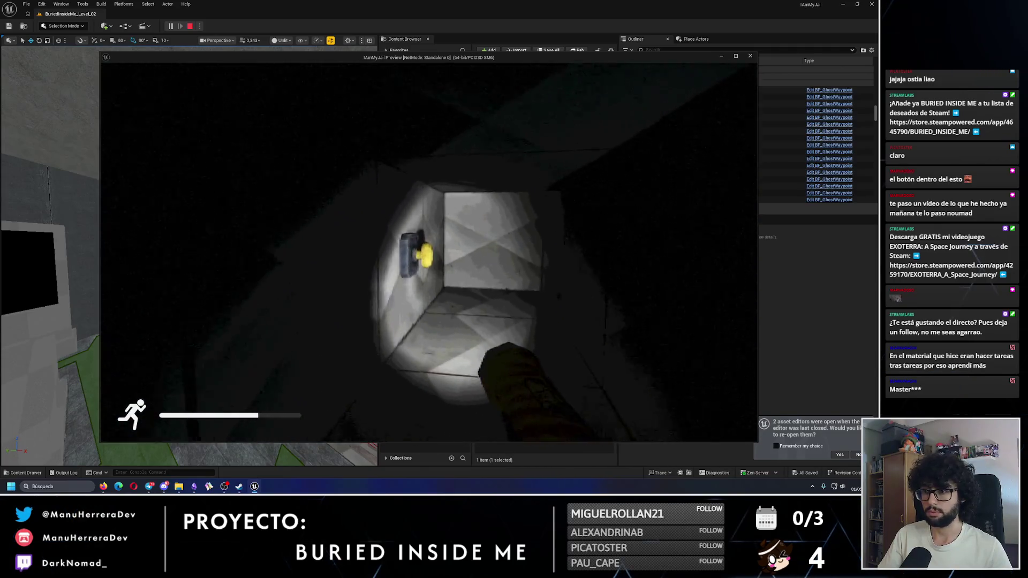
key(e)
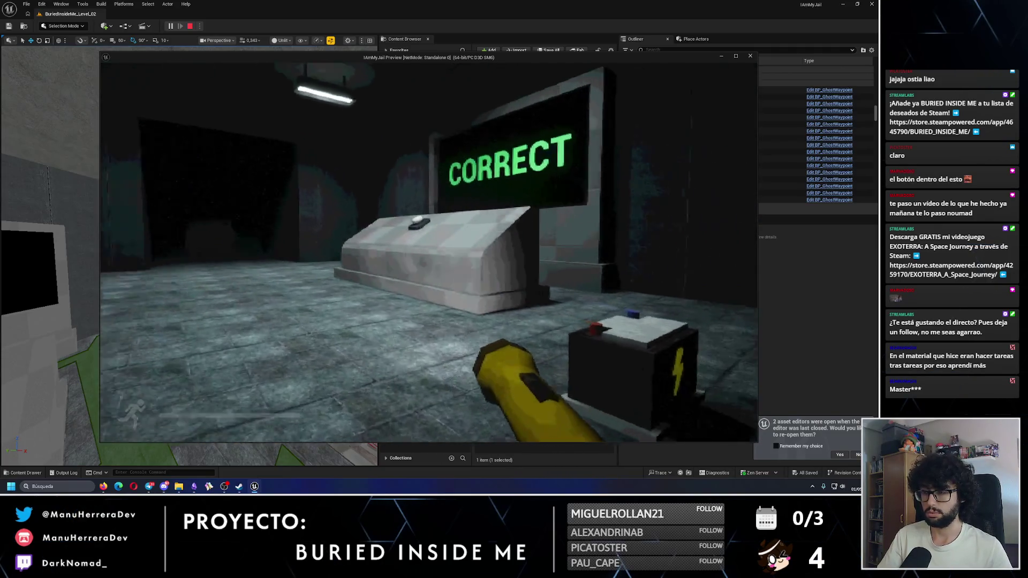
key(w)
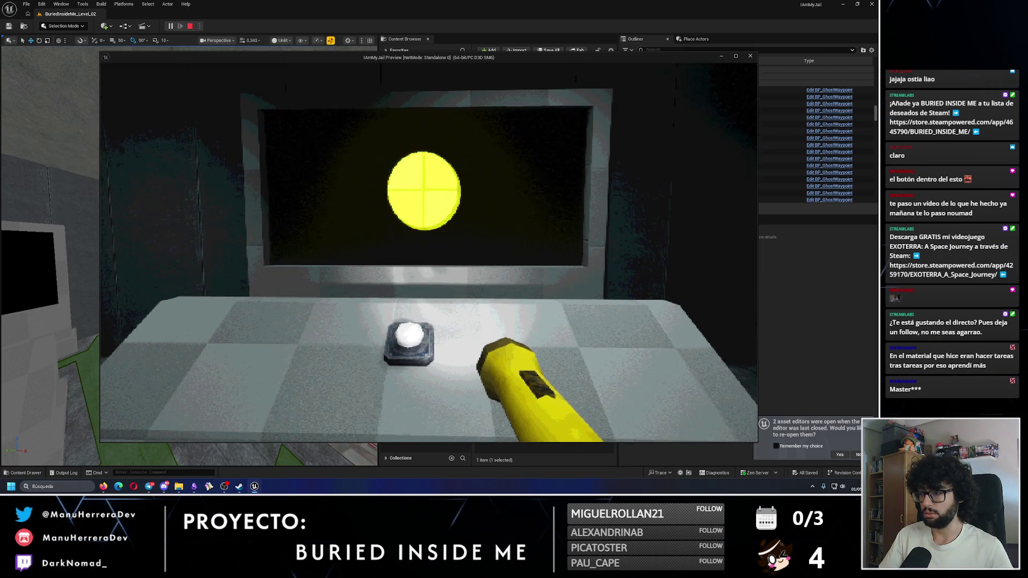
key(e)
Return to the console and watch the next colours in the sequence
key(shift+w)
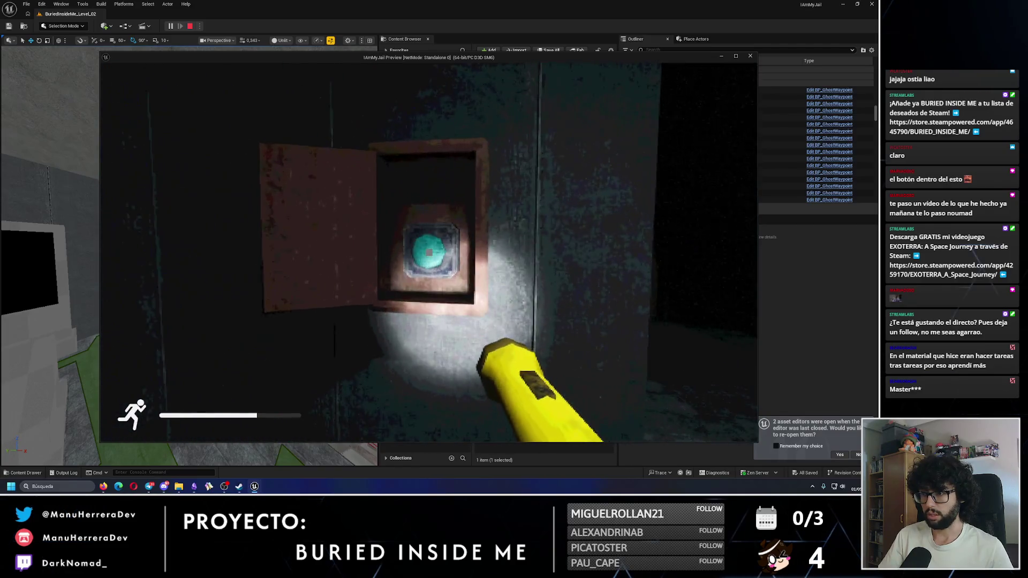
key(w)
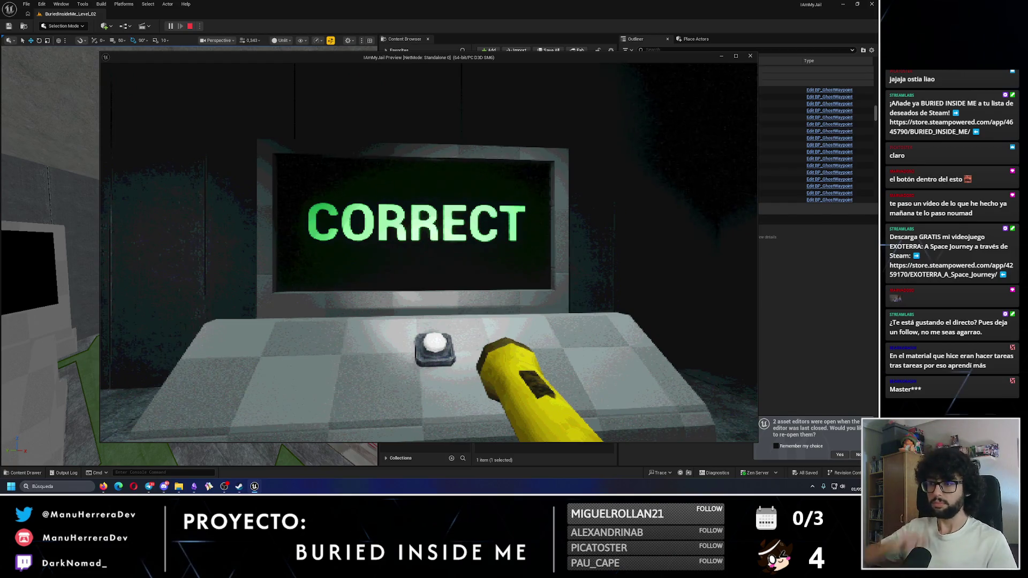
key(w)
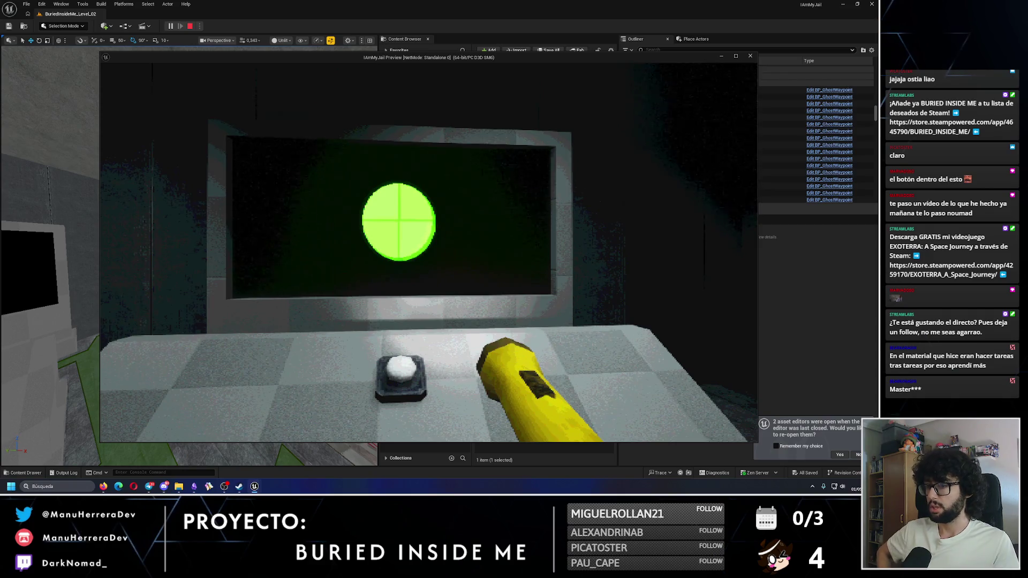
key(s)
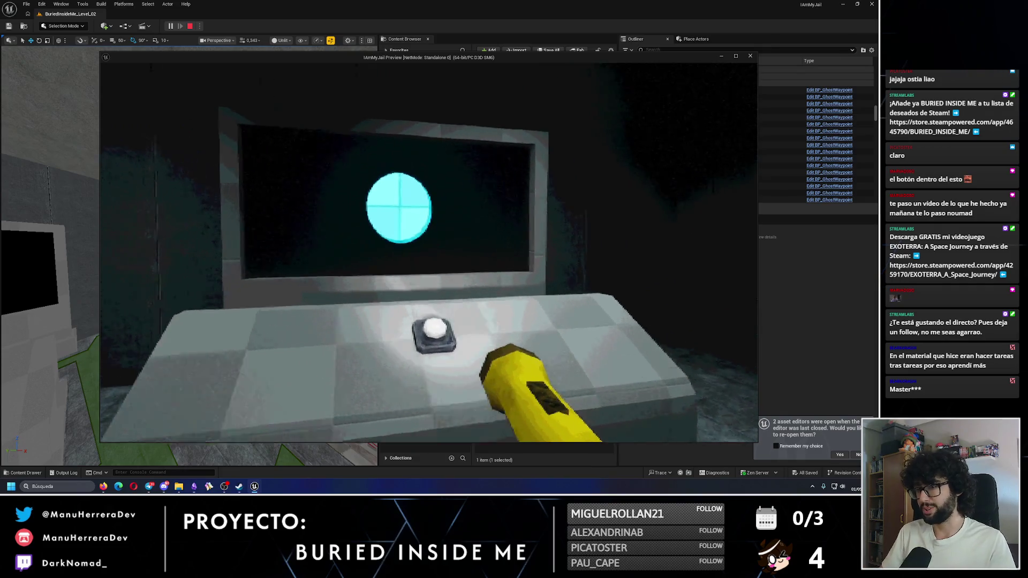
key(e)
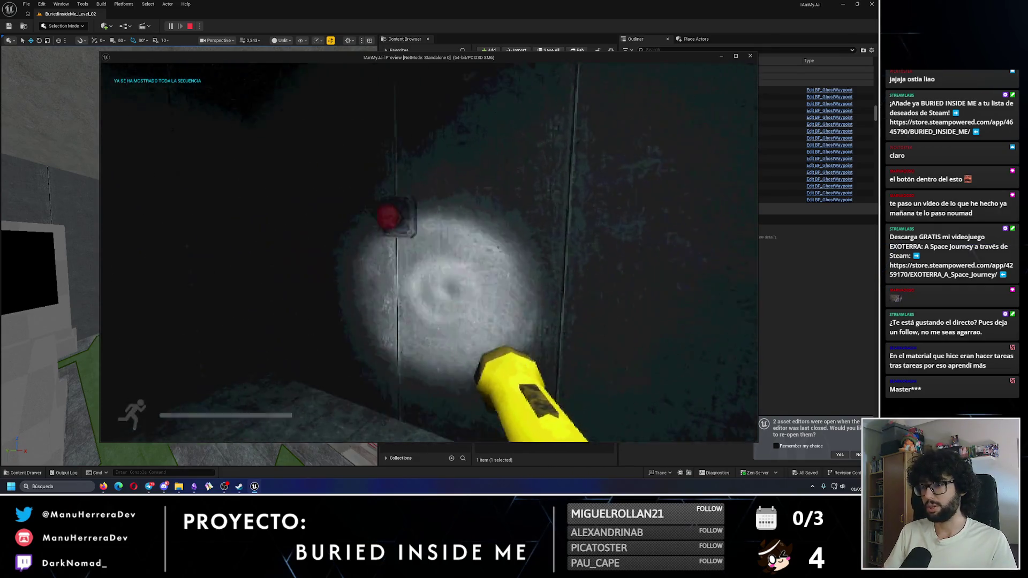
Press the cyan and pink wall buttons, then check the sequence at the console
key(shift+w)
key(w)
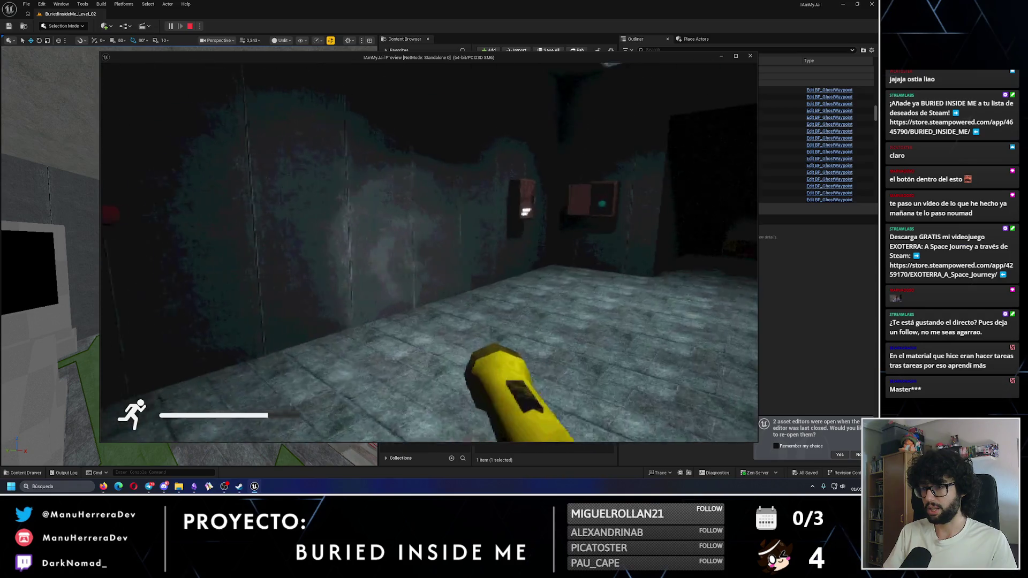
key(w)
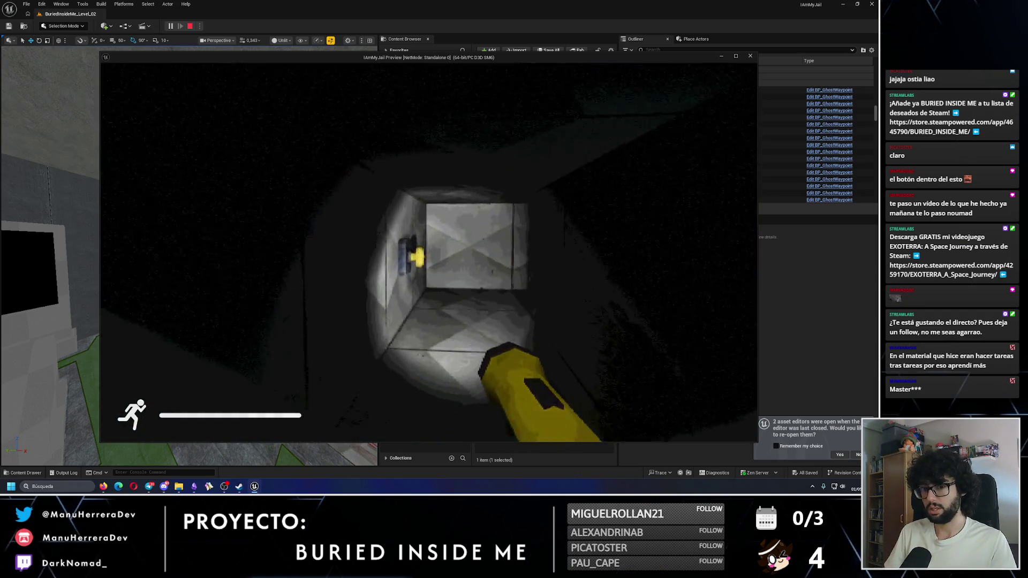
key(shift+w)
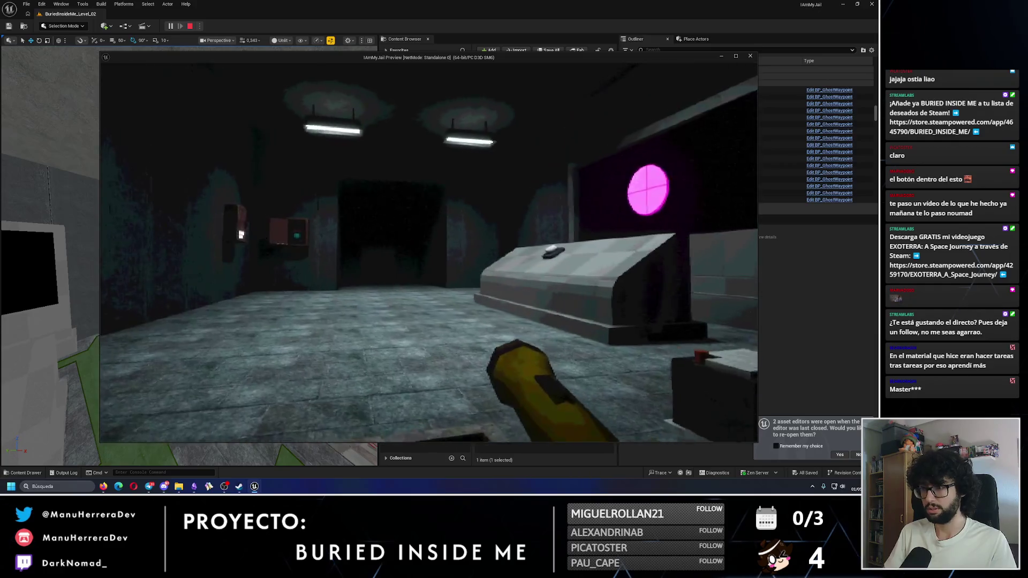
key(w)
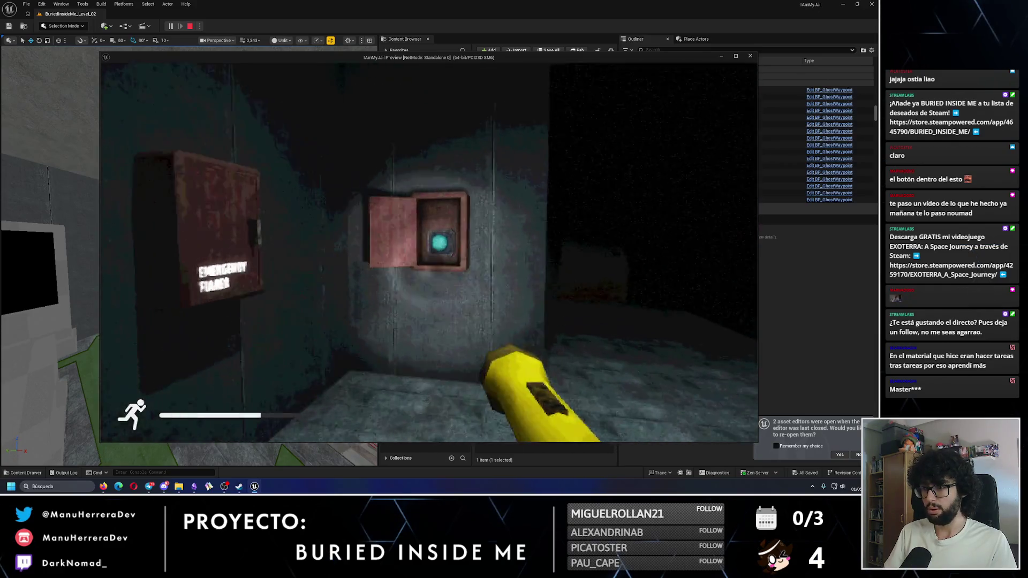
key(shift+w)
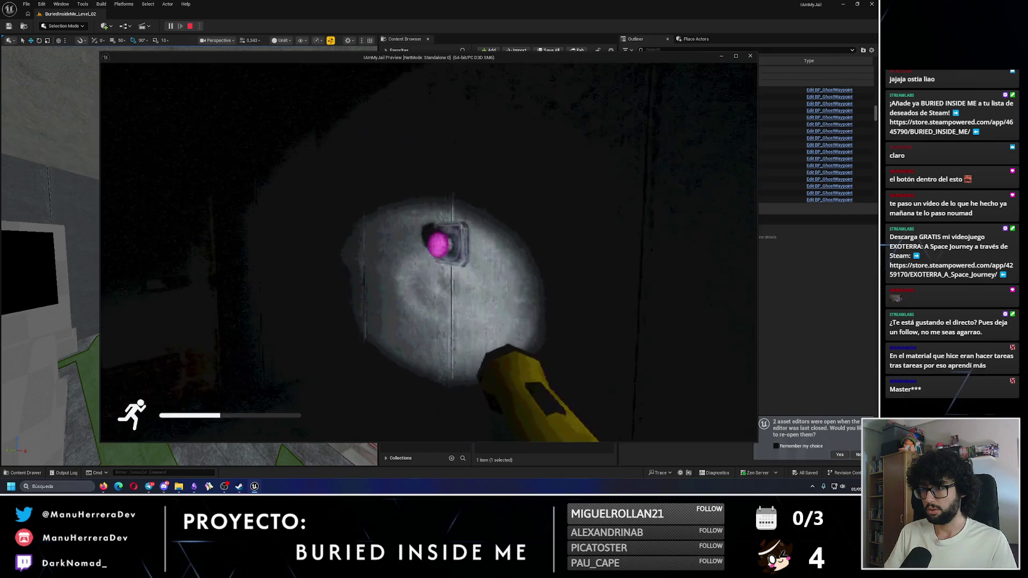
key(w)
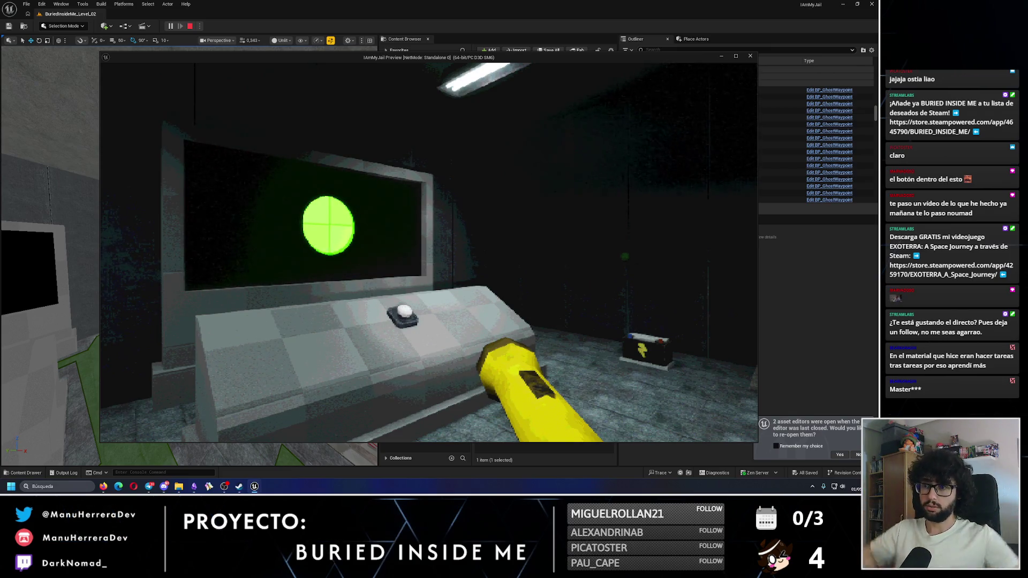
key(d)
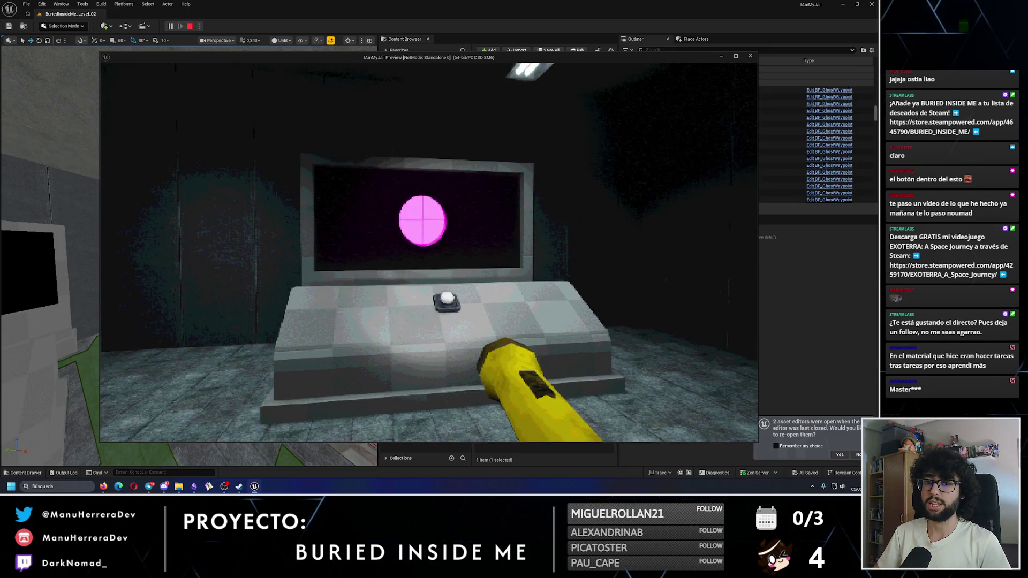
key(w)
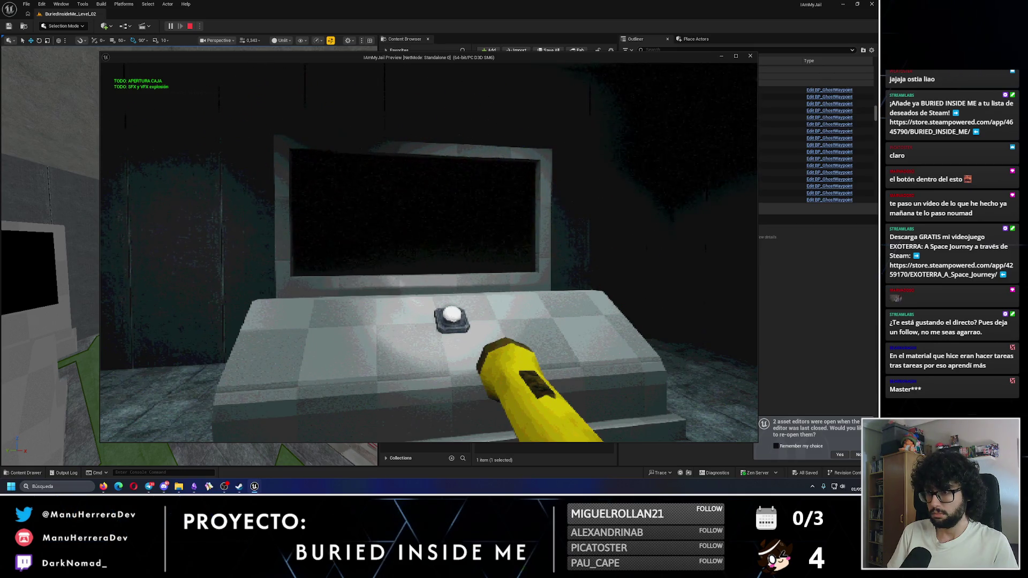
Open the Emergency Flares box, take a lit flare, and stop the play test
key(s)
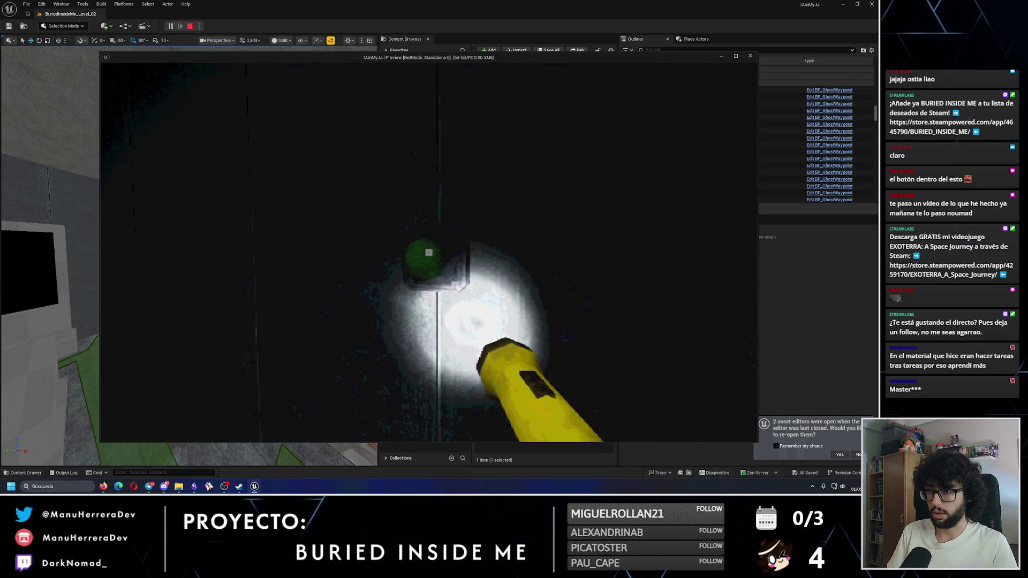
key(w)
key(shift+w)
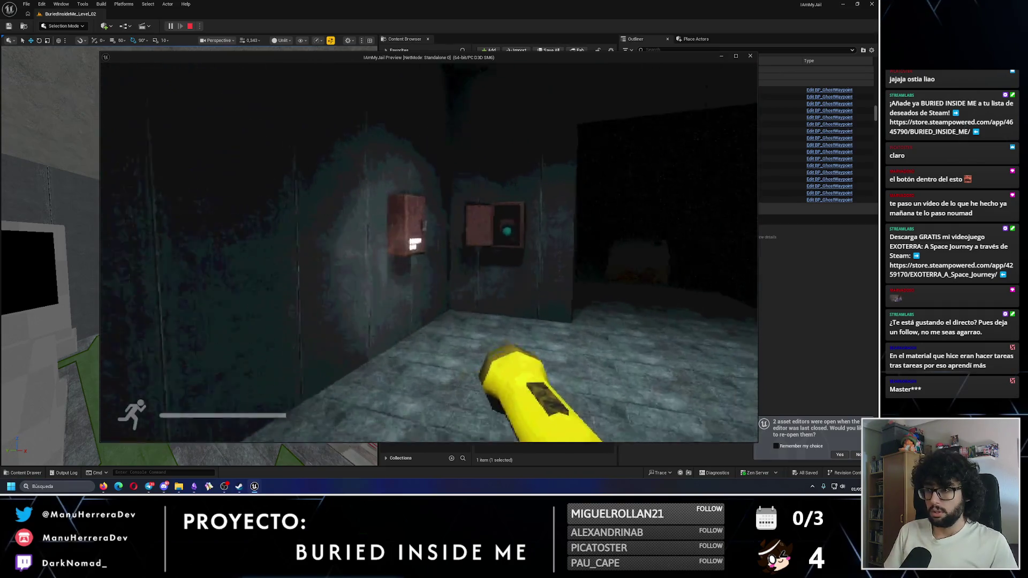
key(e)
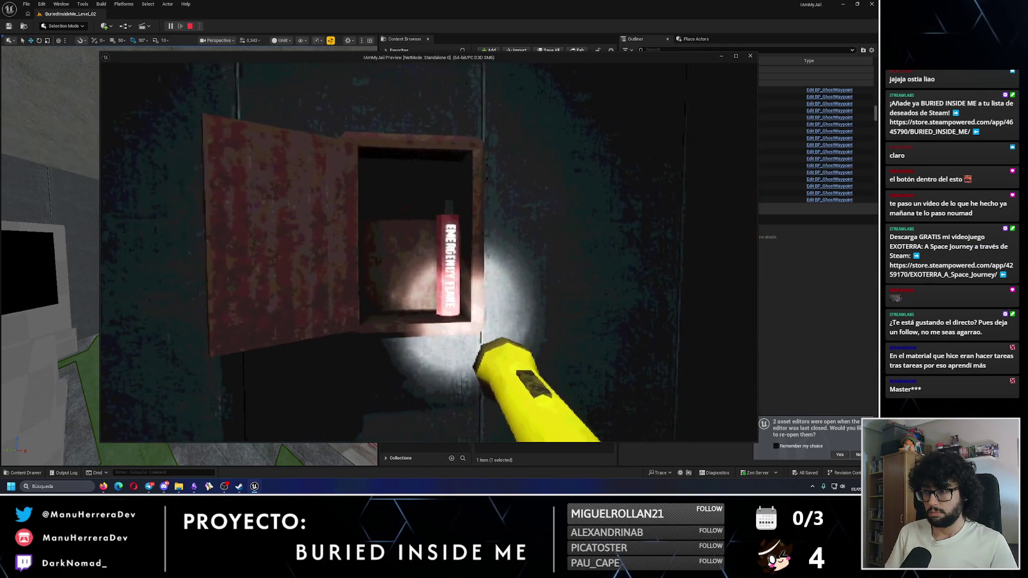
key(e)
key(Escape)
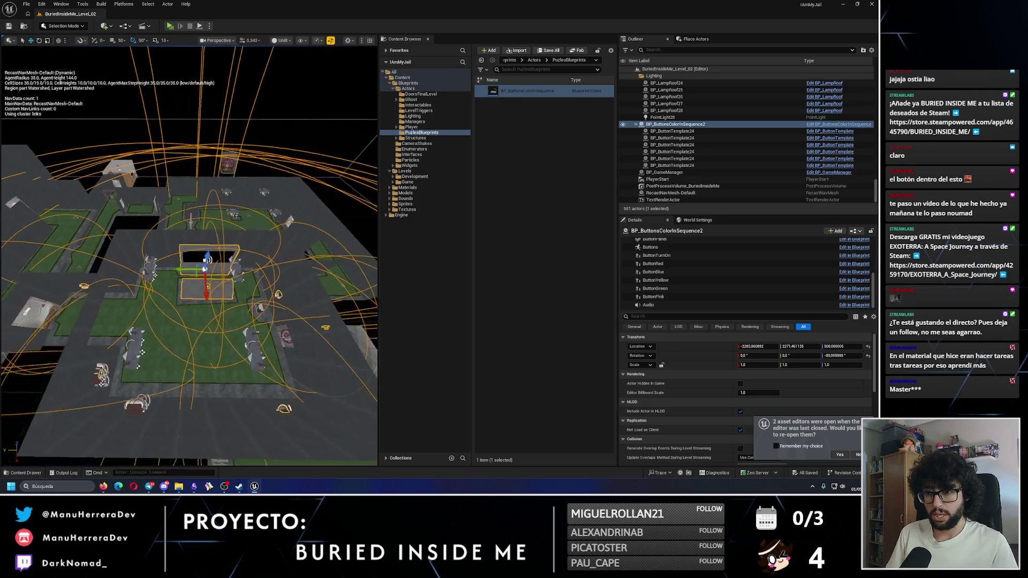
Try console Y locations 2300 and 2400, then settle on Y 2350
drag(176, 274, 165, 276)
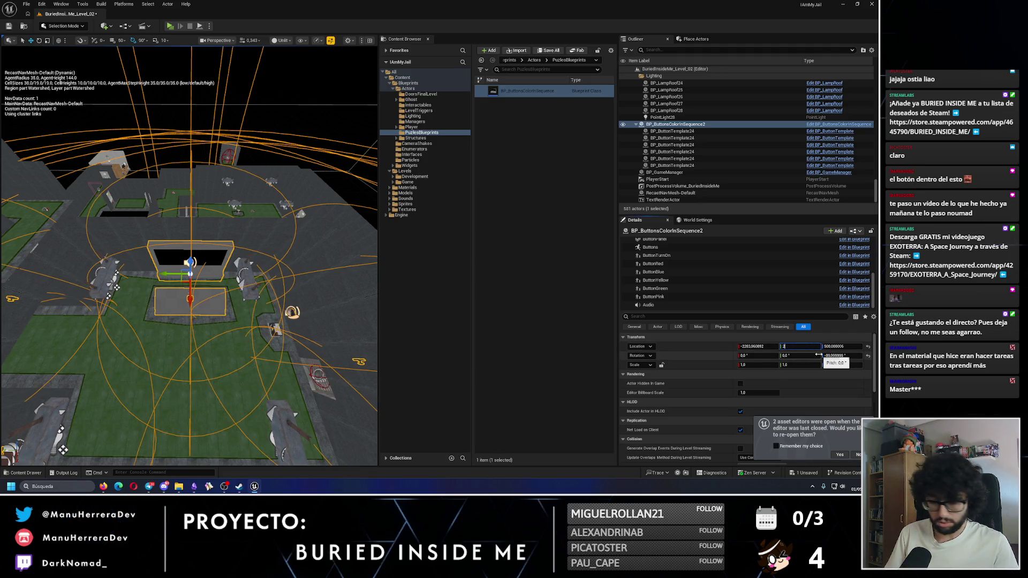
click(800, 346)
text(30)
key(Return)
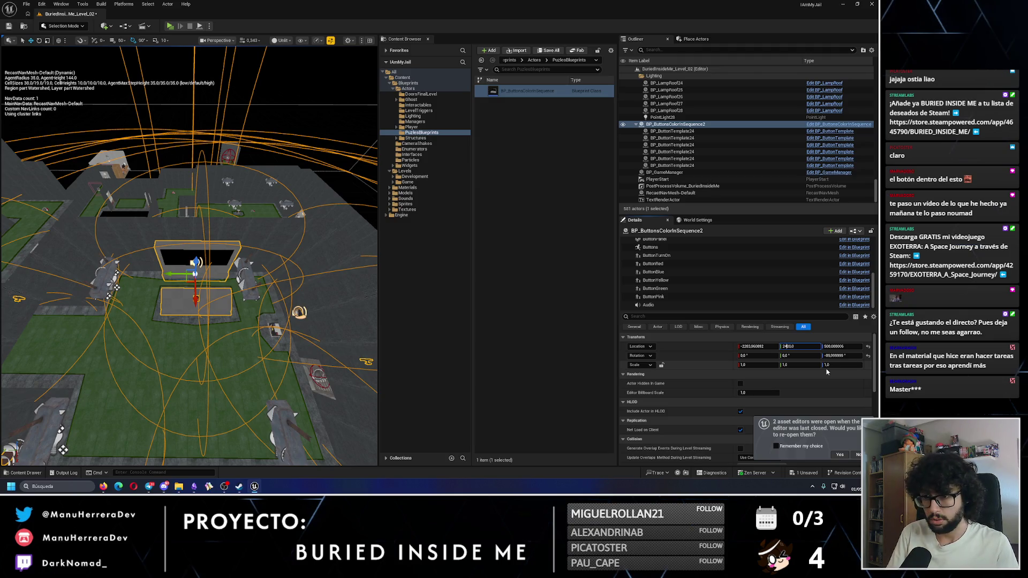
key(Return)
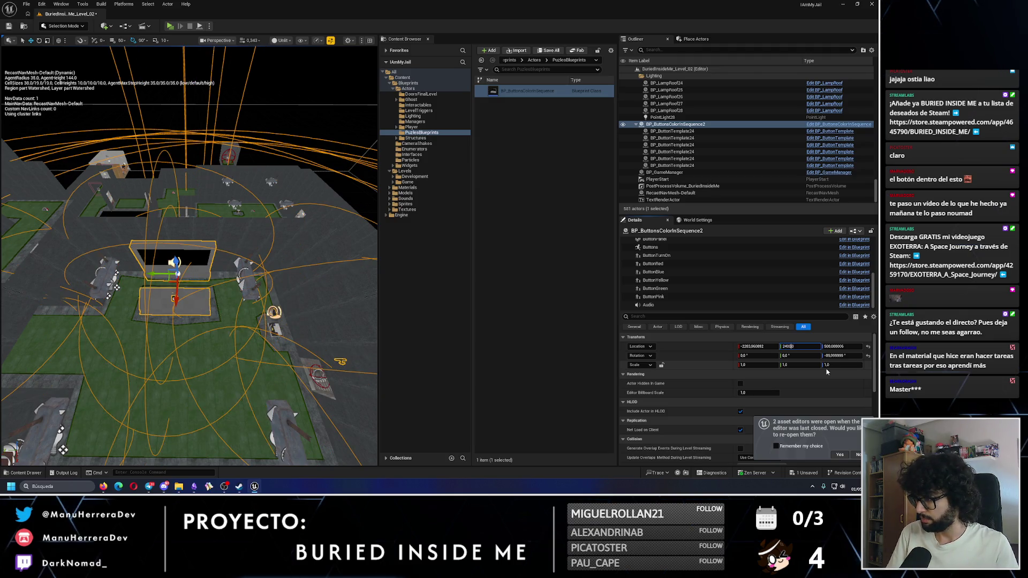
text(2350)
key(Return)
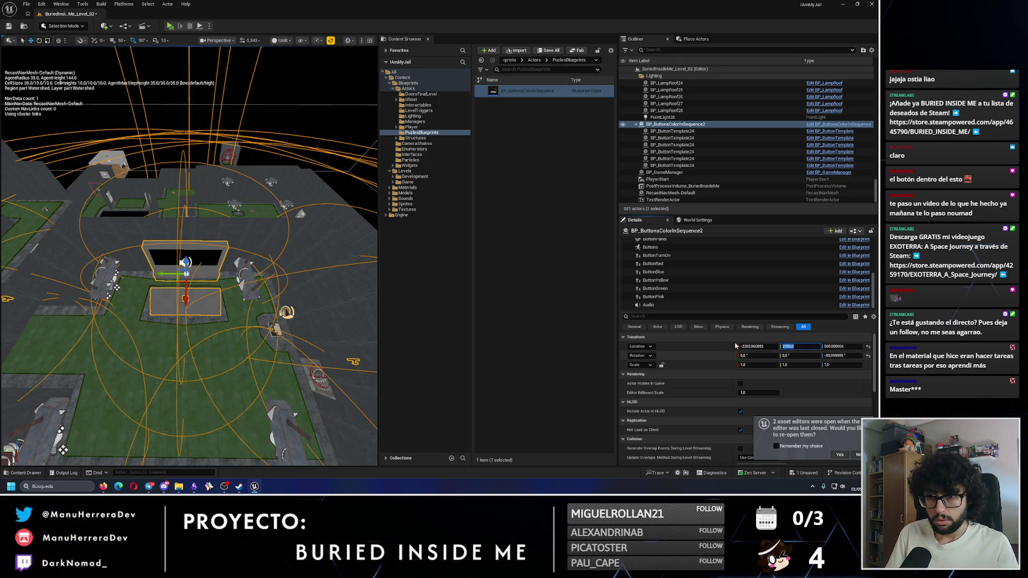
Frame the console and inspect it in lit and unlit shading
key(f)
drag(220, 243, 192, 227)
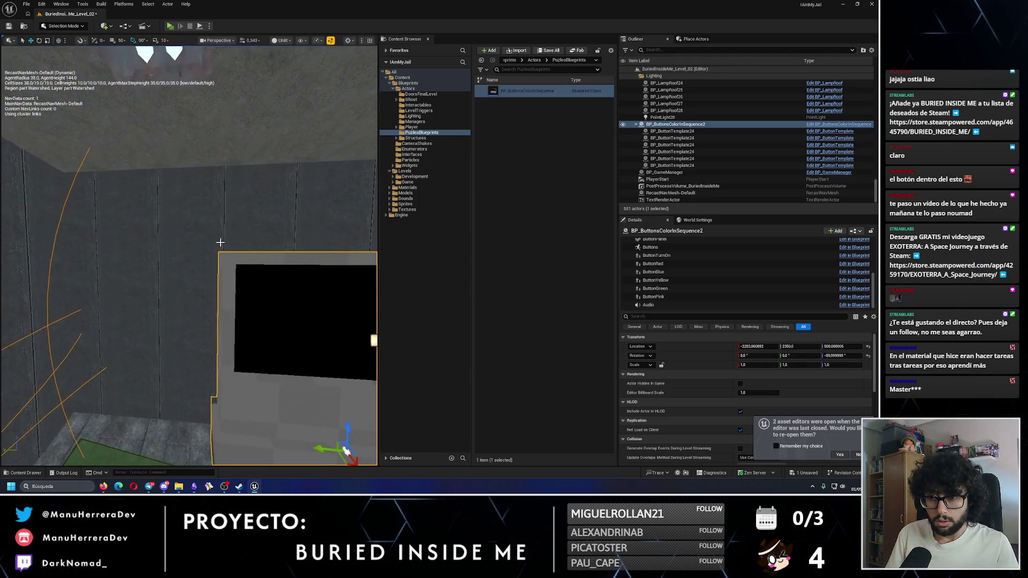
mouse_move(73, 248)
mouse_down()
mouse_move(240, 258)
mouse_move(128, 322)
mouse_move(211, 245)
mouse_up()
key(f)
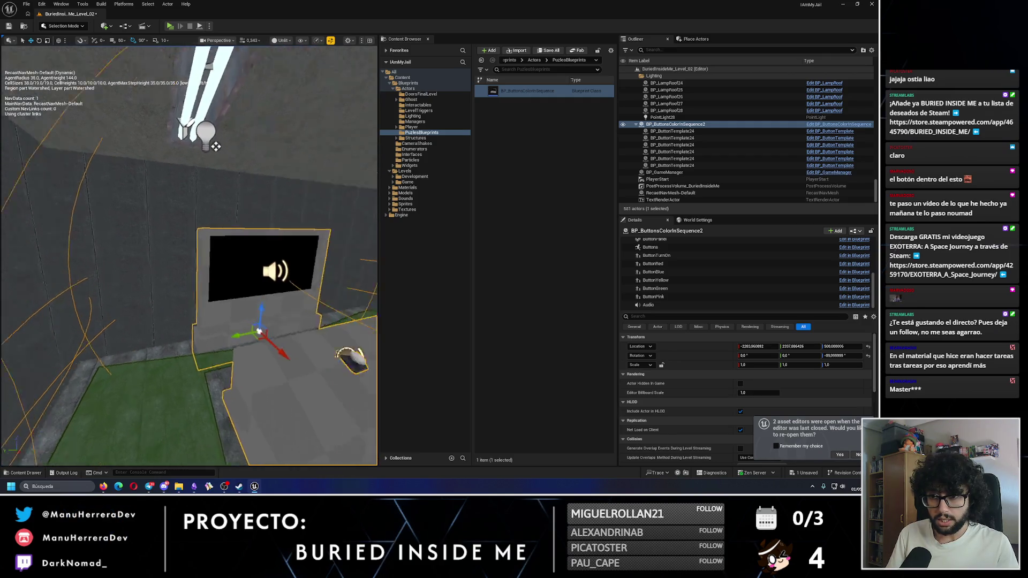
key(alt+4)
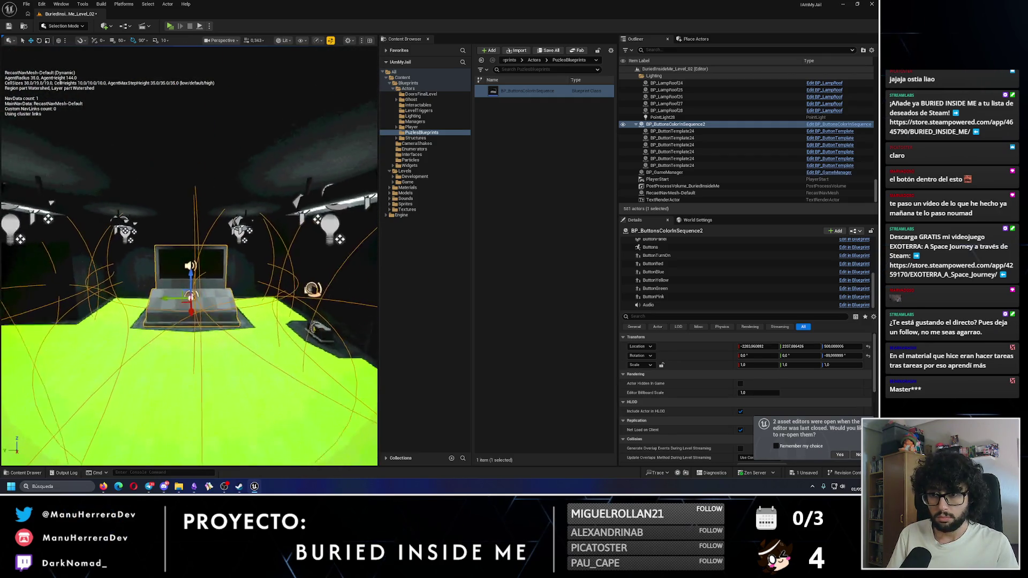
key(alt+3)
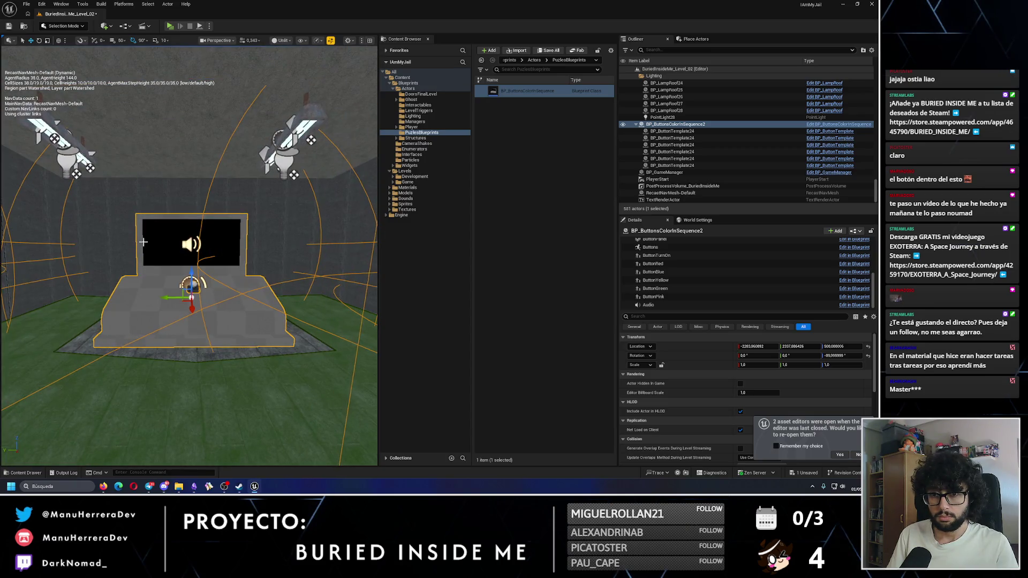
mouse_move(182, 244)
mouse_down()
mouse_move(150, 237)
mouse_move(250, 235)
mouse_up()
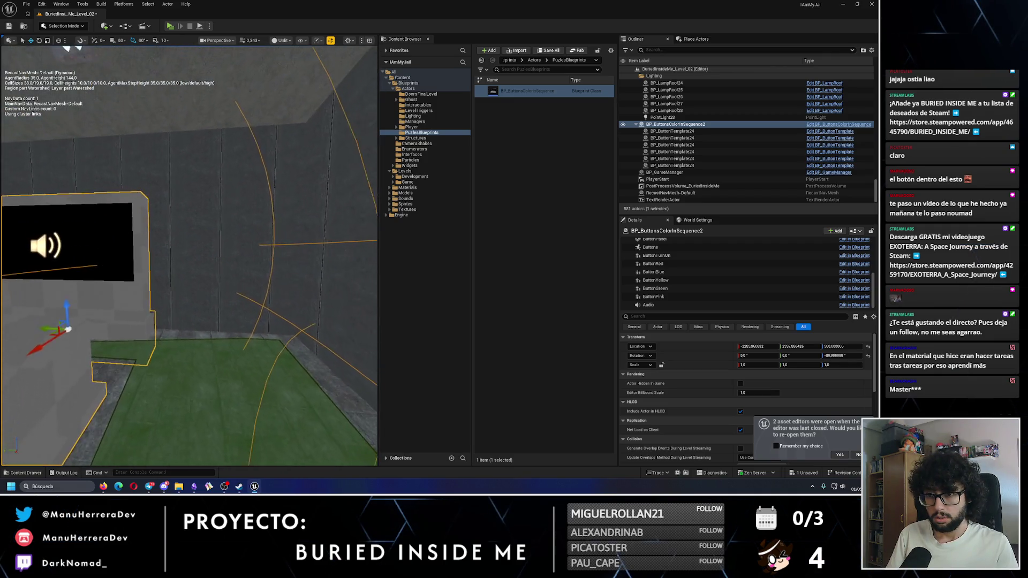
Nudge the console along Y to about 2330 and inspect it near the battery and wall
drag(83, 328, 86, 329)
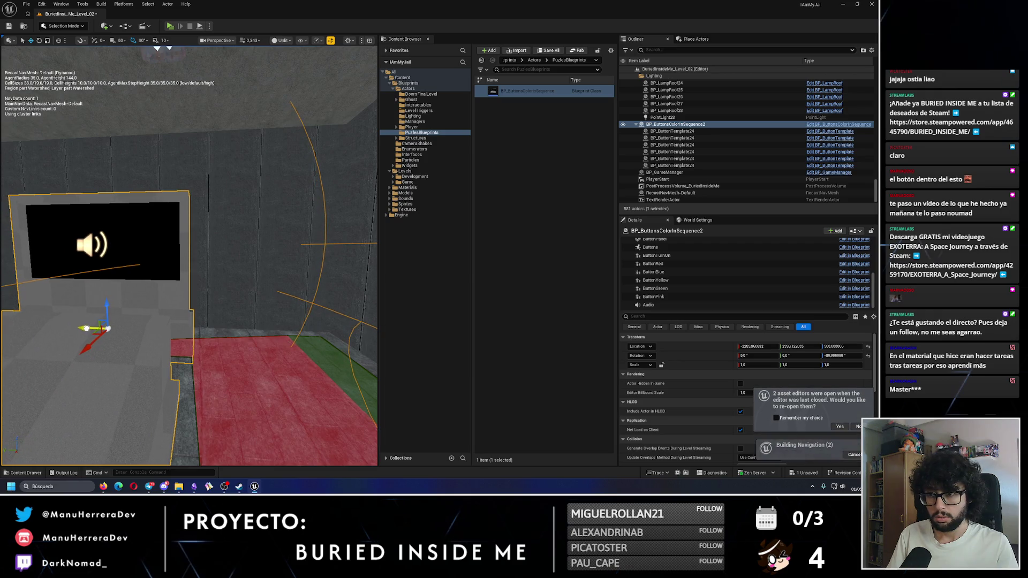
mouse_move(111, 294)
mouse_down()
mouse_move(99, 292)
mouse_move(104, 316)
mouse_move(120, 313)
mouse_up()
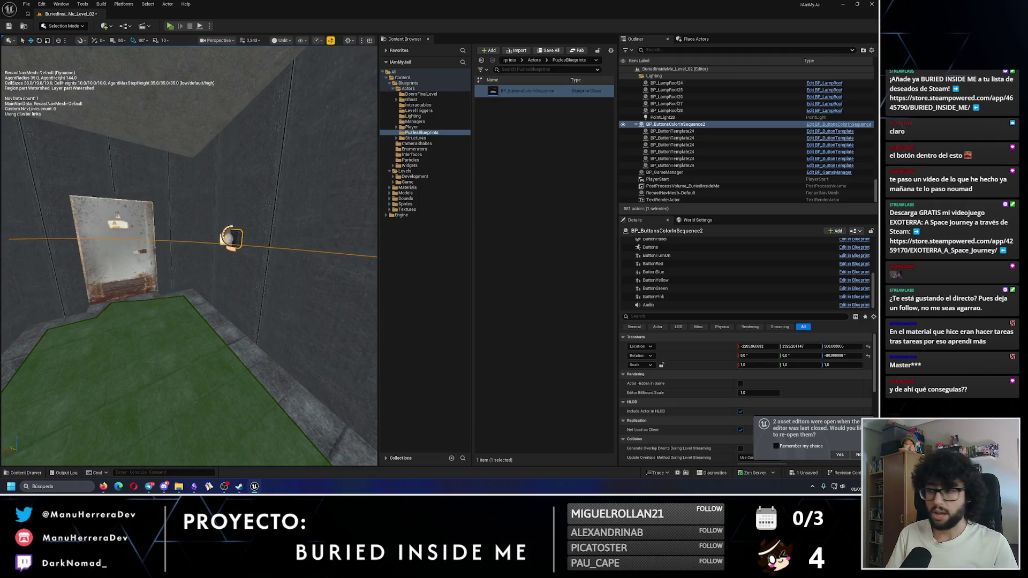
key(f)
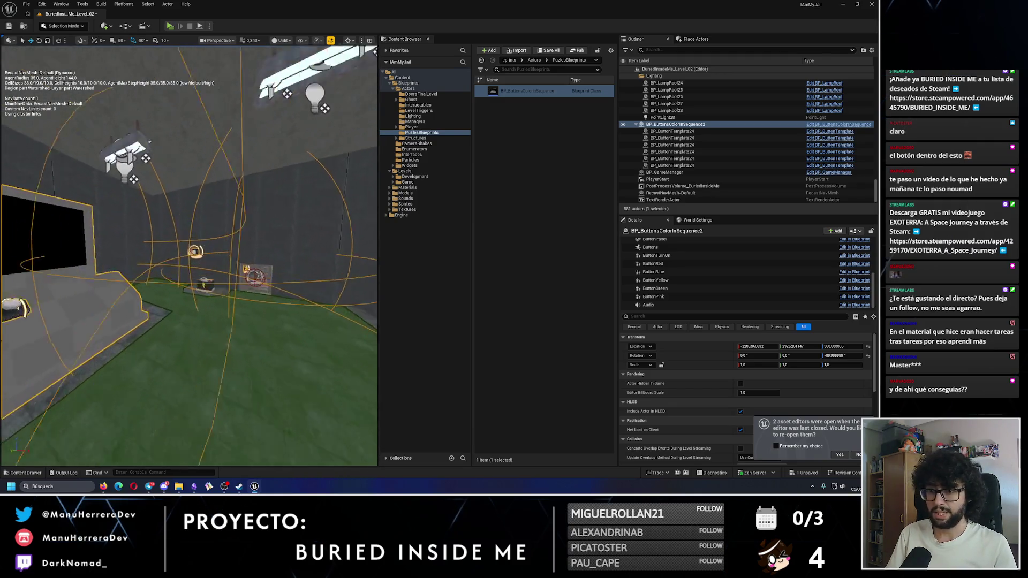
drag(235, 270, 235, 257)
mouse_move(158, 284)
mouse_down()
mouse_move(163, 300)
mouse_move(166, 286)
mouse_up()
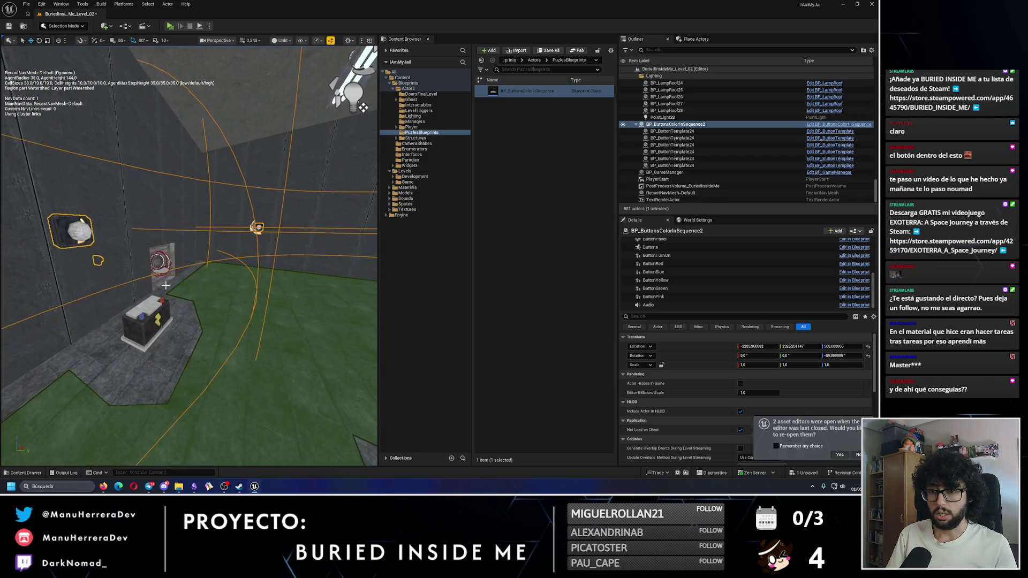
key(f)
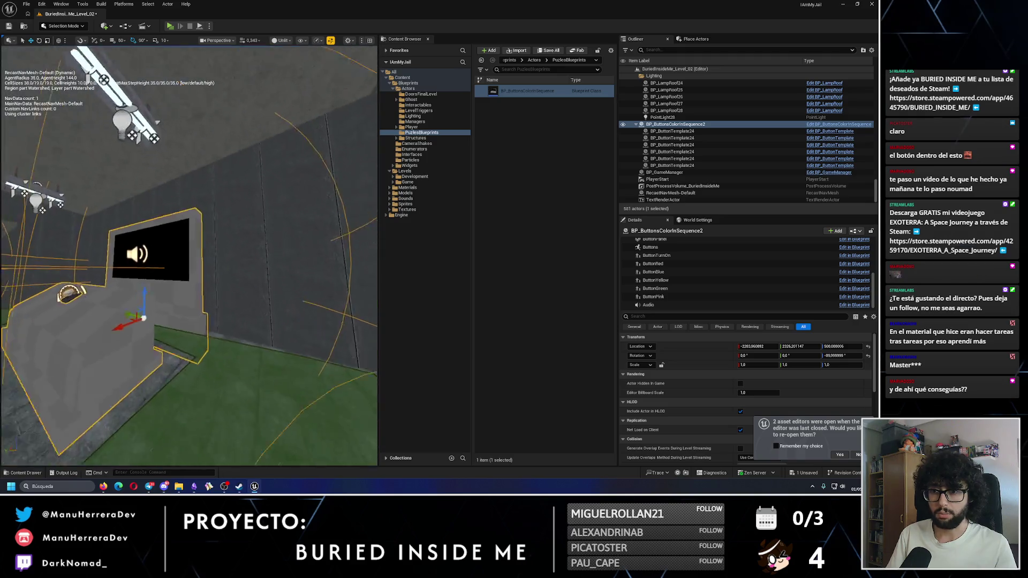
drag(162, 325, 166, 331)
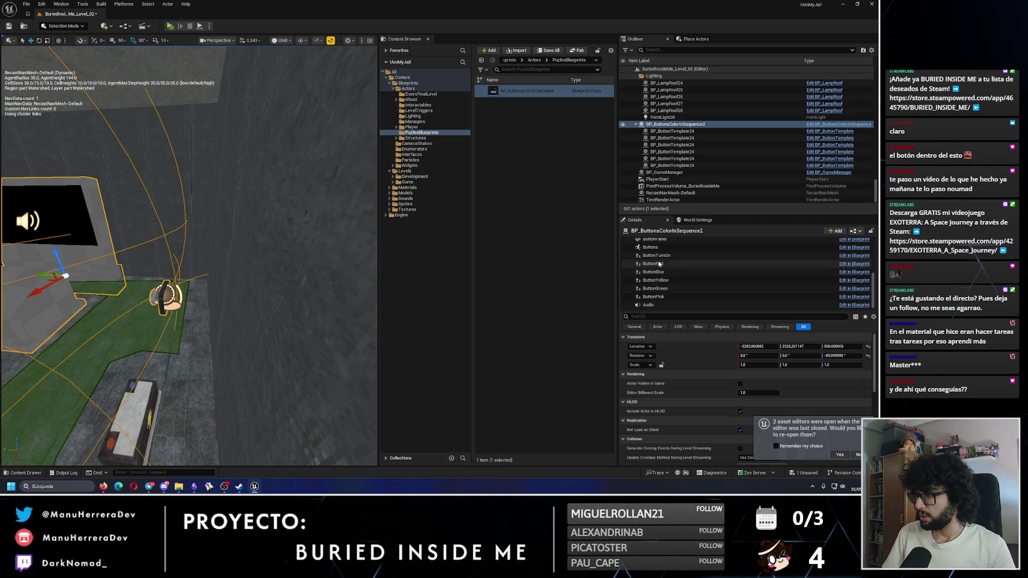
Frame the red button in lit shading and run a quick play test of the puzzle room
click(749, 263)
key(f)
scroll(223, 291, down, 5)
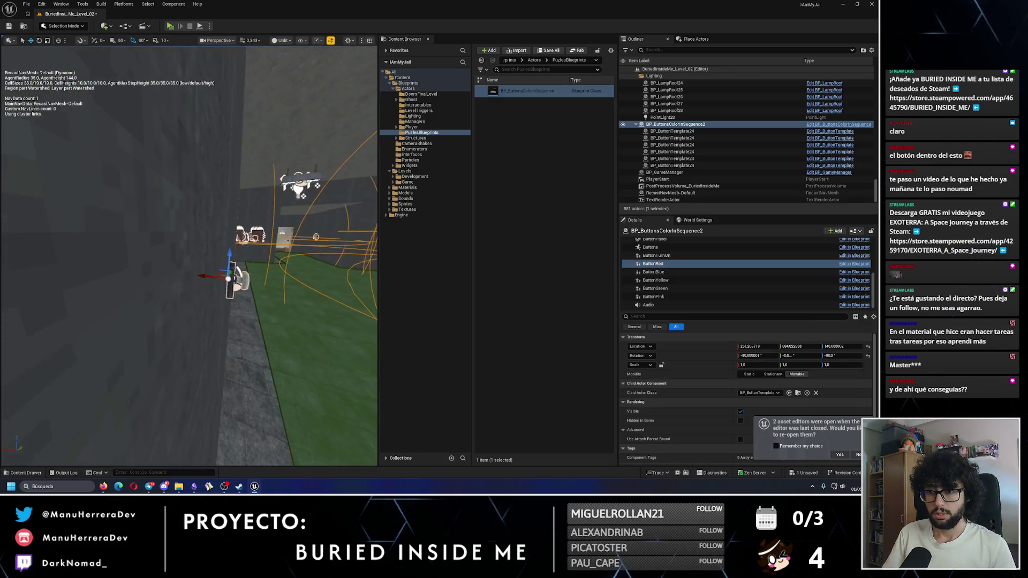
key(alt+4)
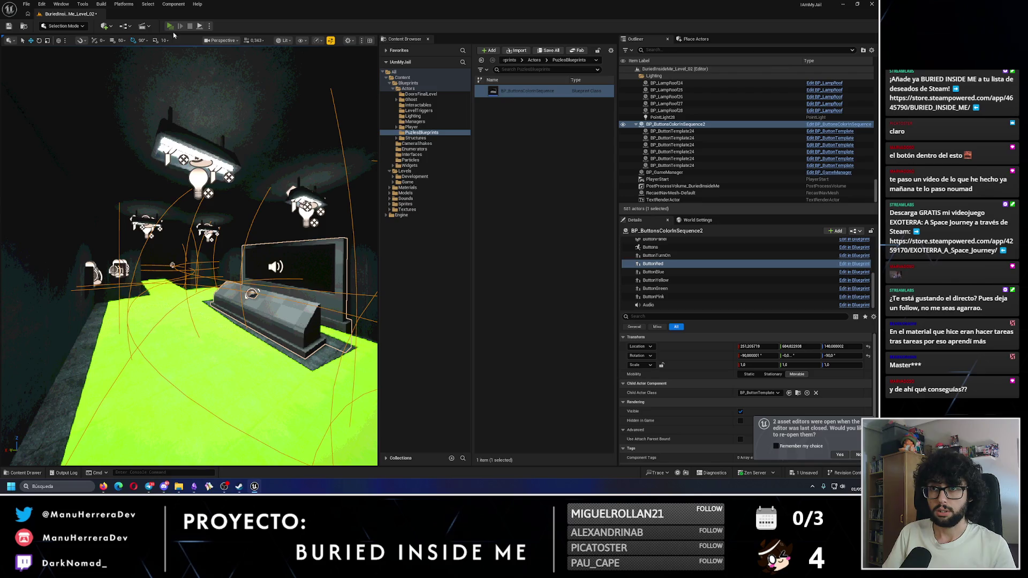
click(170, 25)
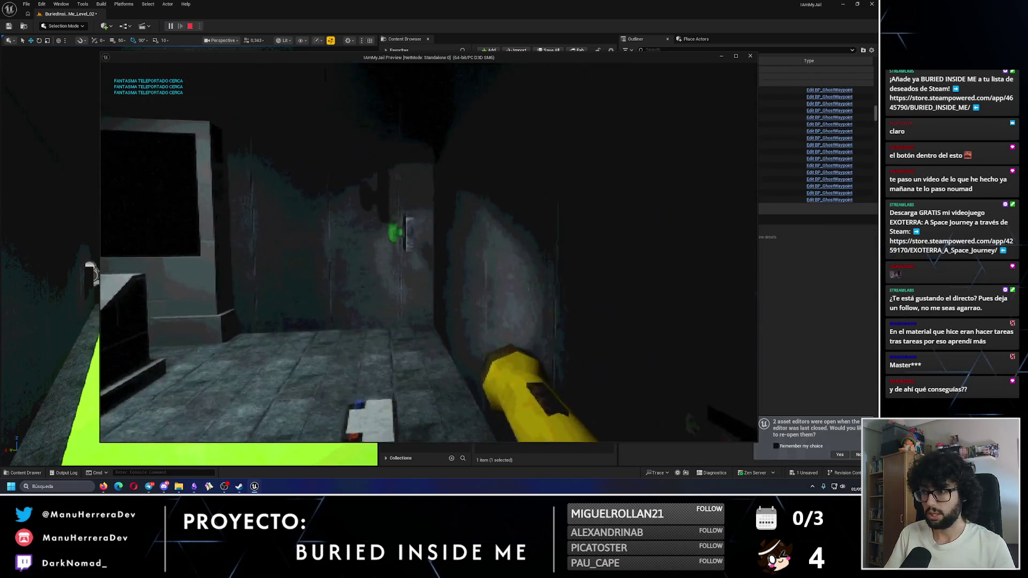
key(Escape)
Back in unlit view, inspect the red, green and yellow wall buttons, then save the level
scroll(236, 295, down, 2)
key(alt+3)
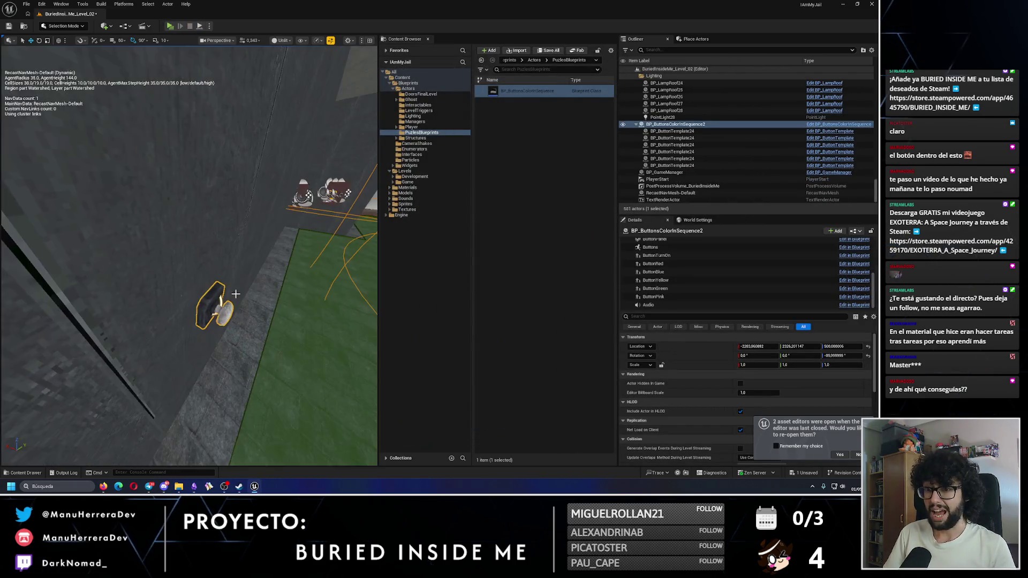
drag(239, 287, 239, 287)
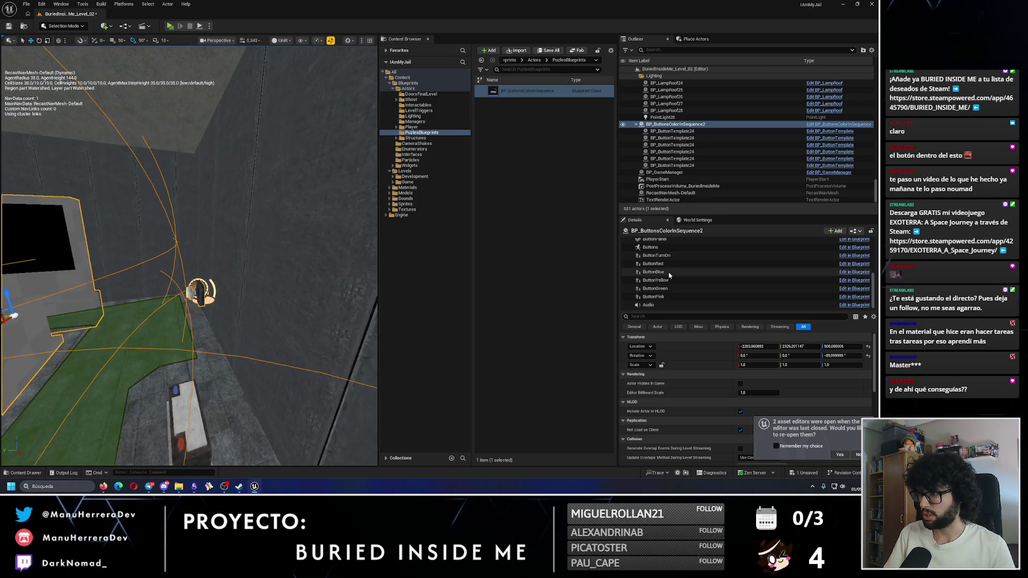
click(666, 265)
click(655, 289)
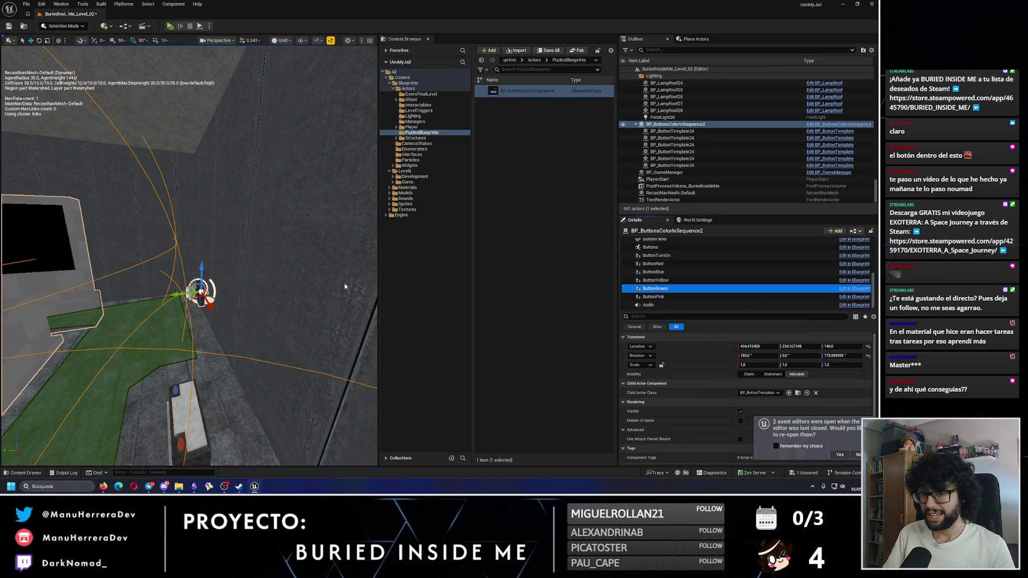
key(f)
drag(137, 301, 158, 298)
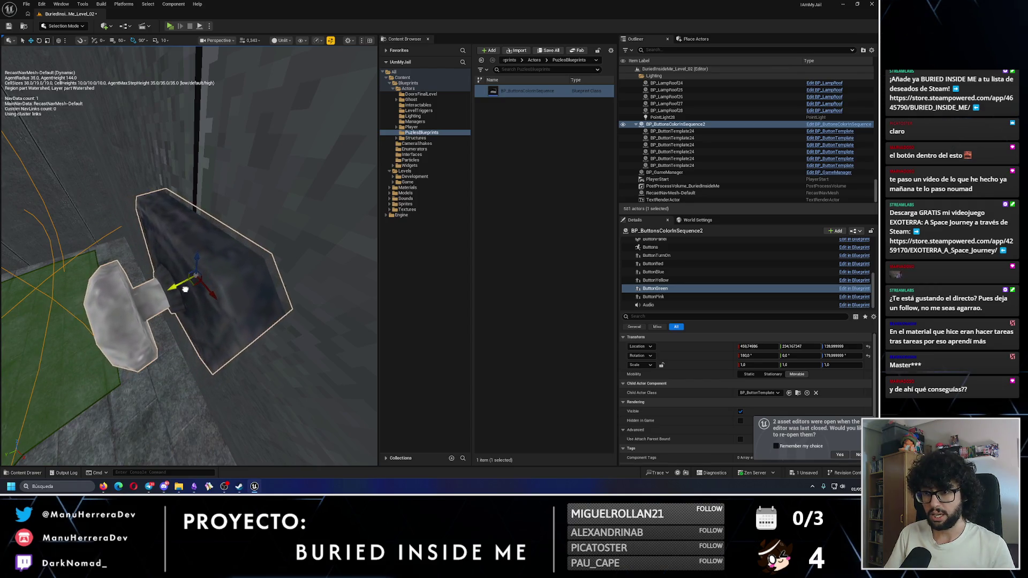
drag(158, 299, 158, 298)
click(175, 258)
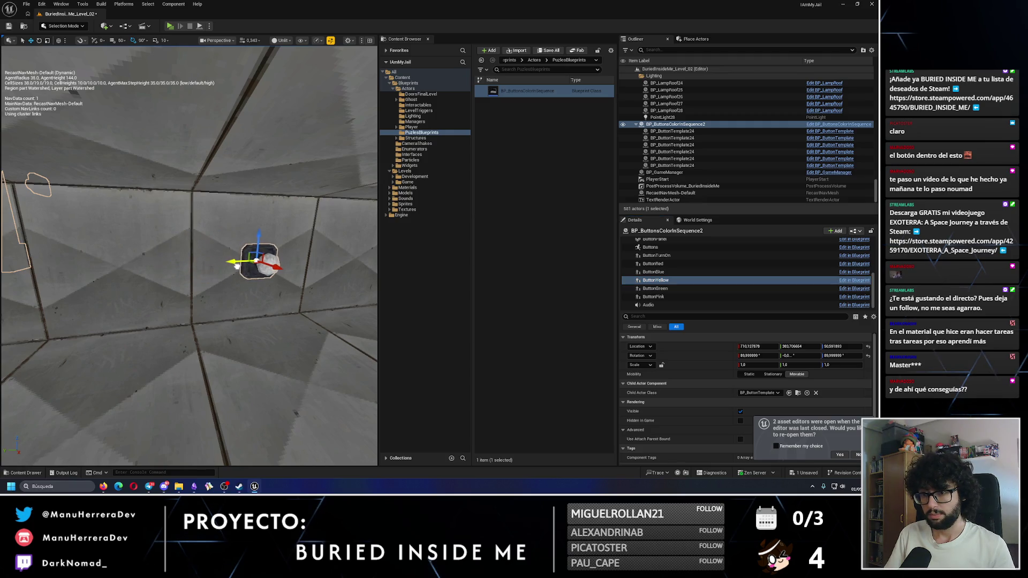
drag(239, 266, 177, 175)
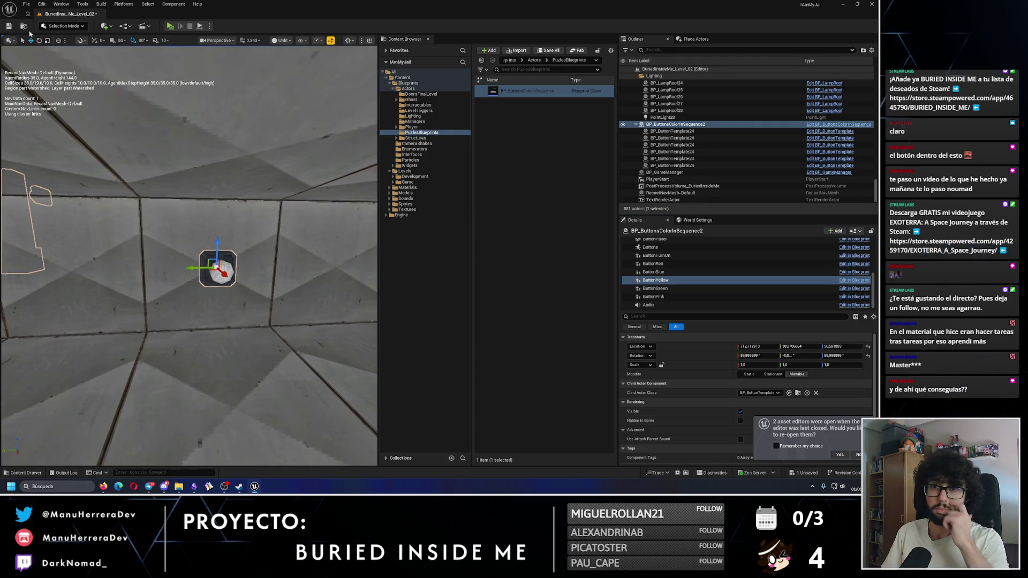
key(ctrl+s)
drag(177, 214, 177, 215)
Slide ButtonBlue sideways along the wall to about X -438, near the emergency flares box
click(675, 289)
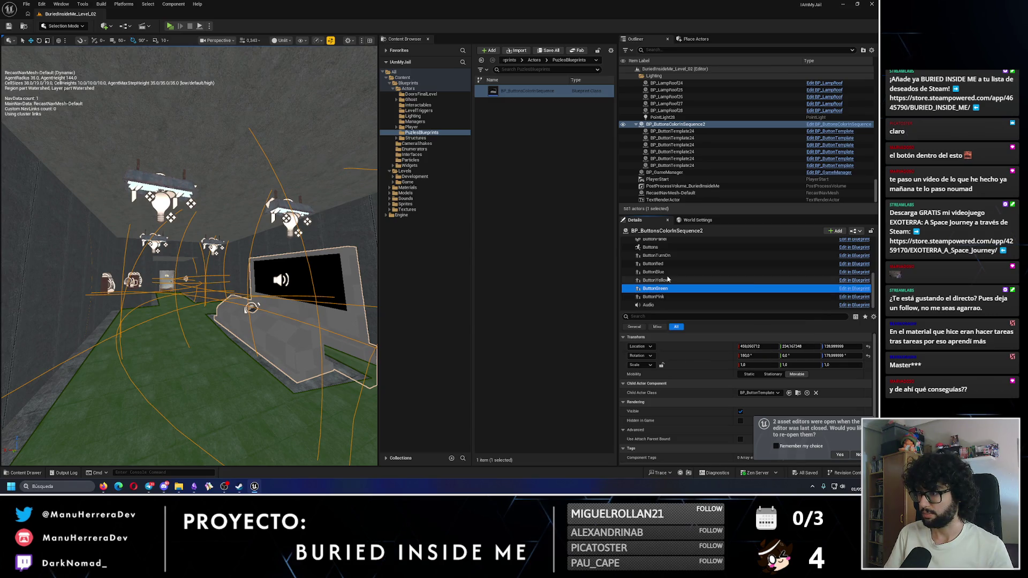
click(654, 272)
key(f)
drag(189, 255, 188, 256)
drag(323, 272, 278, 272)
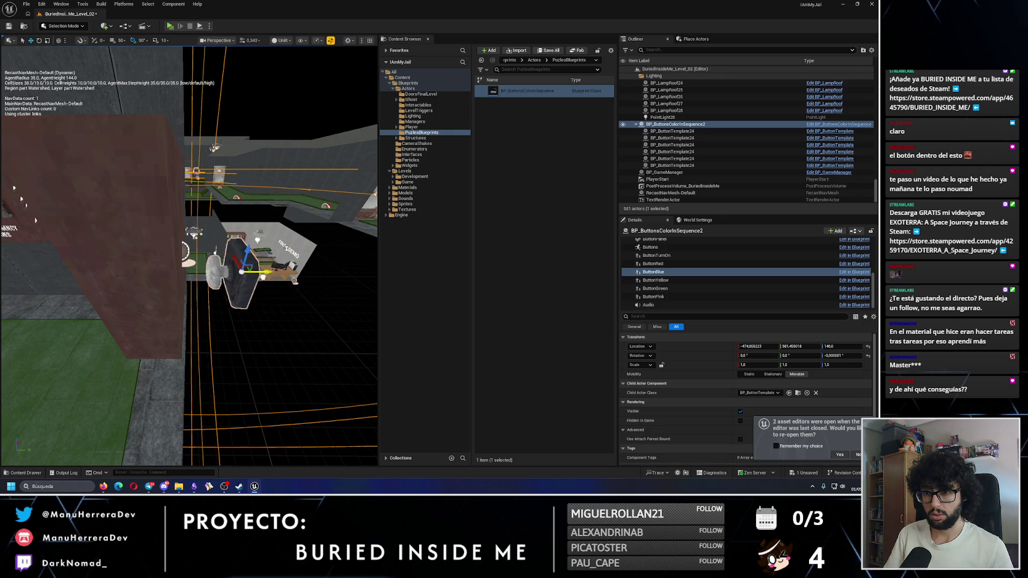
drag(209, 273, 209, 273)
mouse_move(212, 79)
mouse_down()
mouse_move(213, 264)
mouse_move(250, 292)
mouse_move(358, 287)
mouse_up()
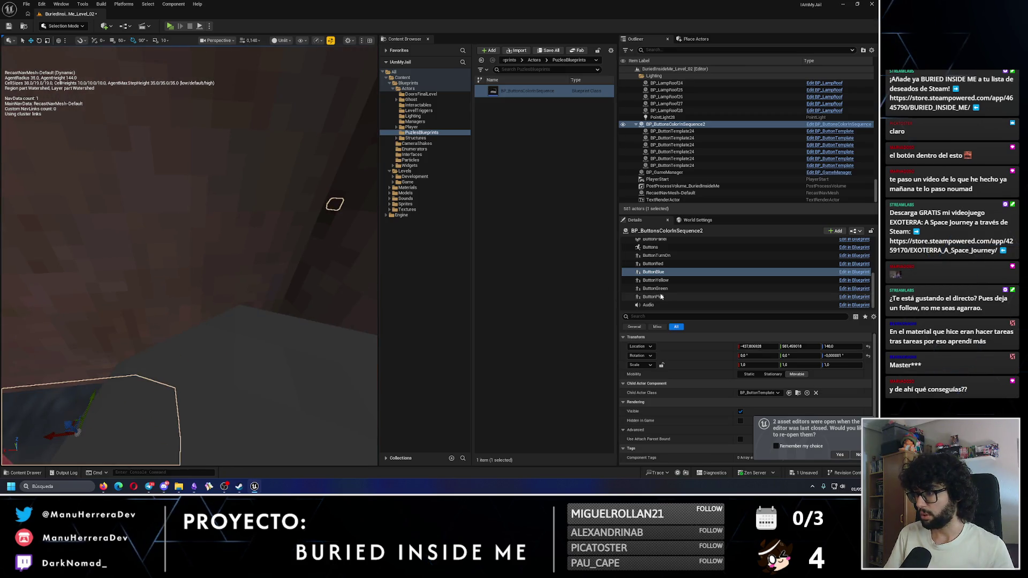